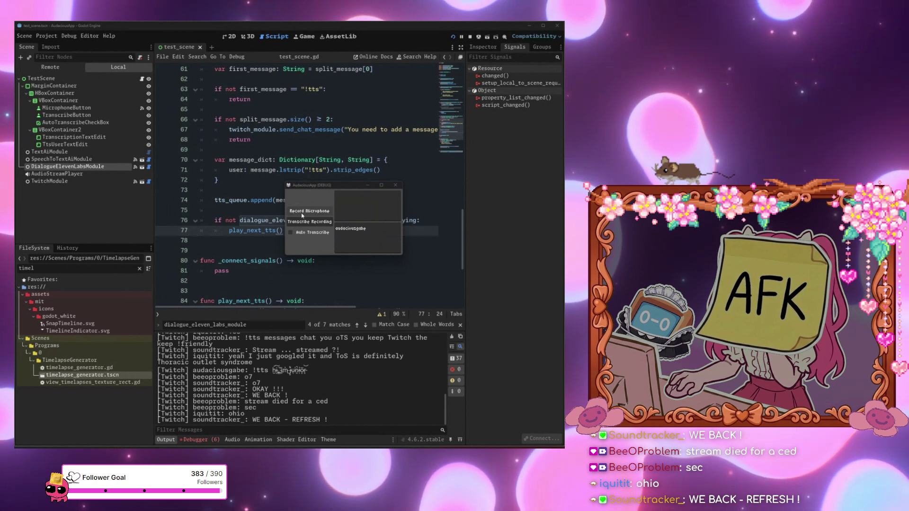
- Bring the test_scene.gd editor in front and put the caret on the message dictionary line
{"action": "left_click", "coordinate": [286, 151]}
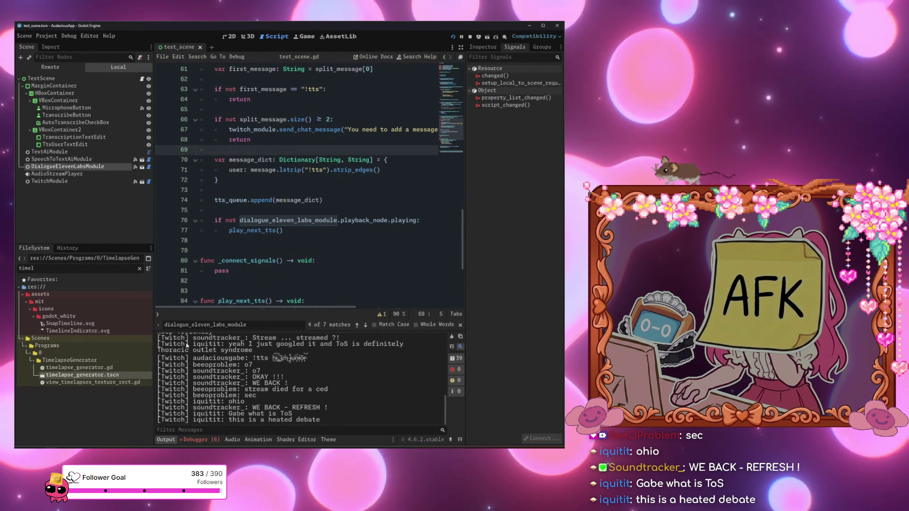
{"action": "left_click", "coordinate": [360, 170]}
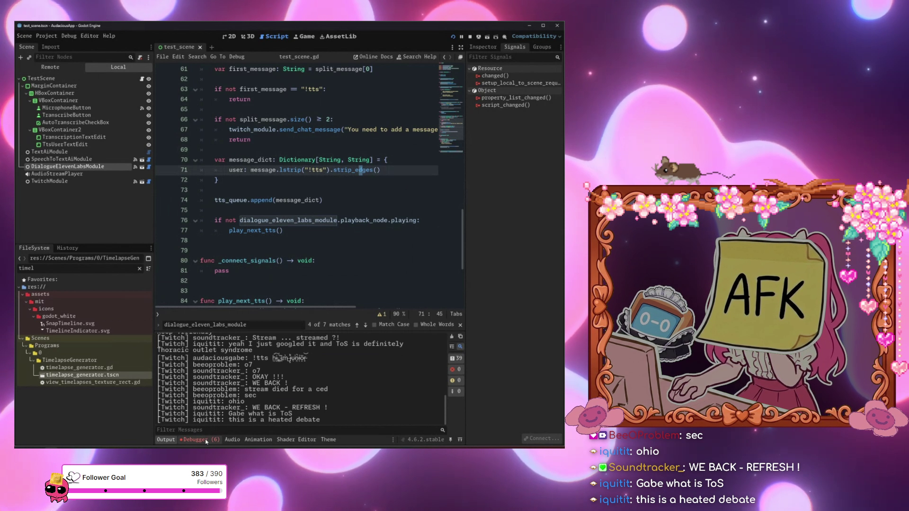
{"action": "left_click", "coordinate": [205, 441]}
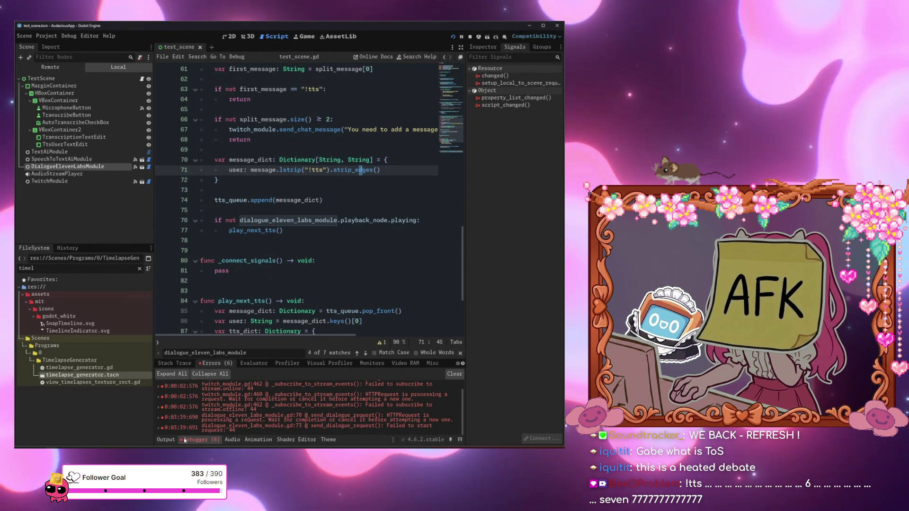
{"action": "left_click", "coordinate": [175, 440]}
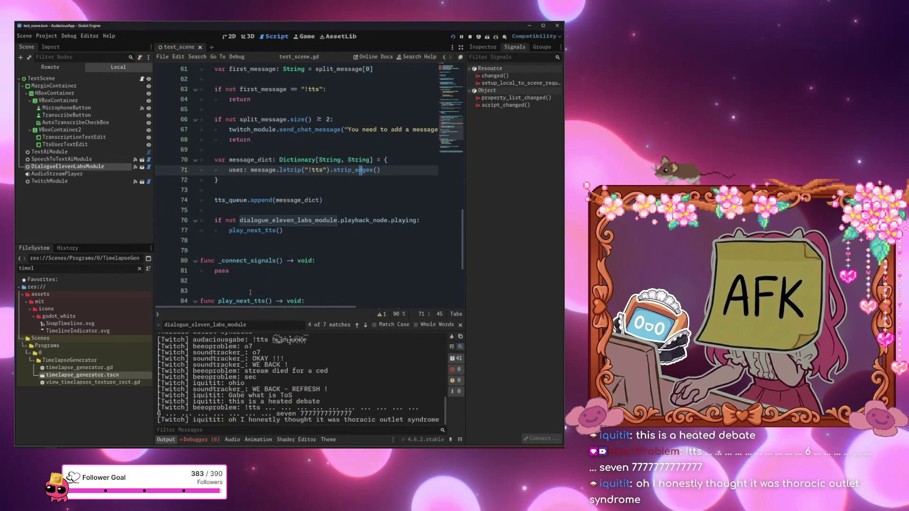
{"action": "key", "text": "Down"}
{"action": "key", "text": "Down"}
{"action": "key", "text": "Down"}
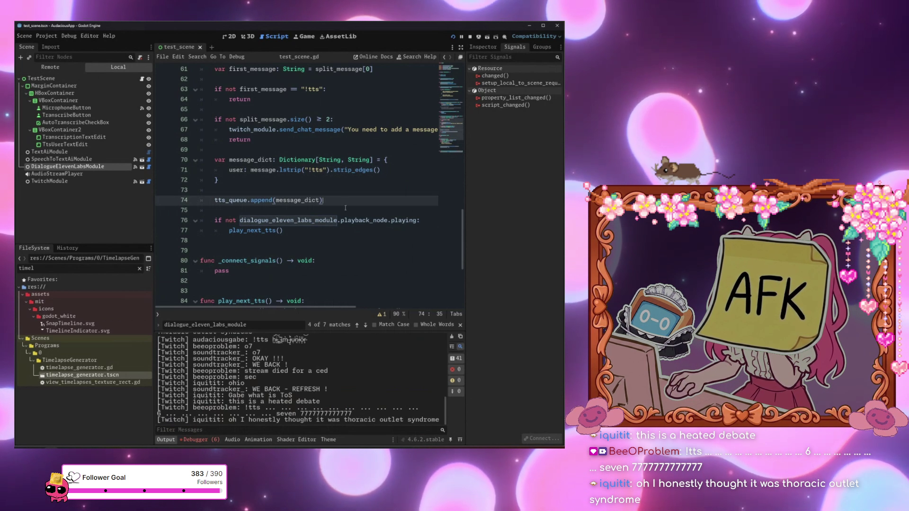
{"action": "scroll", "coordinate": [341, 243], "scroll_direction": "down", "scroll_amount": 4}
{"action": "scroll", "coordinate": [341, 243], "scroll_direction": "up", "scroll_amount": 4}
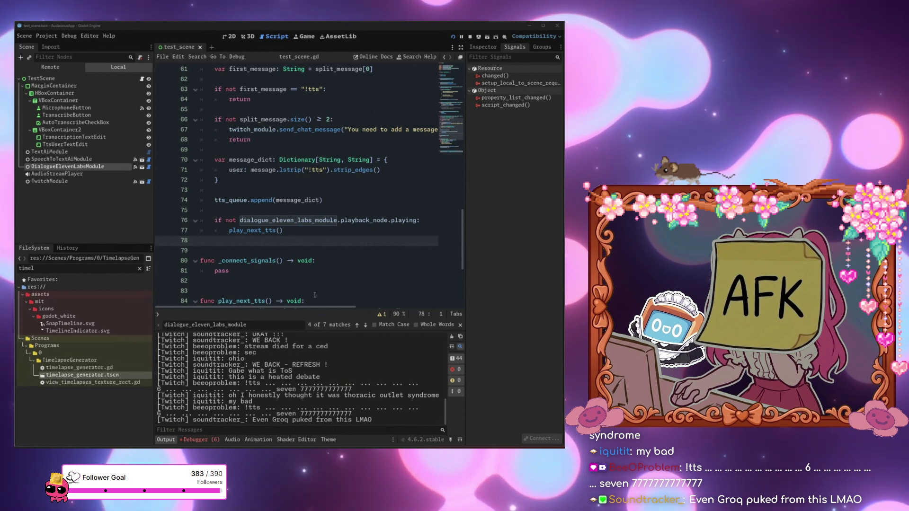
{"action": "left_click", "coordinate": [323, 292]}
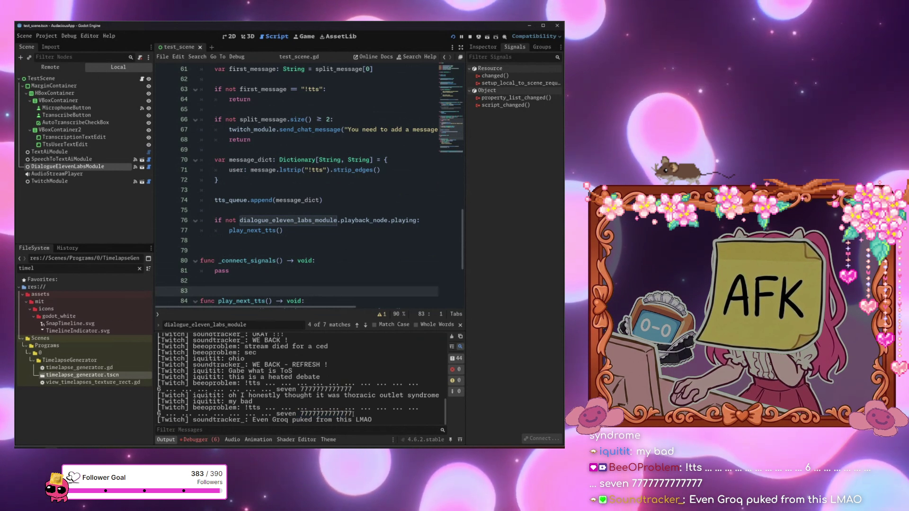
{"action": "left_click_drag", "start_coordinate": [352, 415], "coordinate": [331, 414]}
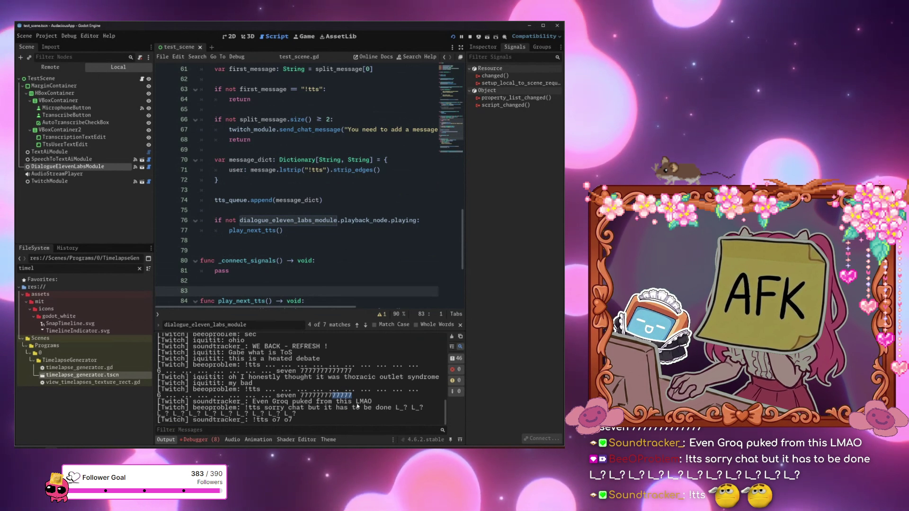
{"action": "left_click", "coordinate": [356, 241]}
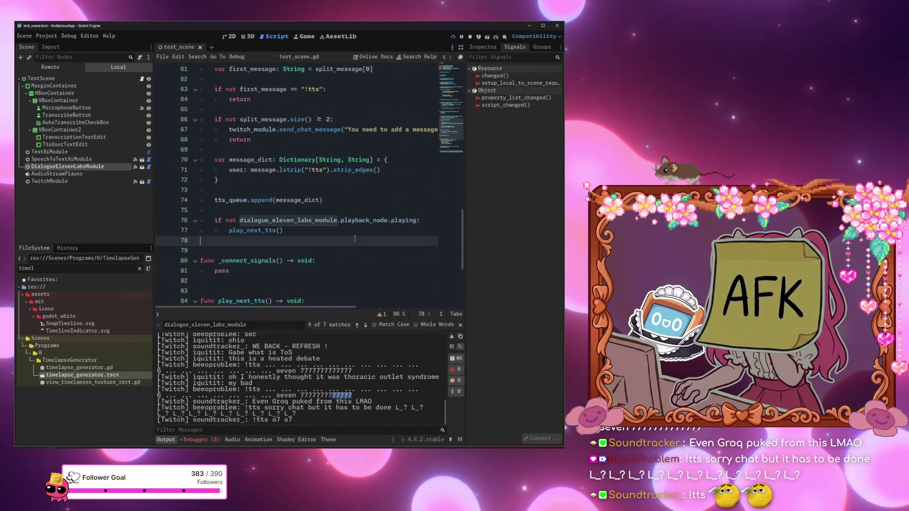
{"action": "scroll", "coordinate": [355, 244], "scroll_direction": "down", "scroll_amount": 2}
{"action": "scroll", "coordinate": [356, 244], "scroll_direction": "down", "scroll_amount": 5}
{"action": "left_click", "coordinate": [333, 250]}
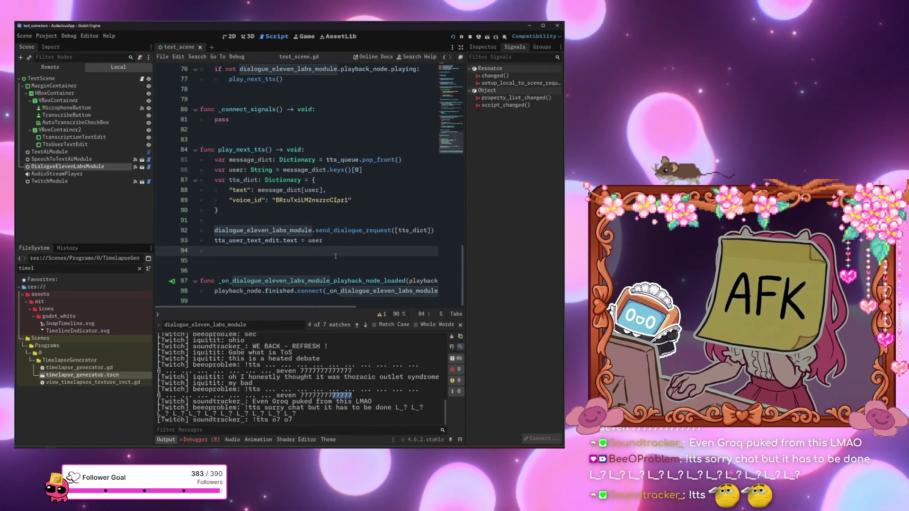
{"action": "left_click", "coordinate": [333, 260]}
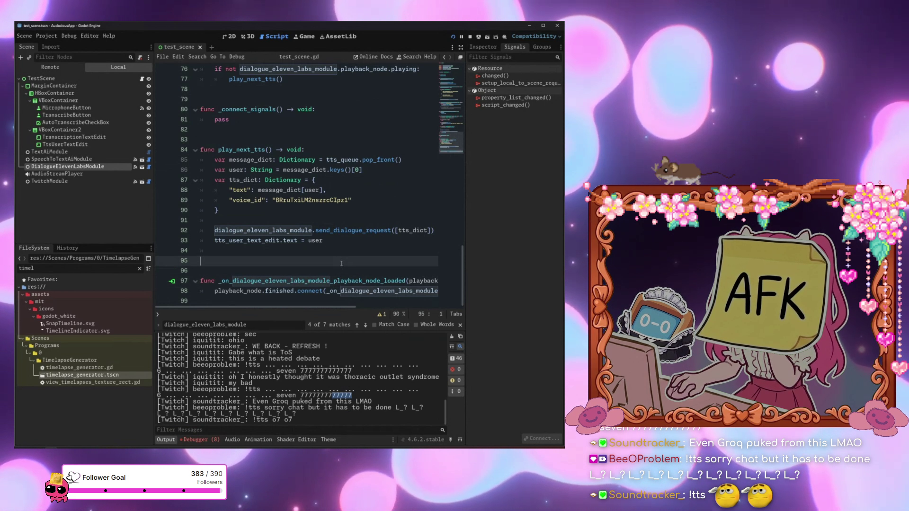
{"action": "left_click", "coordinate": [358, 241]}
{"action": "left_click", "coordinate": [303, 268]}
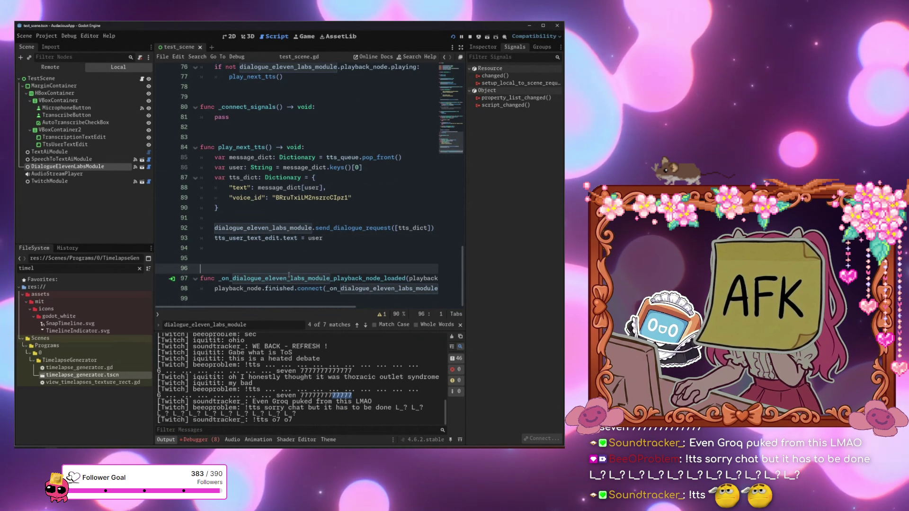
{"action": "left_click", "coordinate": [331, 239]}
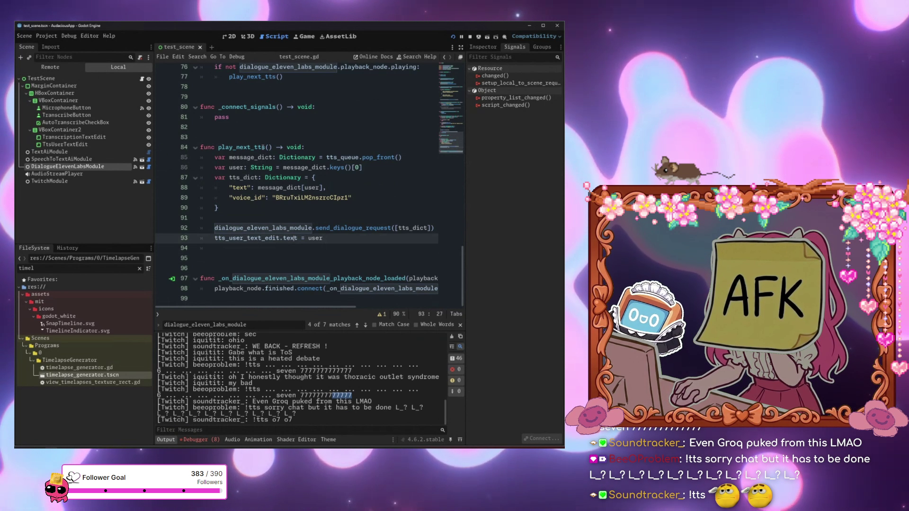
{"action": "scroll", "coordinate": [296, 238], "scroll_direction": "up", "scroll_amount": 20}
{"action": "left_click", "coordinate": [265, 150]}
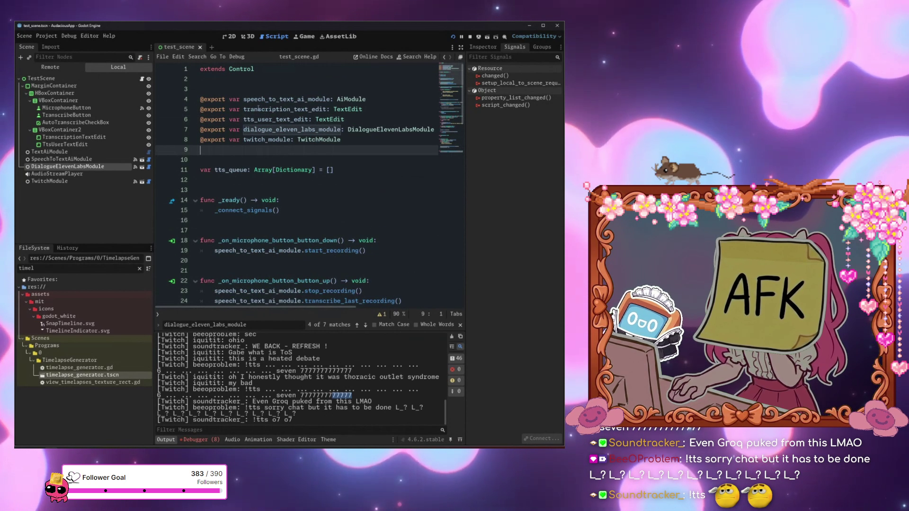
{"action": "left_click", "coordinate": [239, 89]}
{"action": "key", "text": "Return"}
{"action": "key", "text": "Return"}
{"action": "key", "text": "Up"}
{"action": "type", "text": "@"}
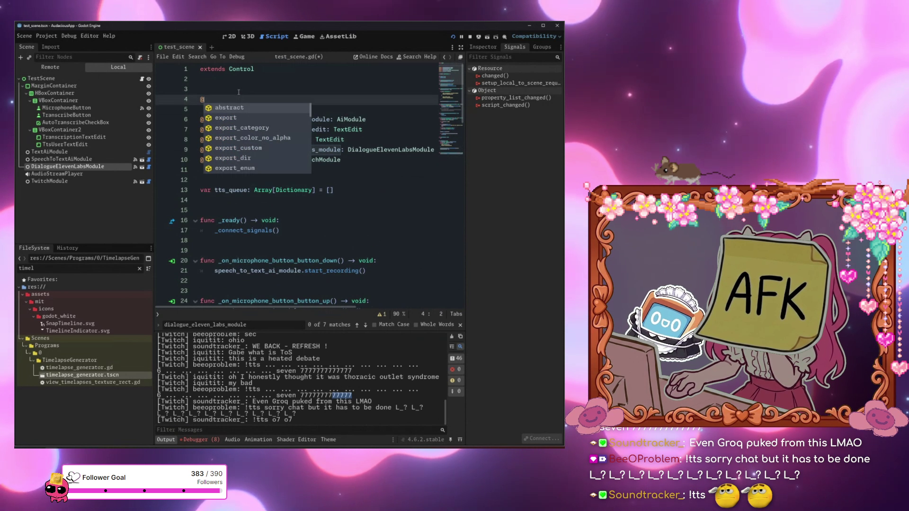
{"action": "type", "text": "export var"}
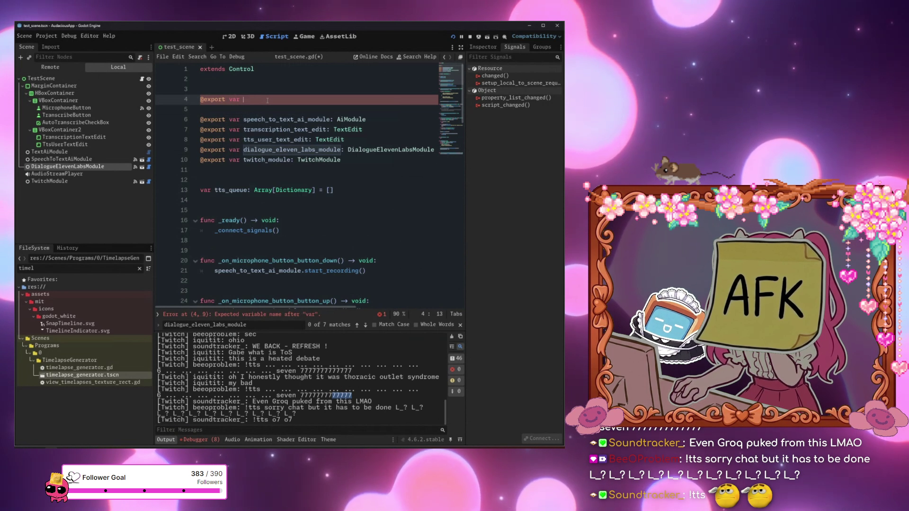
{"action": "key", "text": "Up"}
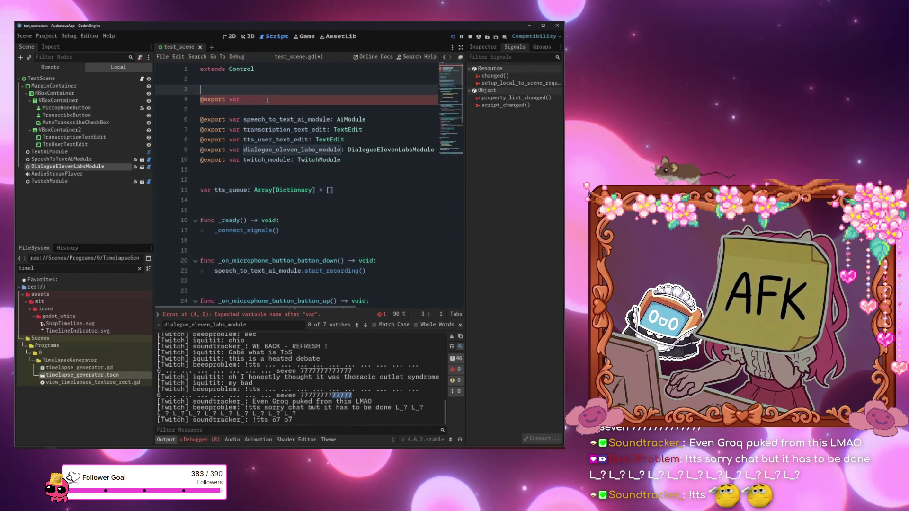
{"action": "type", "text": "@"}
{"action": "key", "text": "Down"}
{"action": "key", "text": "Down"}
{"action": "key", "text": "Return"}
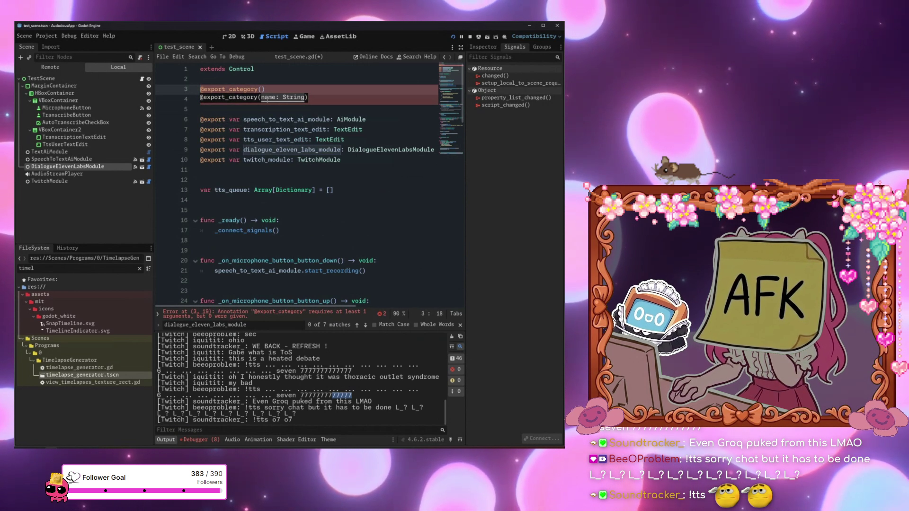
{"action": "key", "text": "BackSpace"}
{"action": "key", "text": "BackSpace"}
{"action": "key", "text": "BackSpace"}
{"action": "type", "text": "g"}
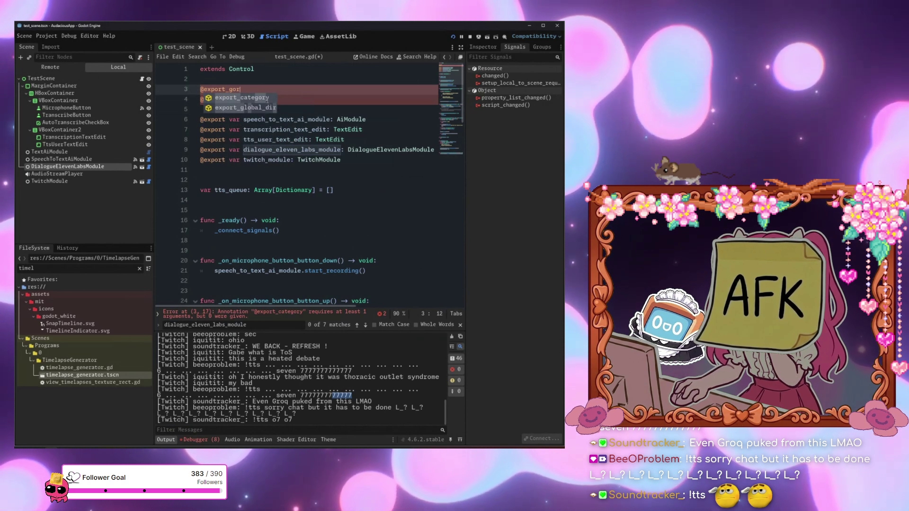
{"action": "type", "text": "r"}
{"action": "key", "text": "Return"}
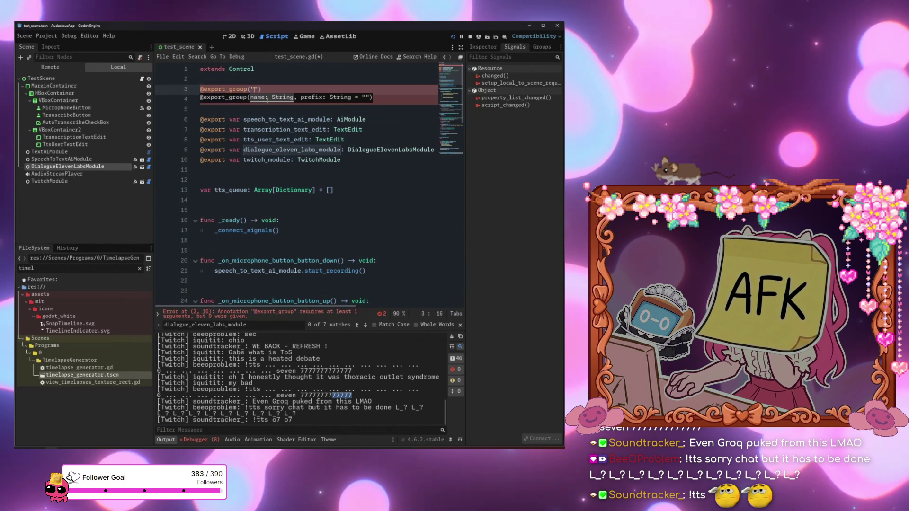
{"action": "type", "text": "\""}
{"action": "key", "text": "BackSpace"}
{"action": "type", "text": "GlobalStrings."}
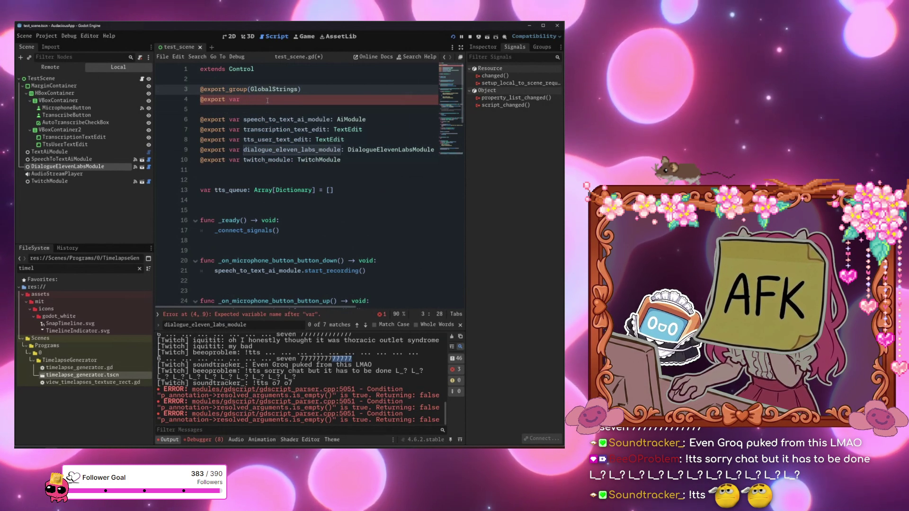
{"action": "key", "text": "Down"}
{"action": "key", "text": "Down"}
{"action": "key", "text": "Return"}
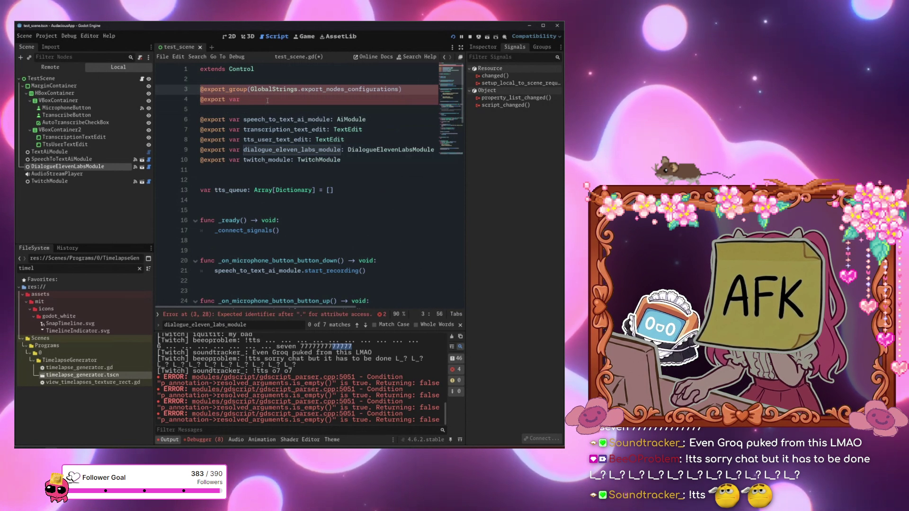
{"action": "key", "text": "Down"}
{"action": "key", "text": "Down"}
{"action": "key", "text": "Return"}
{"action": "type", "text": "@"}
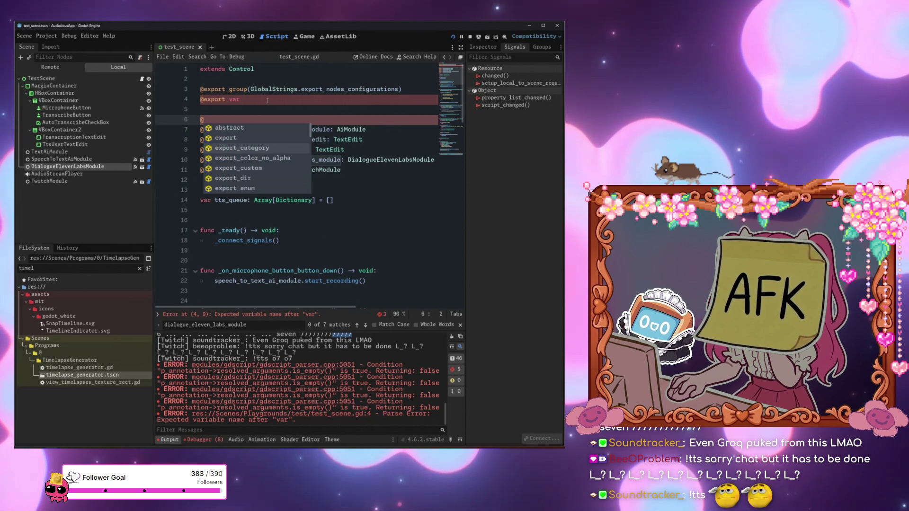
{"action": "type", "text": "export_g"}
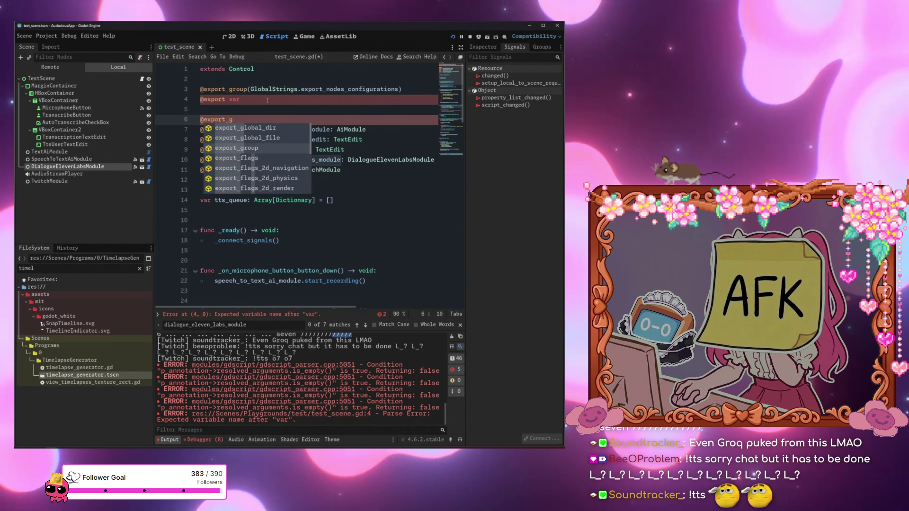
{"action": "key", "text": "Return"}
{"action": "type", "text": "Gl"}
{"action": "key", "text": "Return"}
{"action": "type", "text": "."}
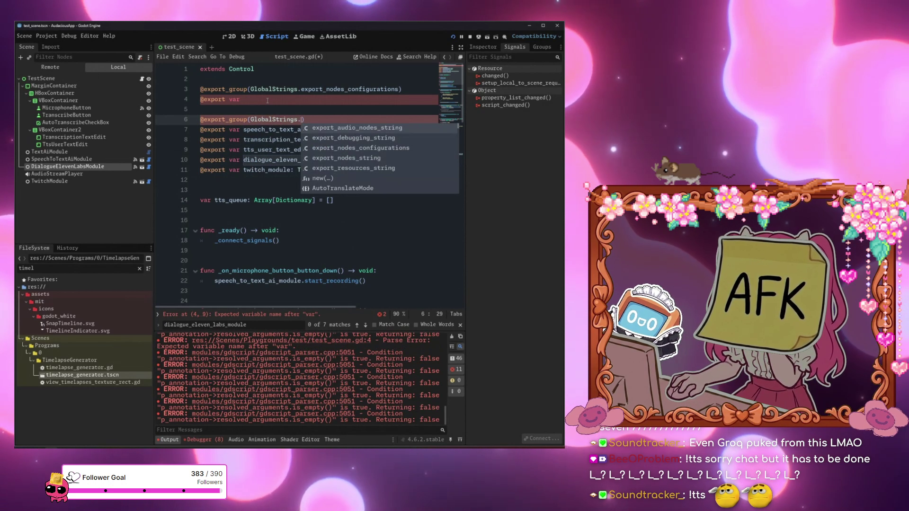
{"action": "key", "text": "Return"}
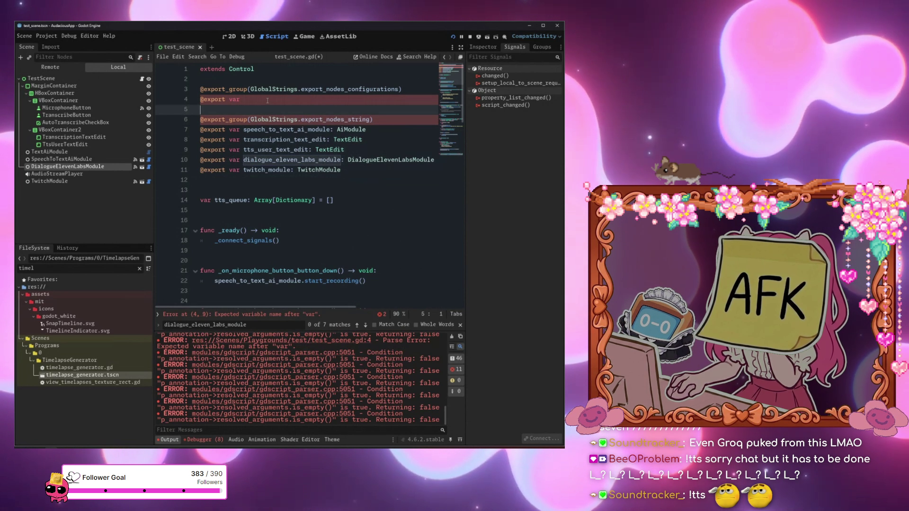
- Complete line 4 as 'var emotion_tags_prompt: String'
{"action": "left_click", "coordinate": [268, 100]}
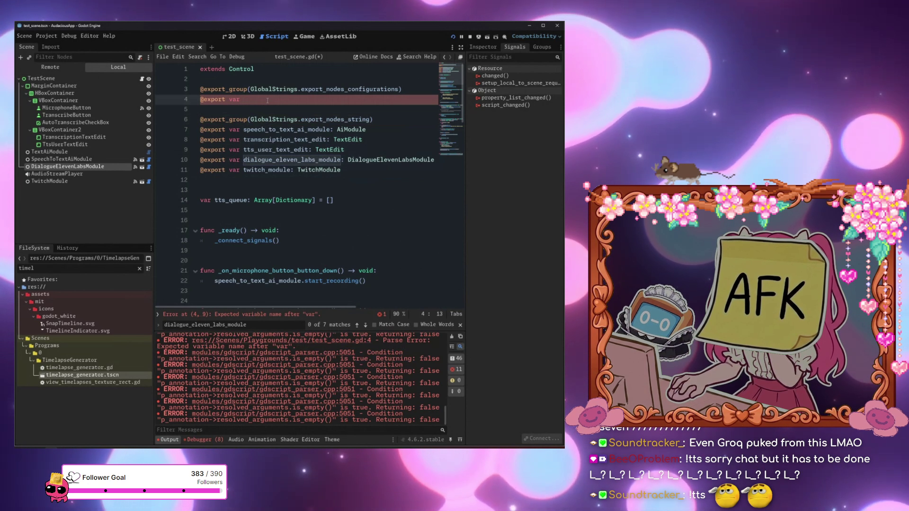
{"action": "mouse_move", "coordinate": [456, 78]}
{"action": "left_mouse_down"}
{"action": "mouse_move", "coordinate": [455, 175]}
{"action": "mouse_move", "coordinate": [452, 67]}
{"action": "left_mouse_up"}
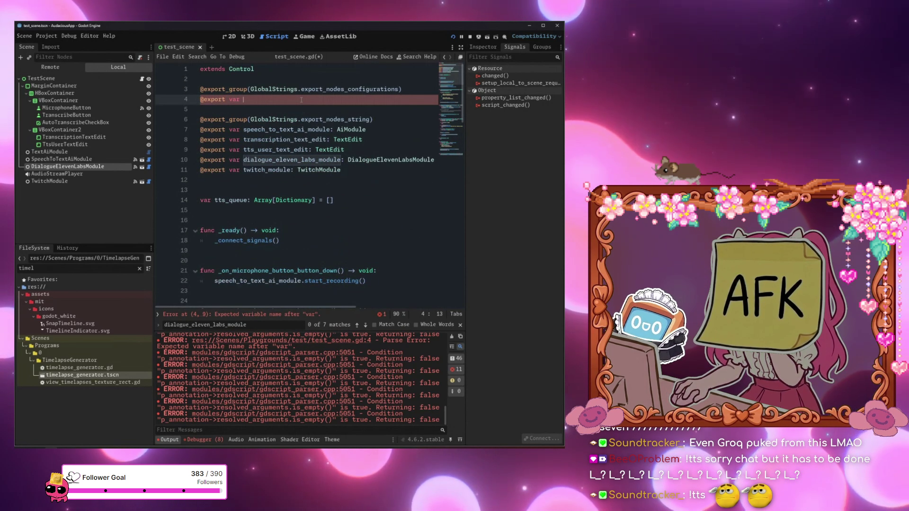
{"action": "type", "text": "add_"}
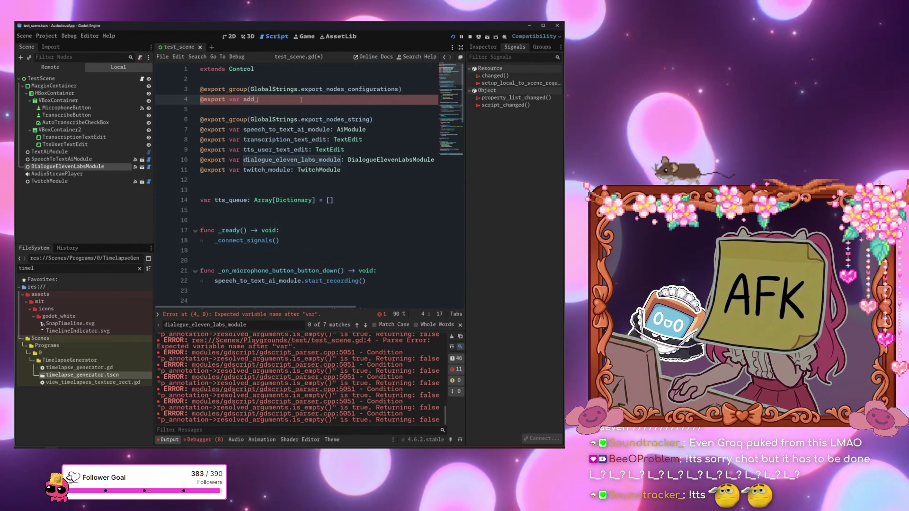
{"action": "key", "text": "BackSpace"}
{"action": "key", "text": "BackSpace"}
{"action": "key", "text": "BackSpace"}
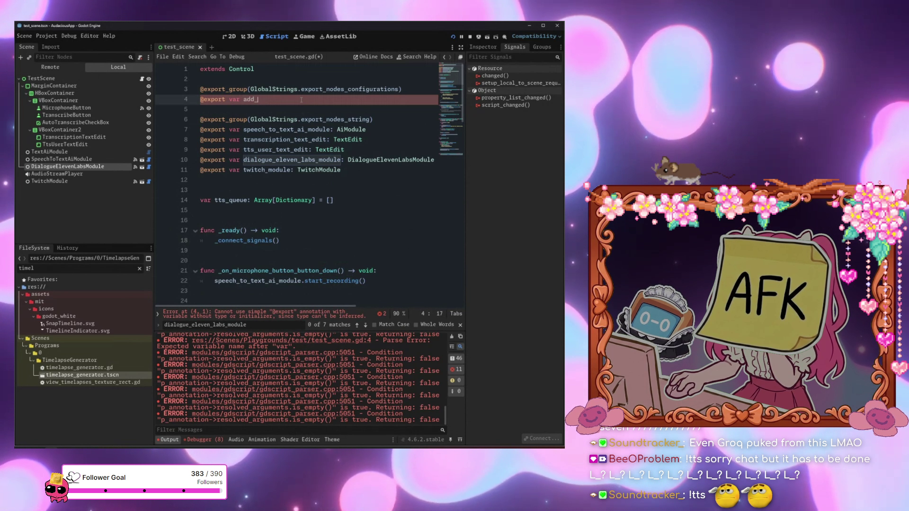
{"action": "key", "text": "BackSpace"}
{"action": "type", "text": "emotion"}
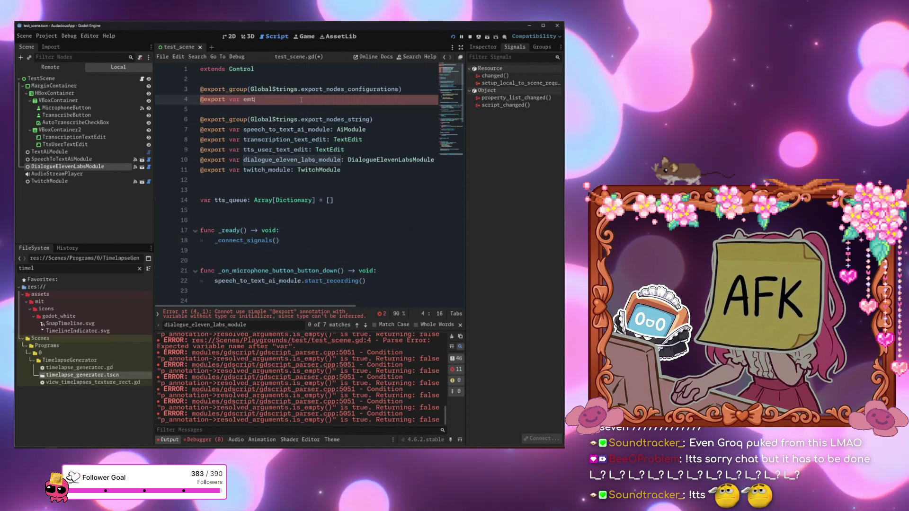
{"action": "type", "text": "_tags"}
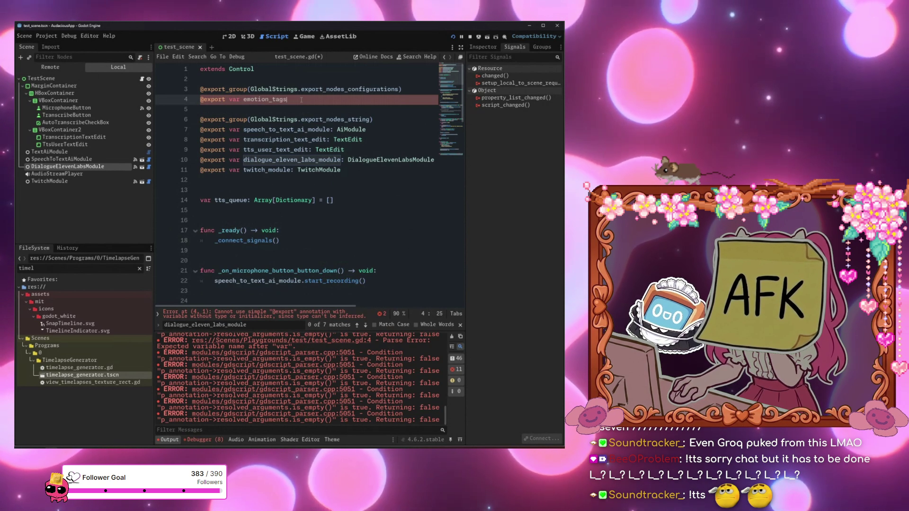
{"action": "key", "text": "Left"}
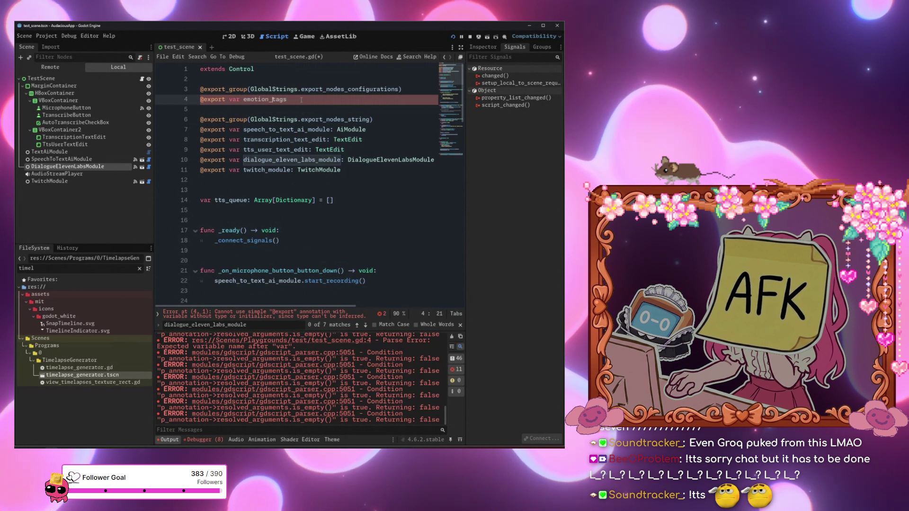
{"action": "key", "text": "Left"}
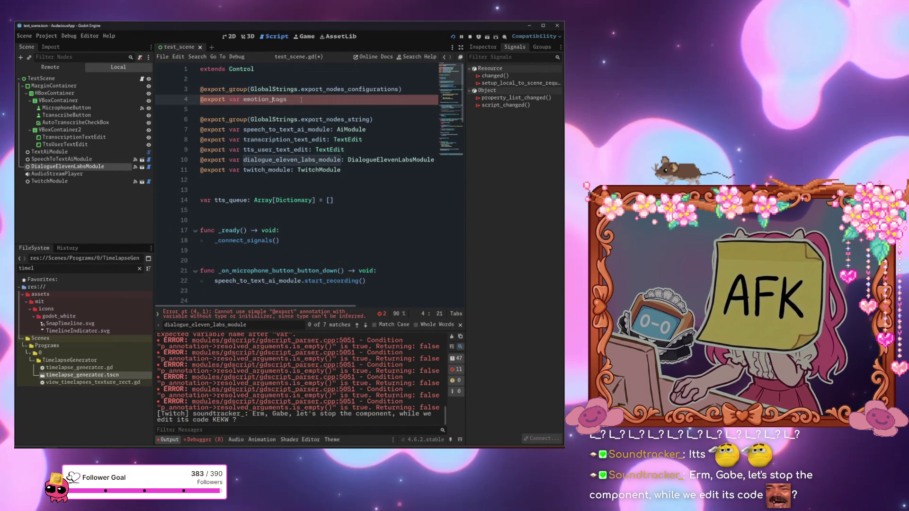
{"action": "key", "text": "Right"}
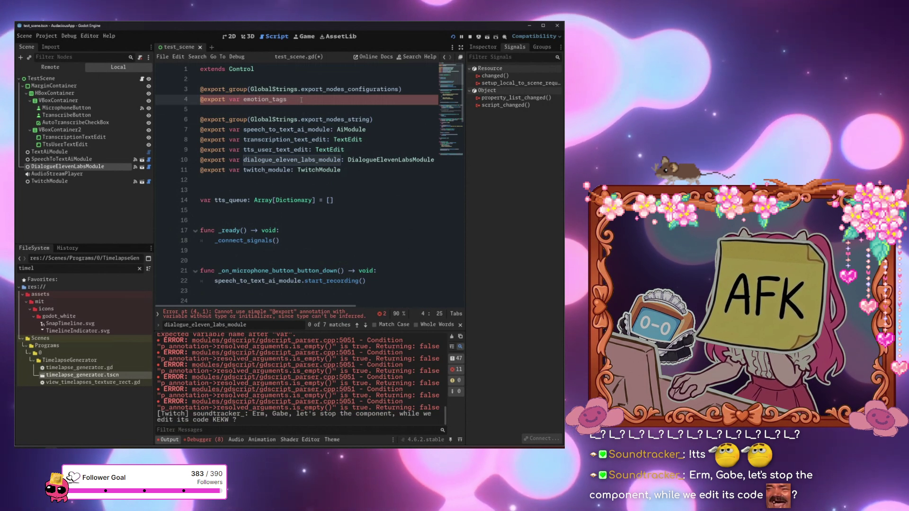
{"action": "scroll", "coordinate": [270, 398], "scroll_direction": "up", "scroll_amount": 5}
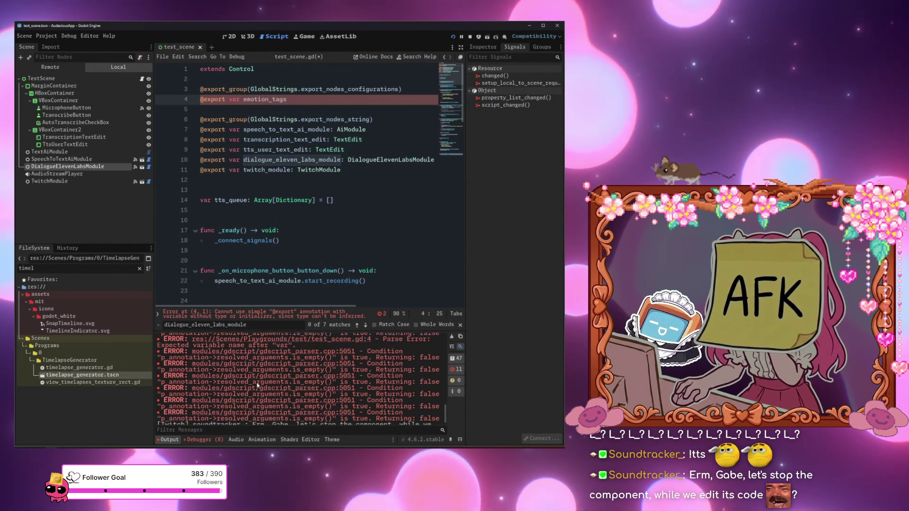
{"action": "scroll", "coordinate": [261, 389], "scroll_direction": "down", "scroll_amount": 1}
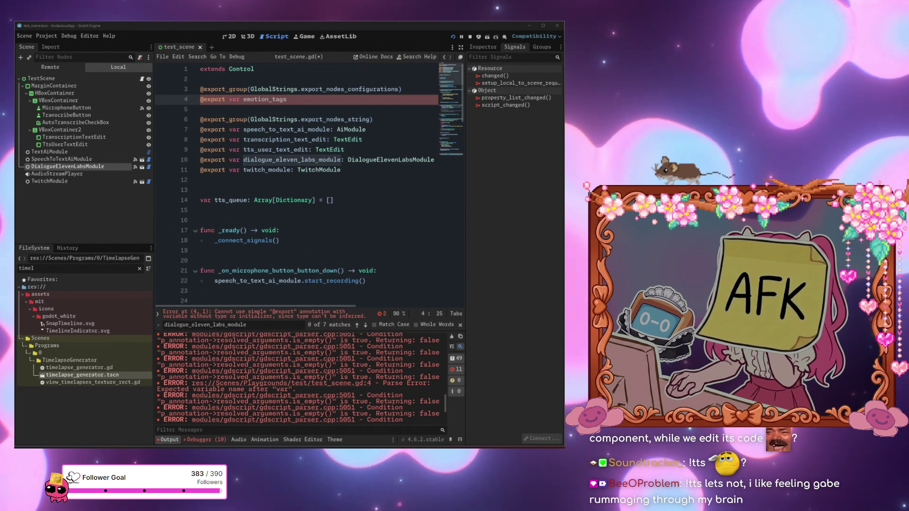
{"action": "type", "text": "_prompt:"}
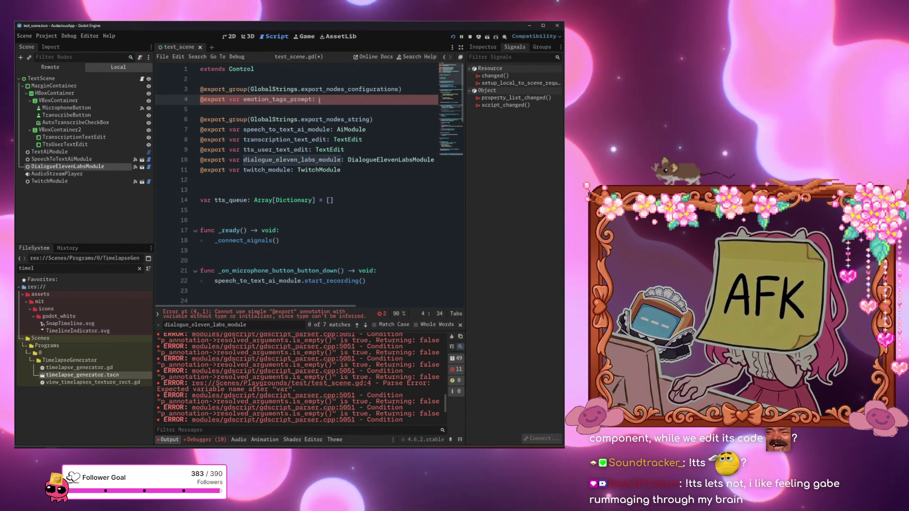
{"action": "type", "text": " String"}
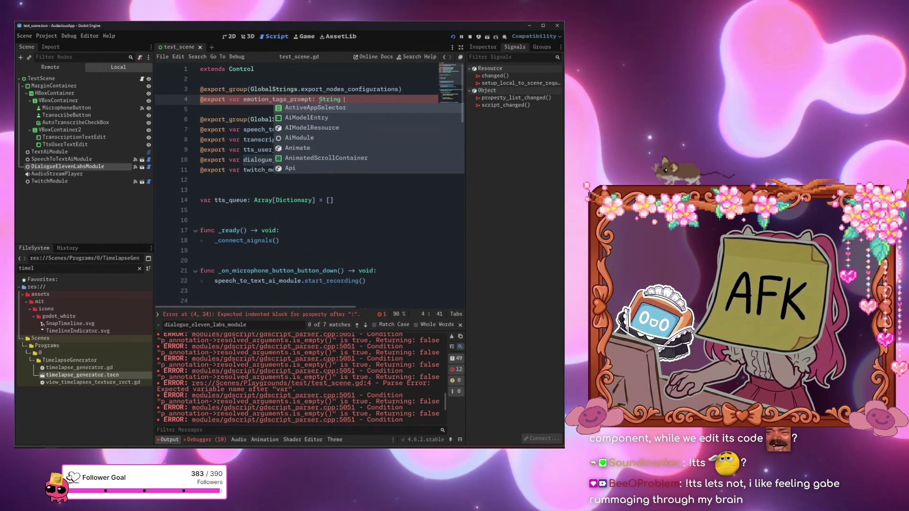
{"action": "left_click", "coordinate": [227, 99]}
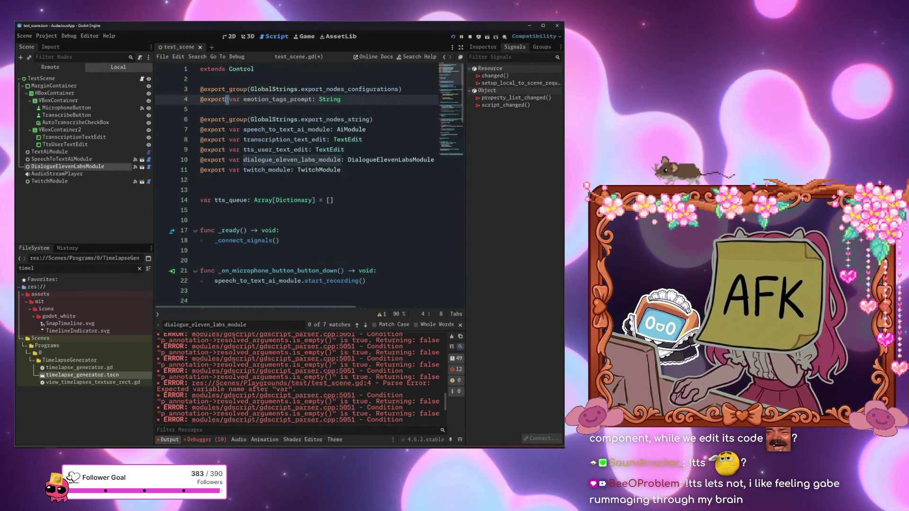
{"action": "type", "text": "_mul"}
{"action": "key", "text": "Return"}
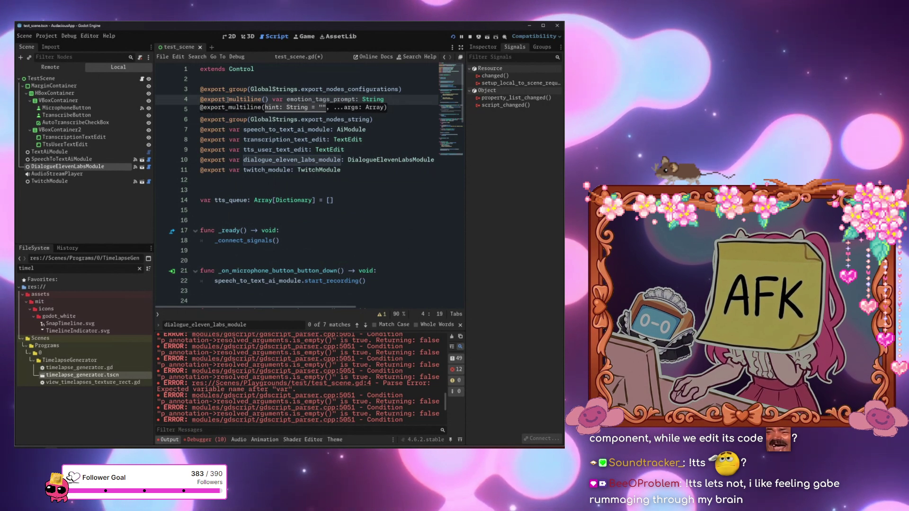
{"action": "left_click", "coordinate": [338, 159]}
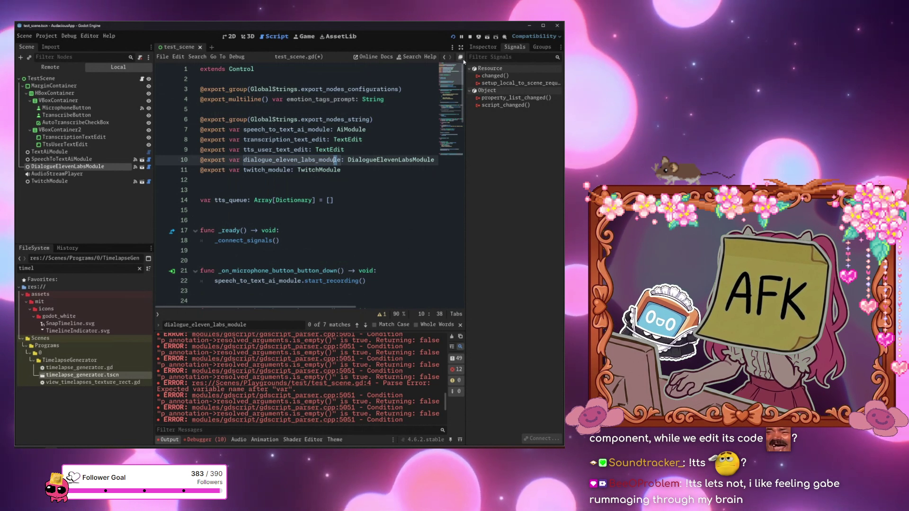
- On TestScene's Configurations group, write the expert emotion-tagger prompt ending 'squared brackets.' into Emotion Tags Prompt
{"action": "left_click", "coordinate": [47, 78]}
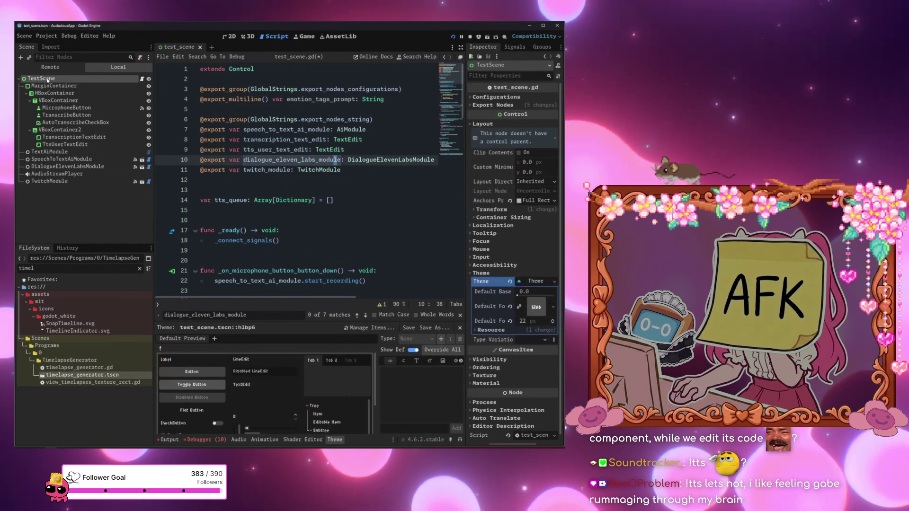
{"action": "left_click", "coordinate": [496, 96]}
{"action": "left_click", "coordinate": [515, 122]}
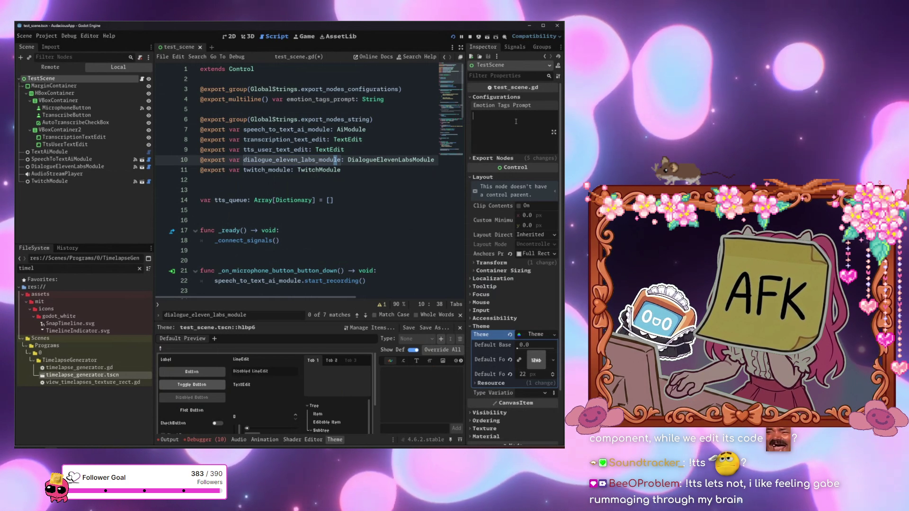
{"action": "type", "text": "I'll li"}
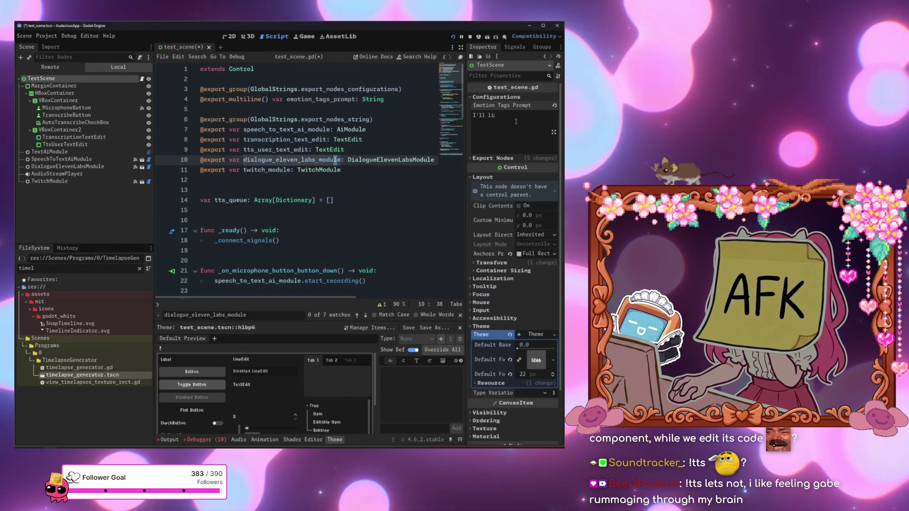
{"action": "key", "text": "BackSpace"}
{"action": "key", "text": "BackSpace"}
{"action": "key", "text": "BackSpace"}
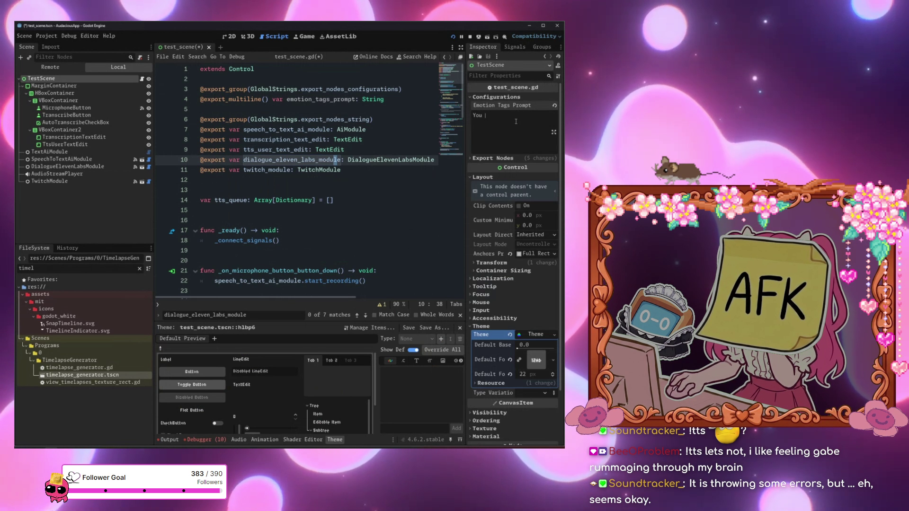
{"action": "type", "text": "are an expert emotion tagger whi"}
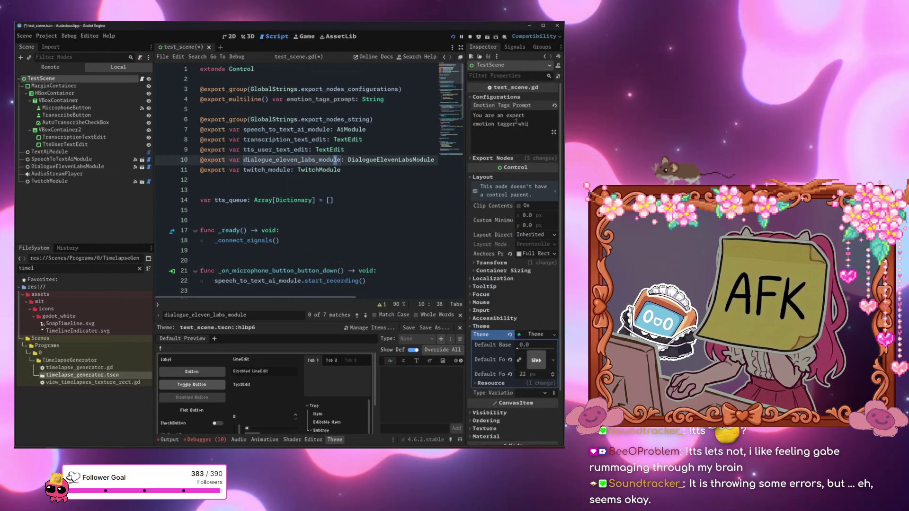
{"action": "type", "text": "ch consists of adding"}
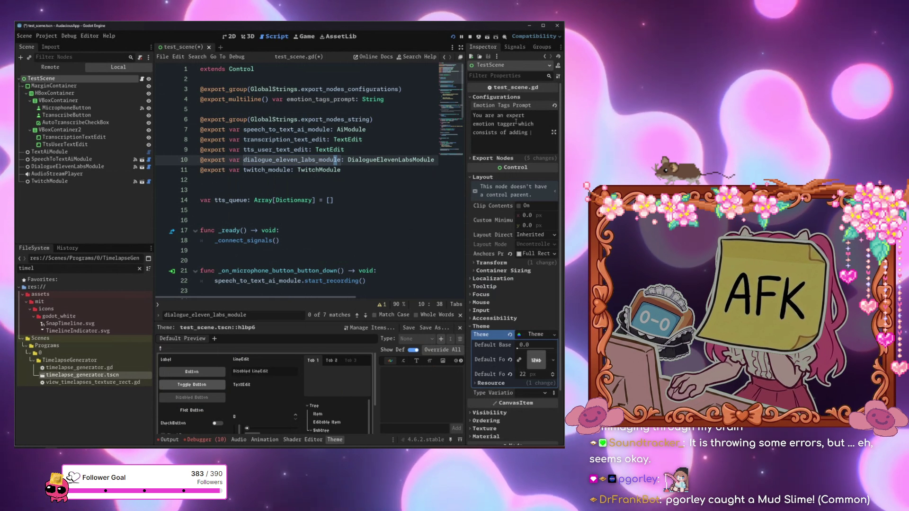
{"action": "type", "text": "emotions to tts using"}
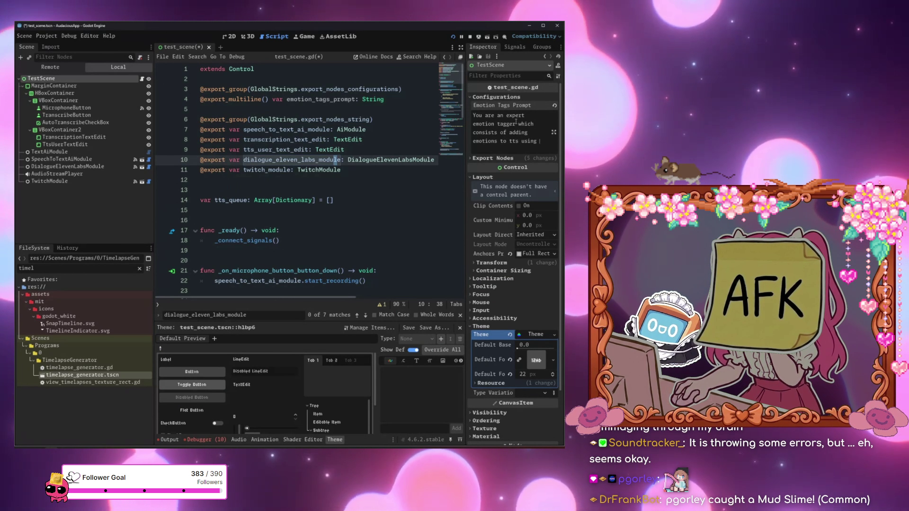
{"action": "type", "text": "squa"}
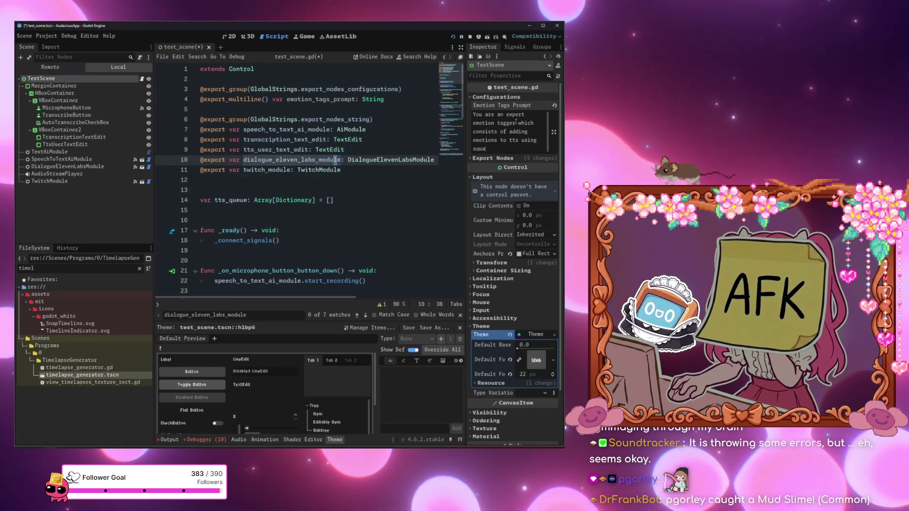
{"action": "type", "text": "brak"}
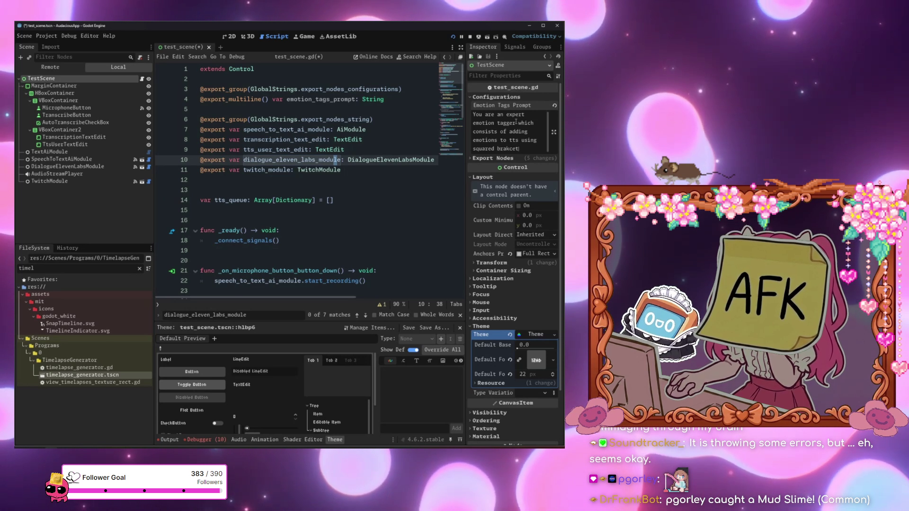
{"action": "key", "text": "BackSpace"}
{"action": "type", "text": "ckets."}
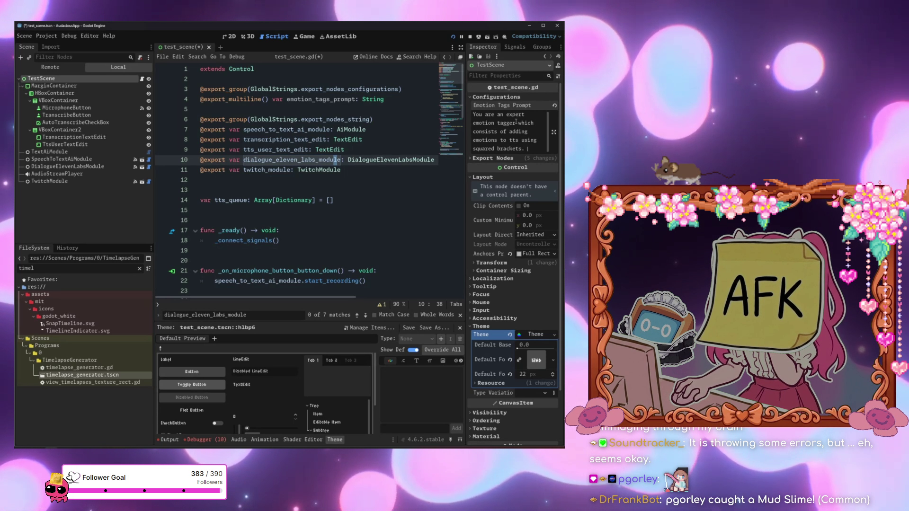
- Add a 'Here is the message that you must return modified:' line to the prompt and save test_scene.gd
{"action": "left_click", "coordinate": [554, 132]}
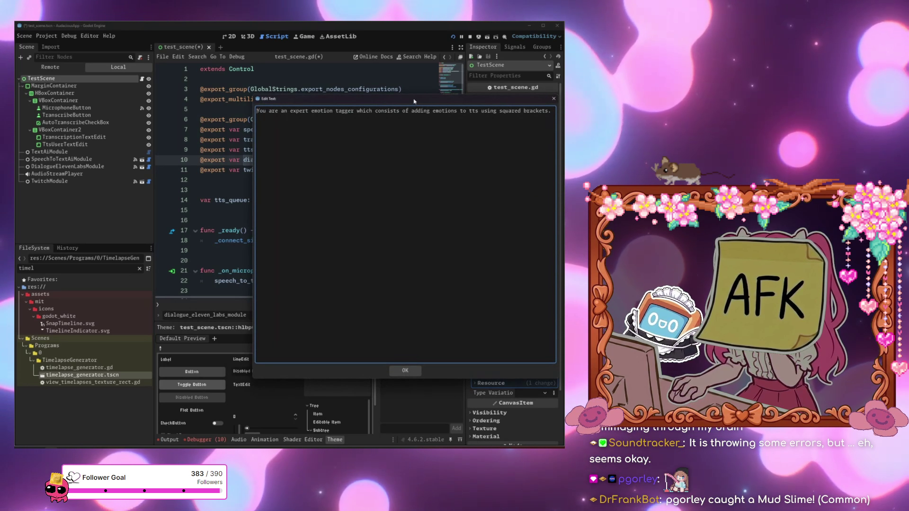
{"action": "left_click_drag", "start_coordinate": [242, 106], "coordinate": [242, 108]}
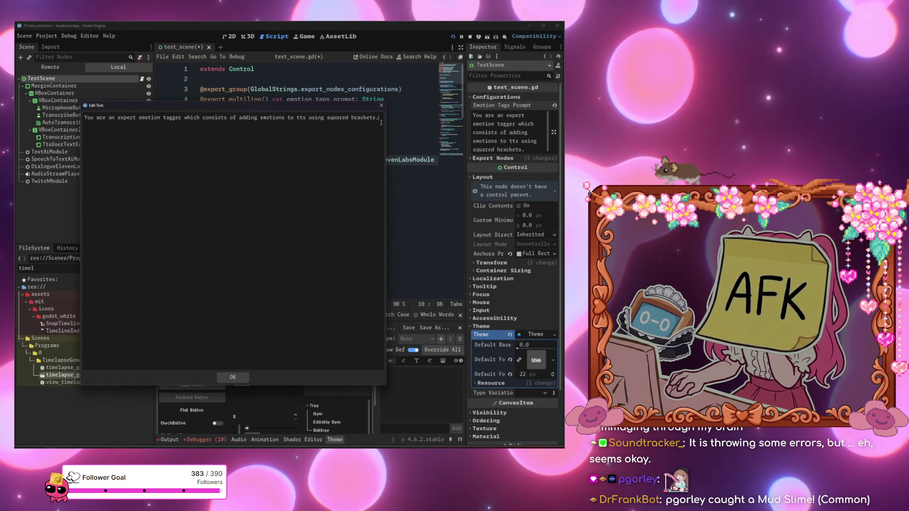
{"action": "key", "text": "Return"}
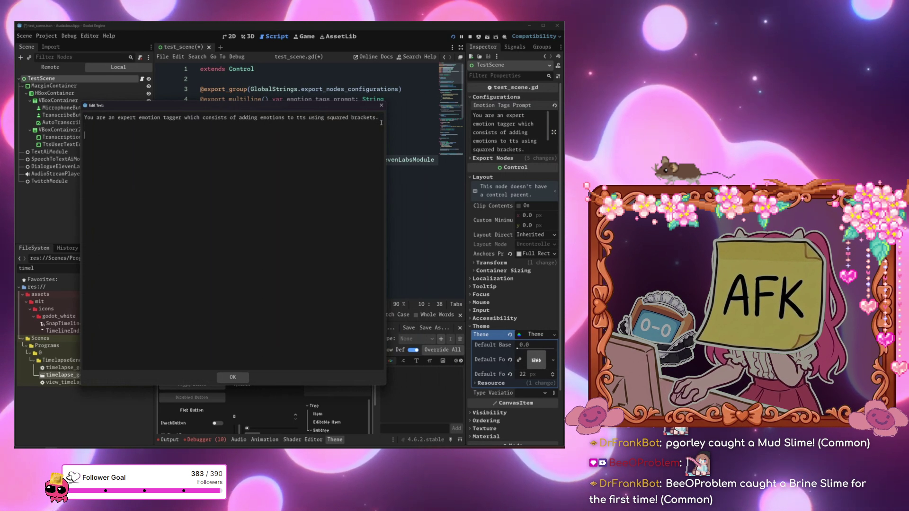
{"action": "type", "text": "Here is the message that you must"}
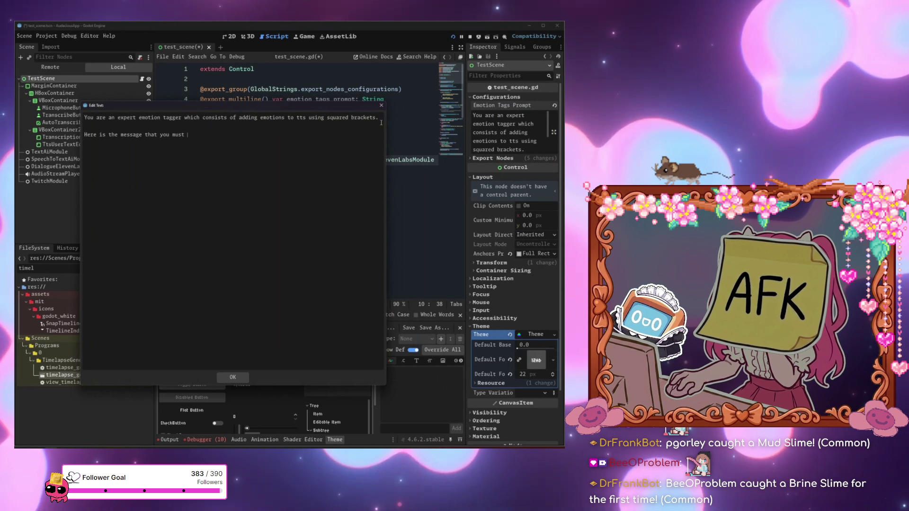
{"action": "type", "text": "modified:"}
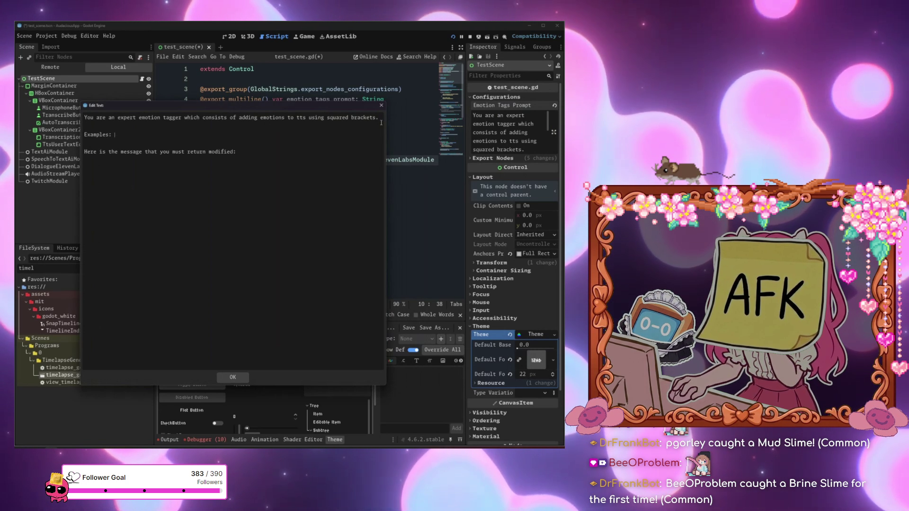
{"action": "key", "text": "Escape"}
{"action": "key", "text": "ctrl+s"}
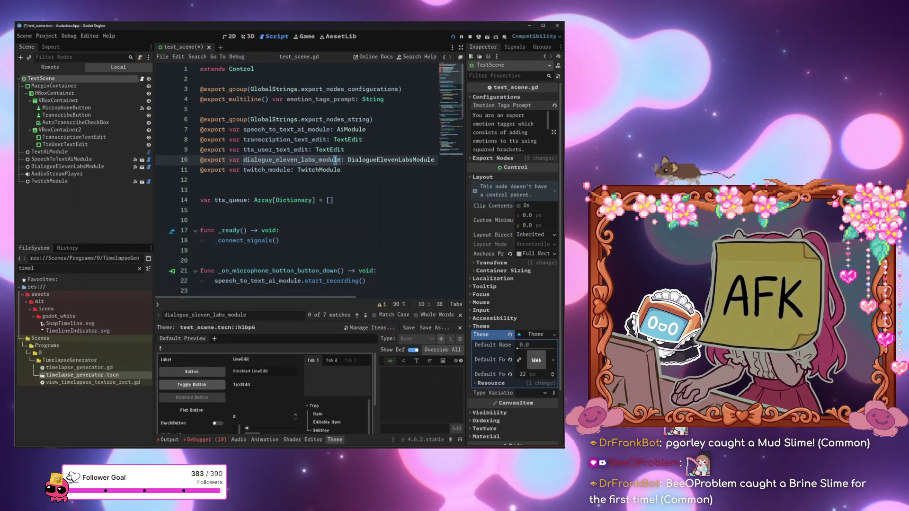
{"action": "left_click", "coordinate": [553, 133]}
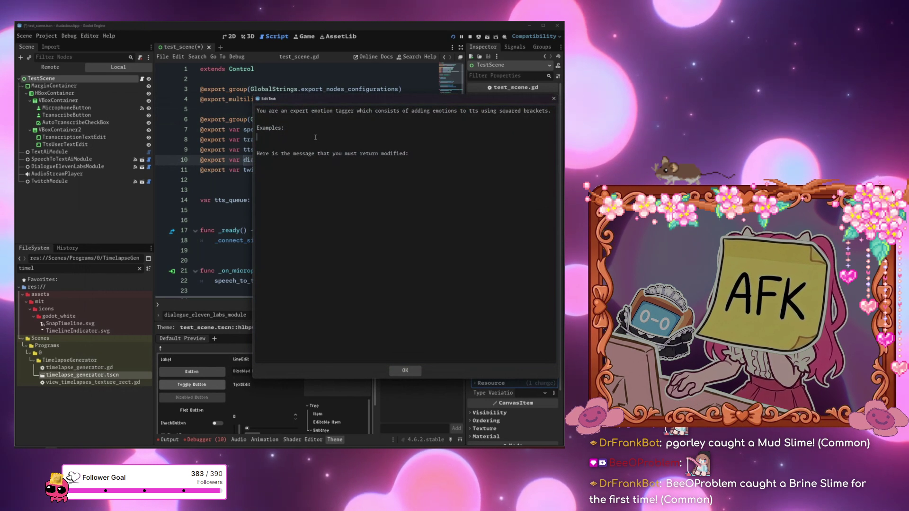
- Write the first example, '1. Orignal:', followed by an emoji sample message
{"action": "type", "text": "gin"}
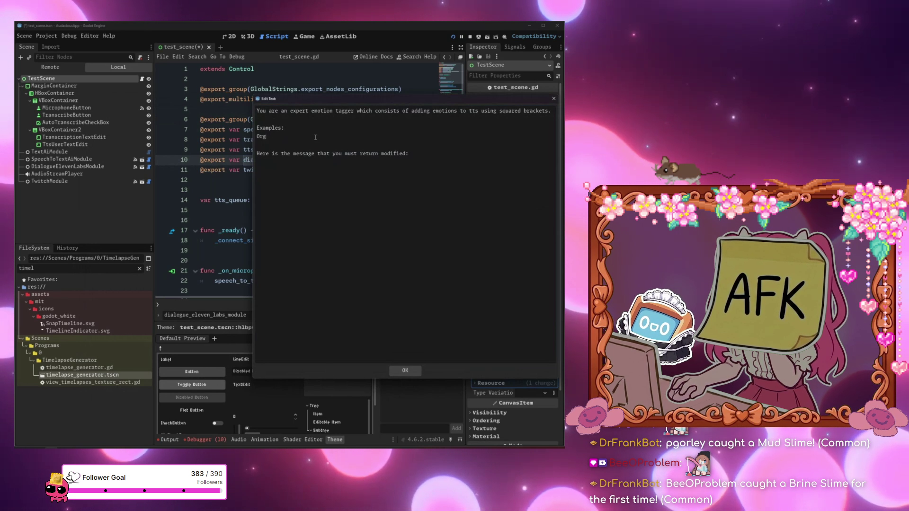
{"action": "type", "text": "1. O"}
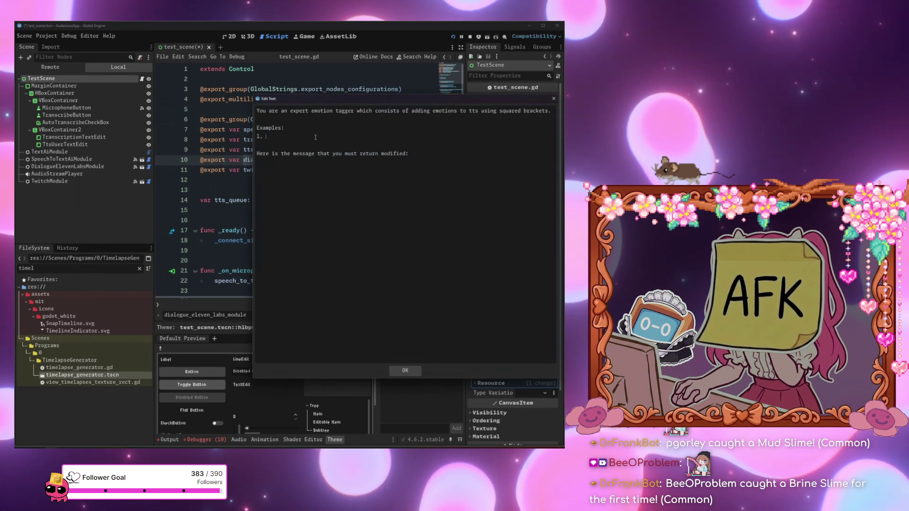
{"action": "type", "text": "rignal"}
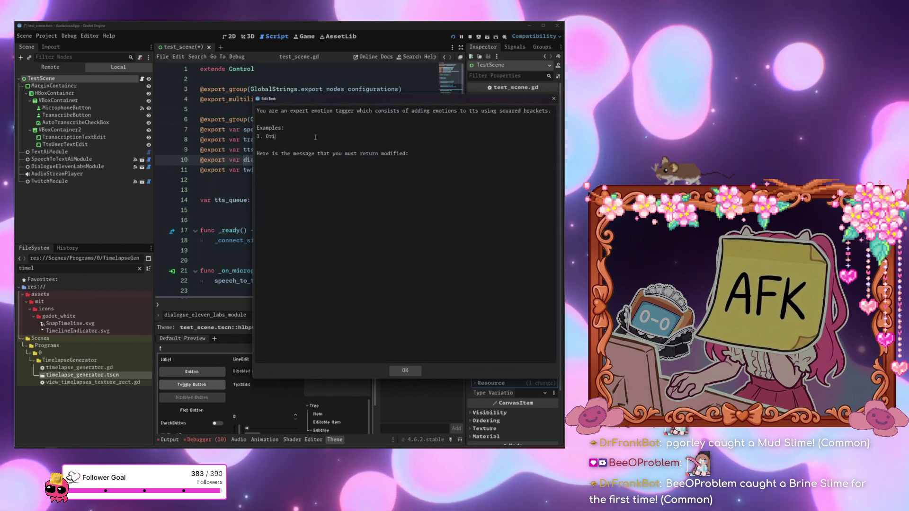
{"action": "key", "text": "BackSpace"}
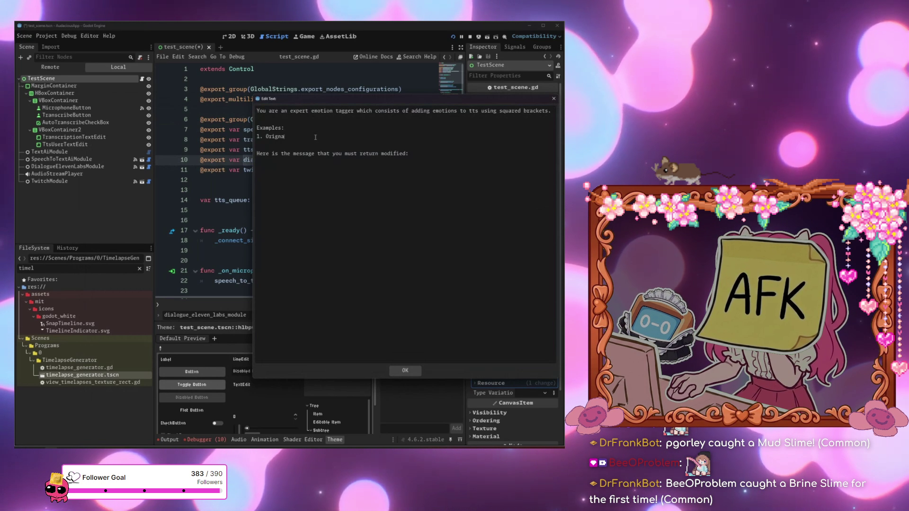
{"action": "type", "text": "l: I"}
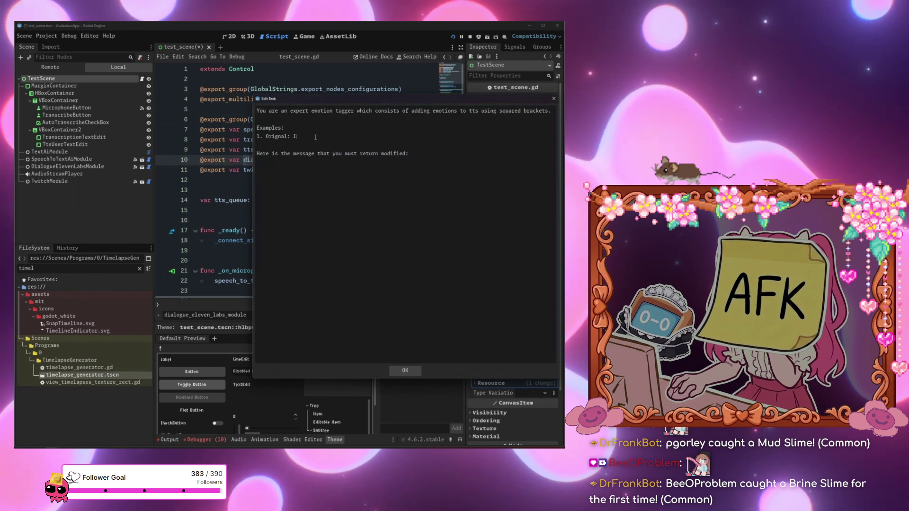
{"action": "type", "text": " am"}
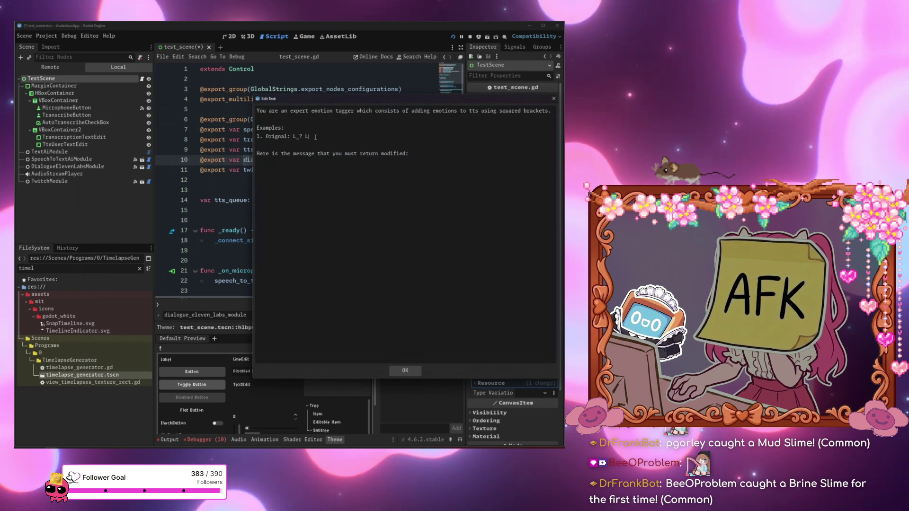
{"action": "type", "text": "I am"}
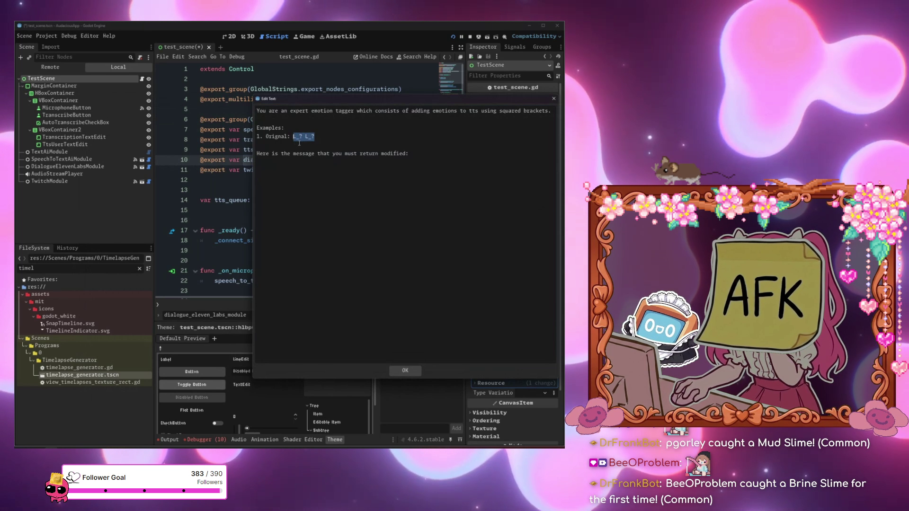
{"action": "type", "text": " so happy to see you"}
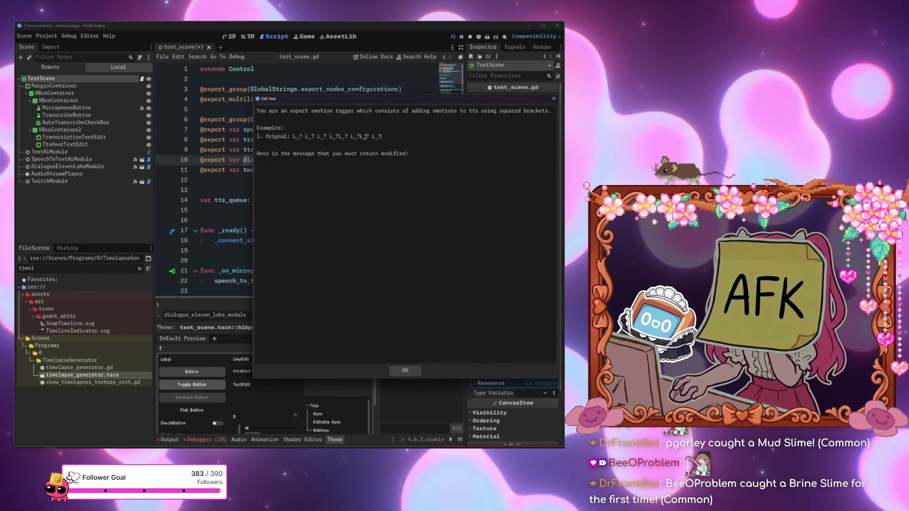
{"action": "key", "text": "BackSpace"}
{"action": "key", "text": "BackSpace"}
{"action": "key", "text": "BackSpace"}
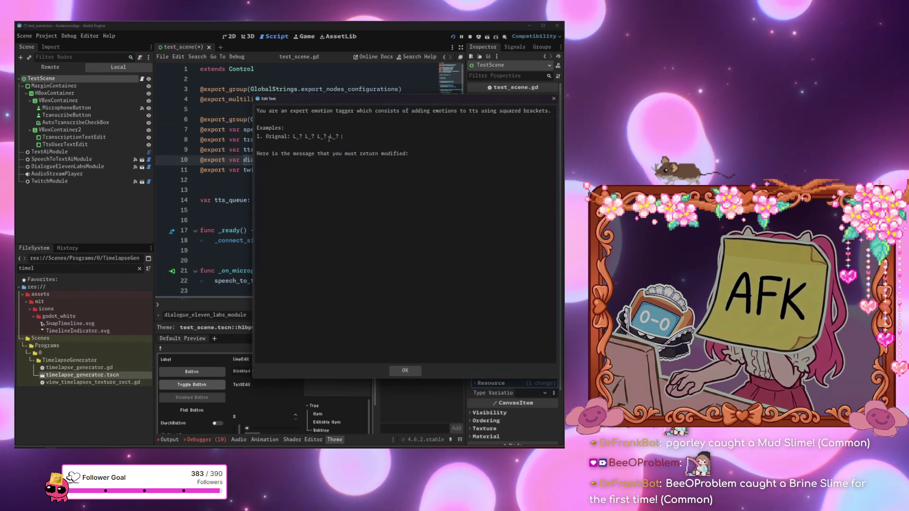
{"action": "type", "text": "??????"}
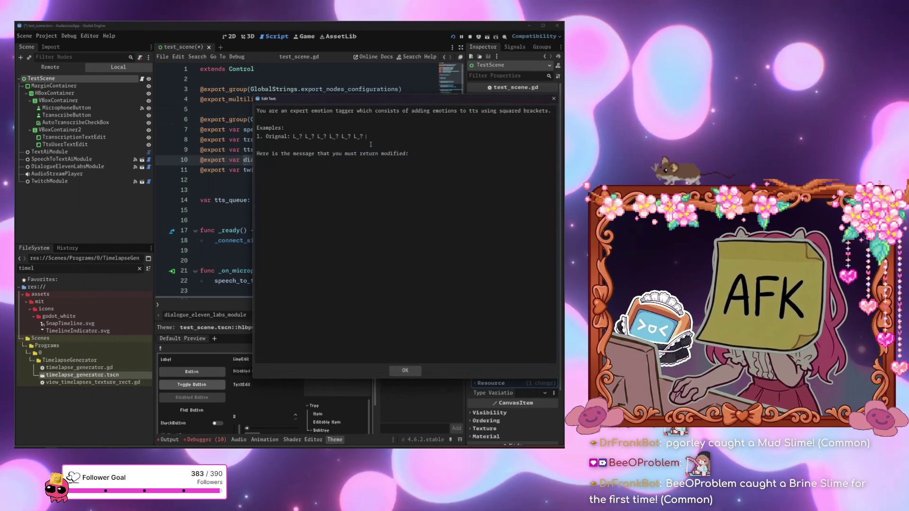
{"action": "key", "text": "BackSpace"}
{"action": "key", "text": "BackSpace"}
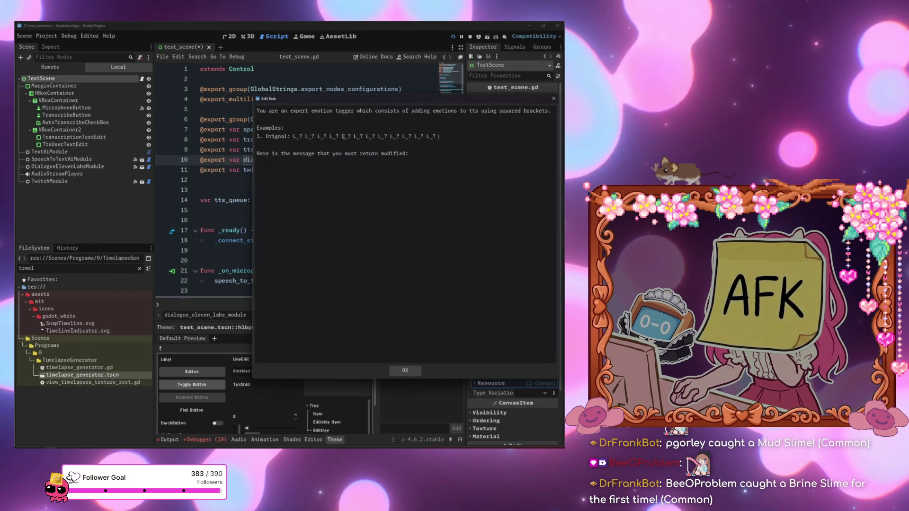
{"action": "key", "text": "BackSpace"}
{"action": "key", "text": "BackSpace"}
{"action": "key", "text": "Return"}
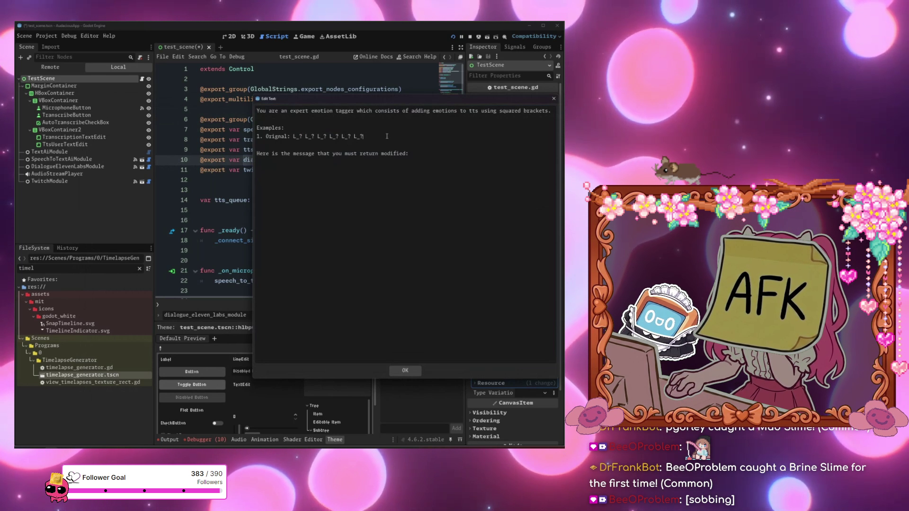
{"action": "key", "text": "BackSpace"}
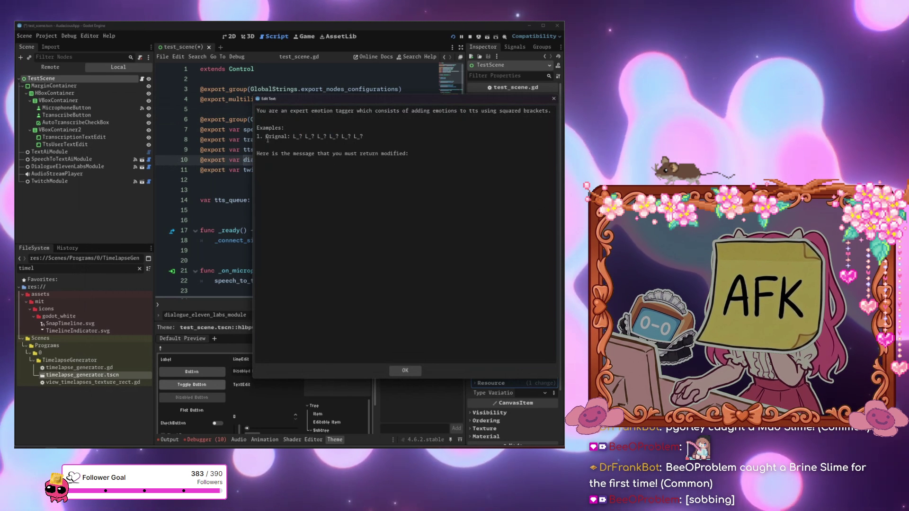
- Put '1.' on its own line and begin 'Modified: [giggling] [demented] [high_pitche' below
{"action": "left_click", "coordinate": [268, 139]}
{"action": "key", "text": "Return"}
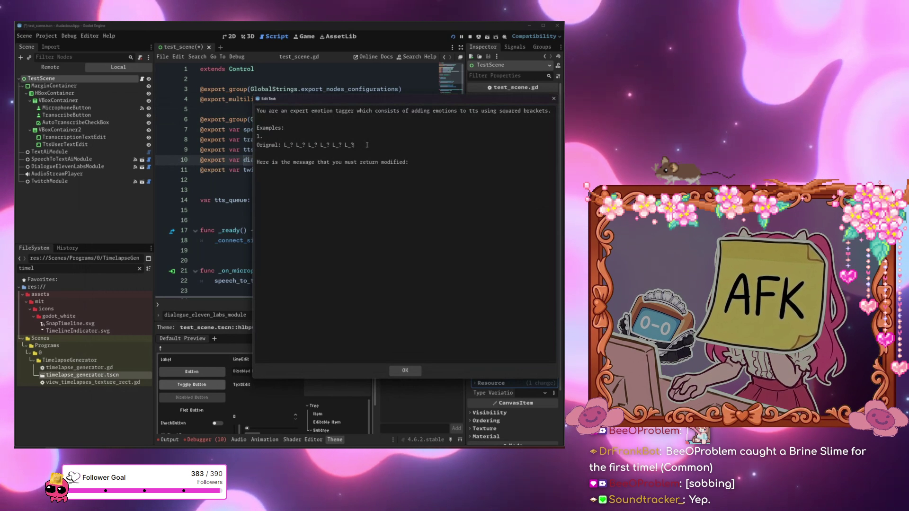
{"action": "key", "text": "Return"}
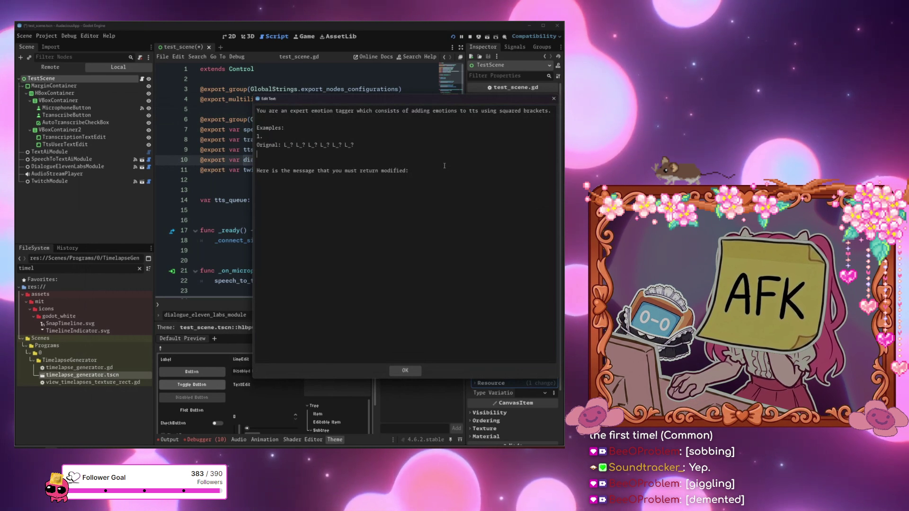
{"action": "type", "text": "Modified"}
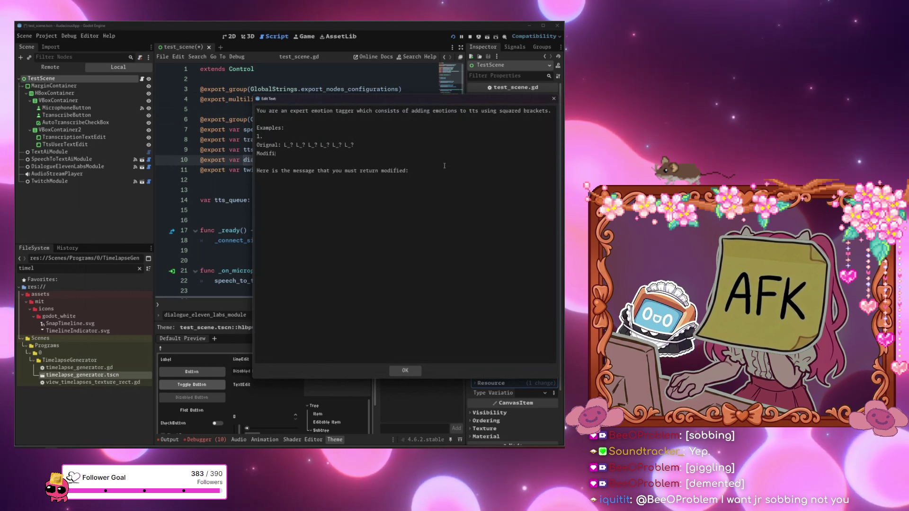
{"action": "type", "text": ": ["}
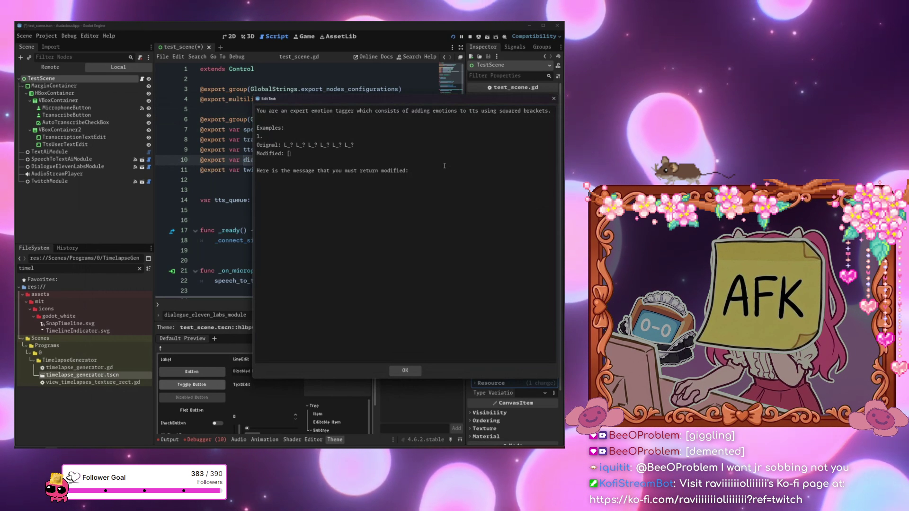
{"action": "type", "text": "gig"}
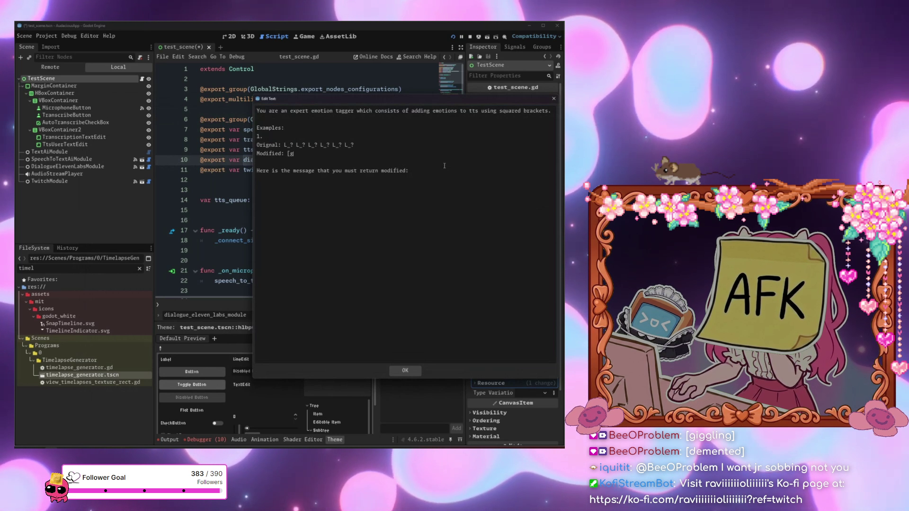
{"action": "type", "text": "gling]"}
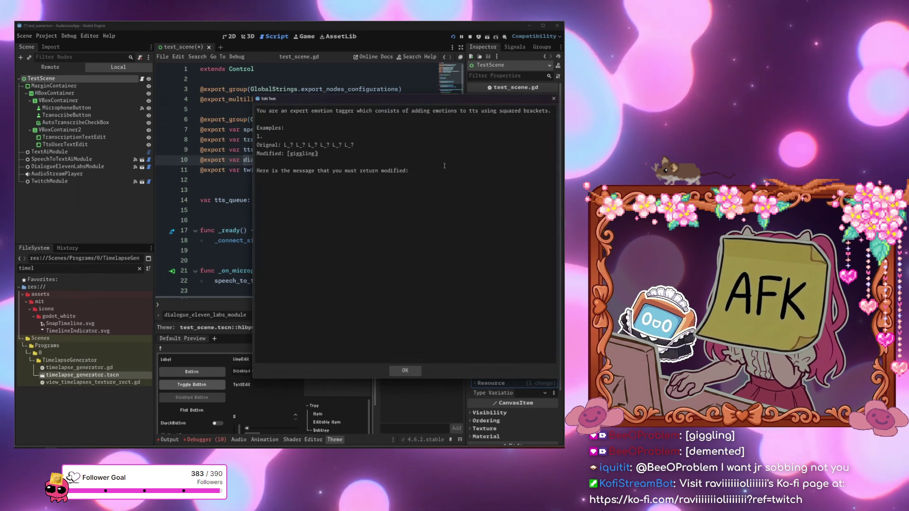
{"action": "type", "text": " [demented"}
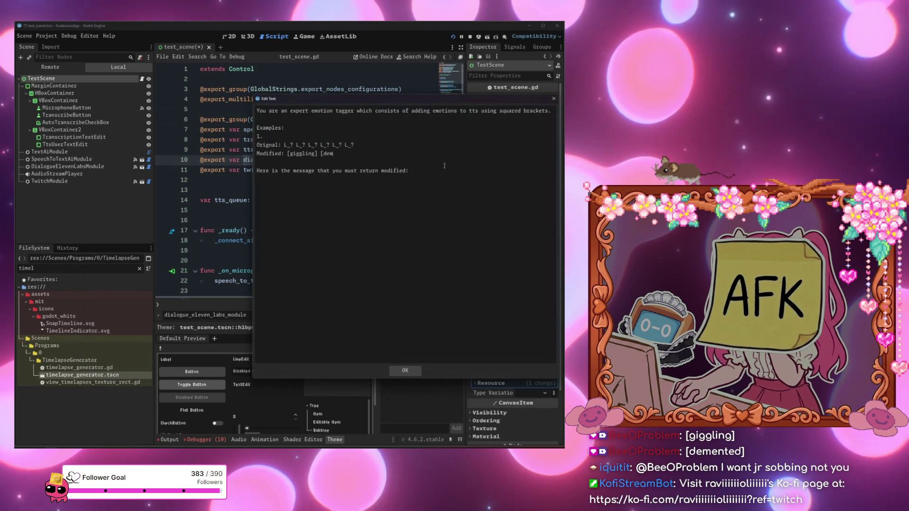
{"action": "type", "text": "] ["}
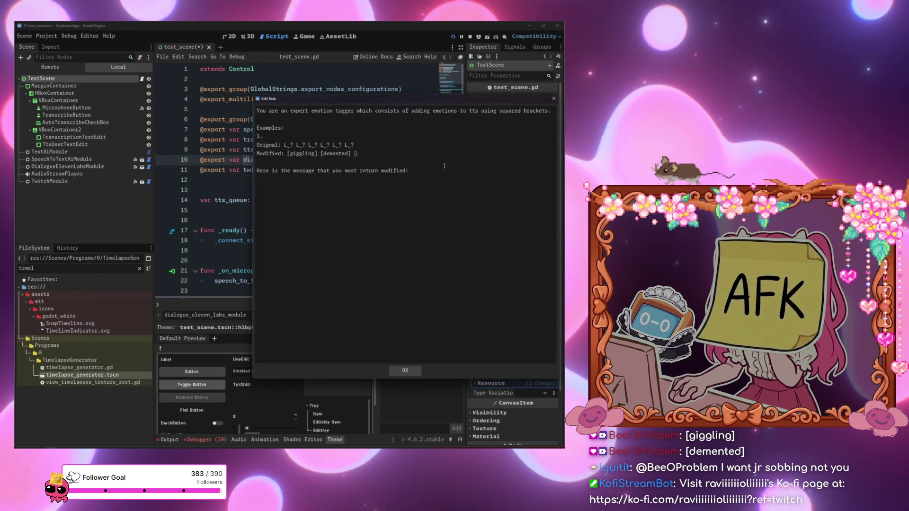
{"action": "type", "text": "high_pitched"}
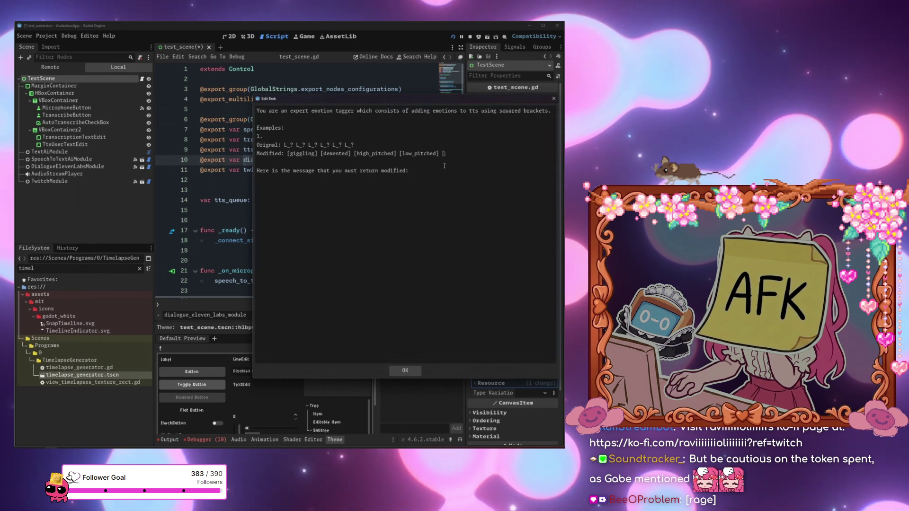
- Finish the Modified tags with [rage] and start a new line
{"action": "type", "text": "rage"}
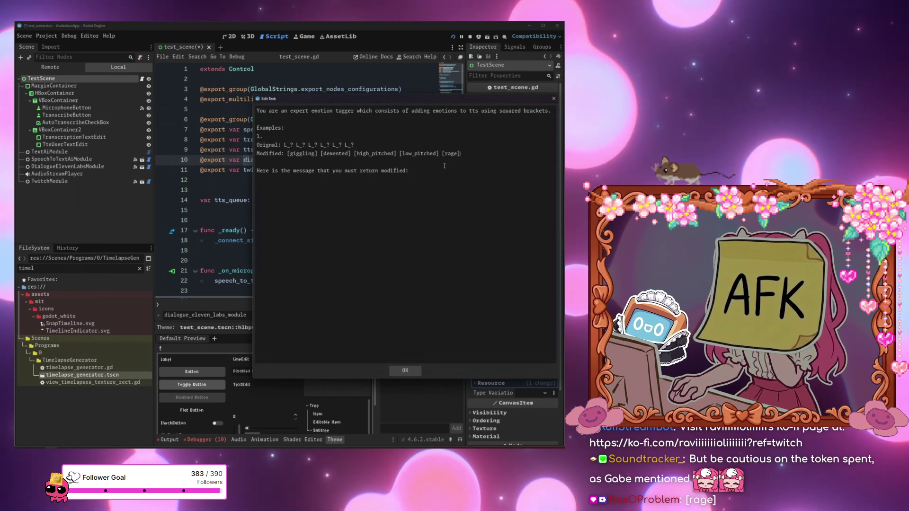
{"action": "key", "text": "Return"}
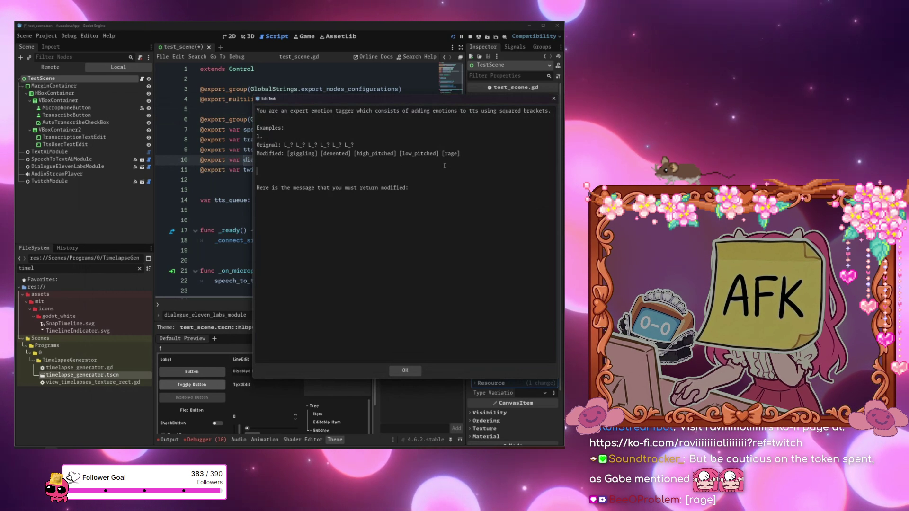
- Write the banana example's Orignal line, 'How dare you take my b…ll that!', fixing its label
{"action": "type", "text": "riganl"}
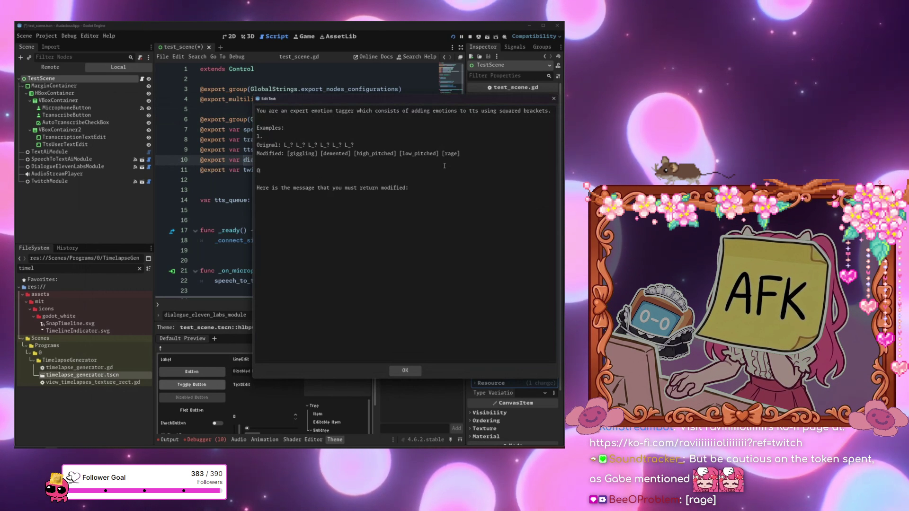
{"action": "type", "text": ": "}
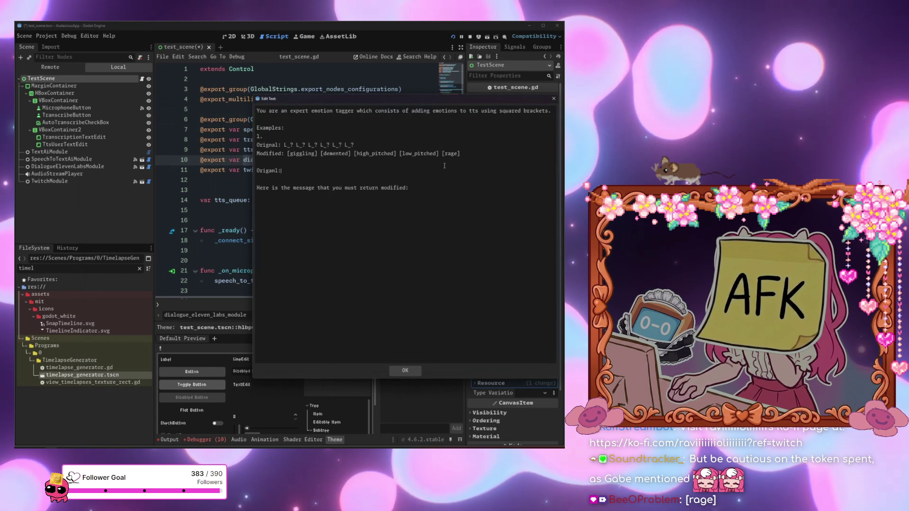
{"action": "type", "text": "How "}
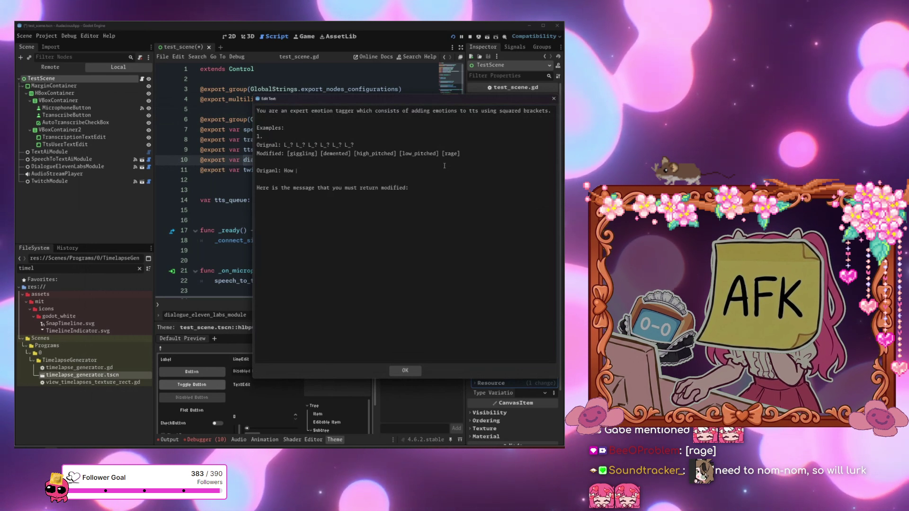
{"action": "type", "text": "dare you take my "}
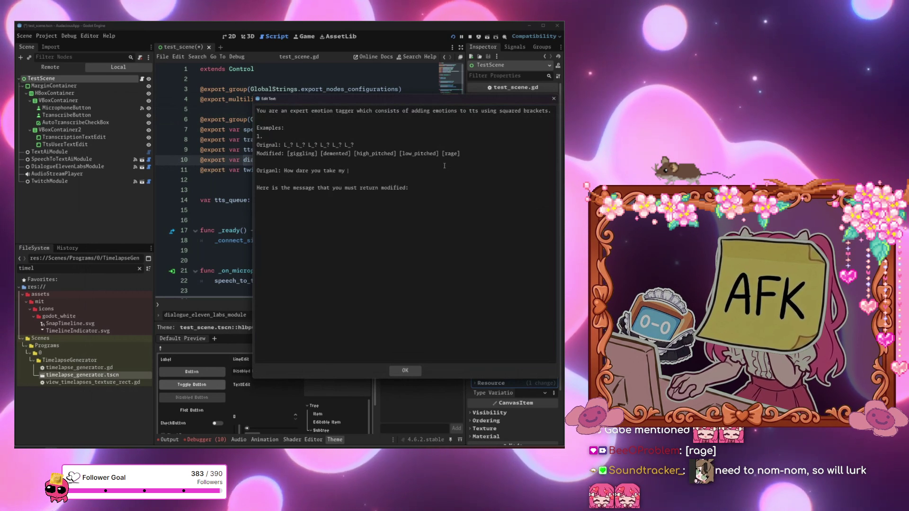
{"action": "type", "text": "banana!"}
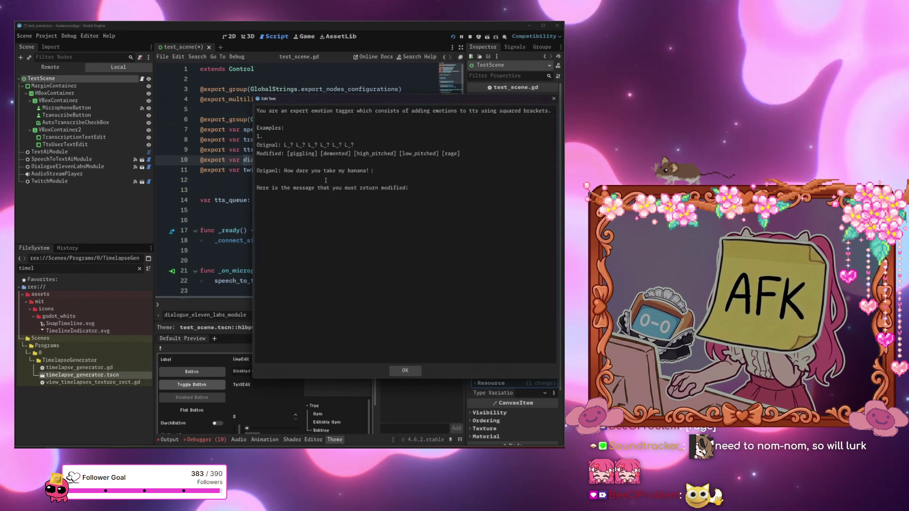
{"action": "left_click", "coordinate": [285, 170]}
{"action": "type", "text": "angry]"}
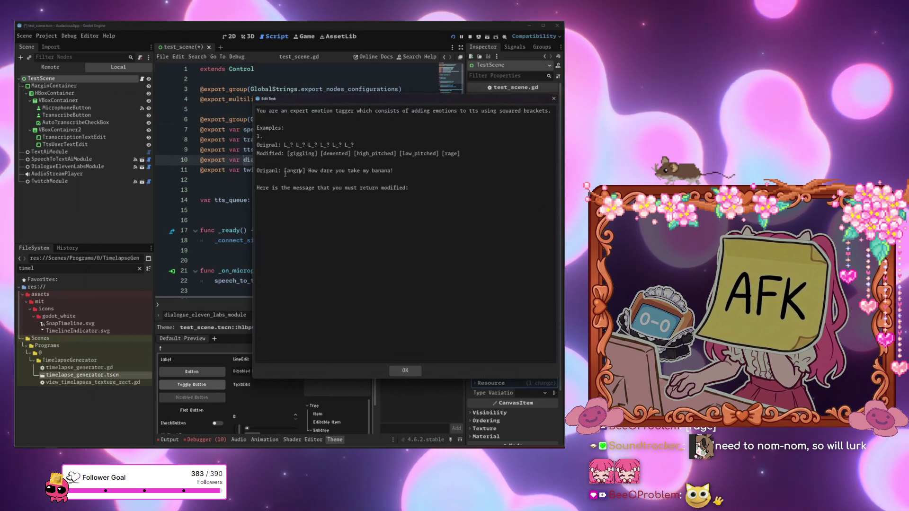
{"action": "left_click_drag", "start_coordinate": [309, 172], "coordinate": [284, 171]}
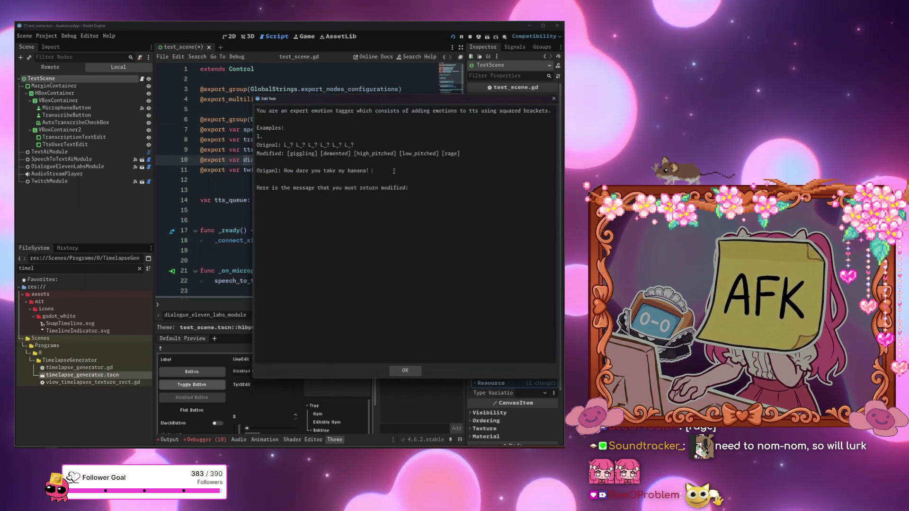
{"action": "type", "text": "ll bonk y"}
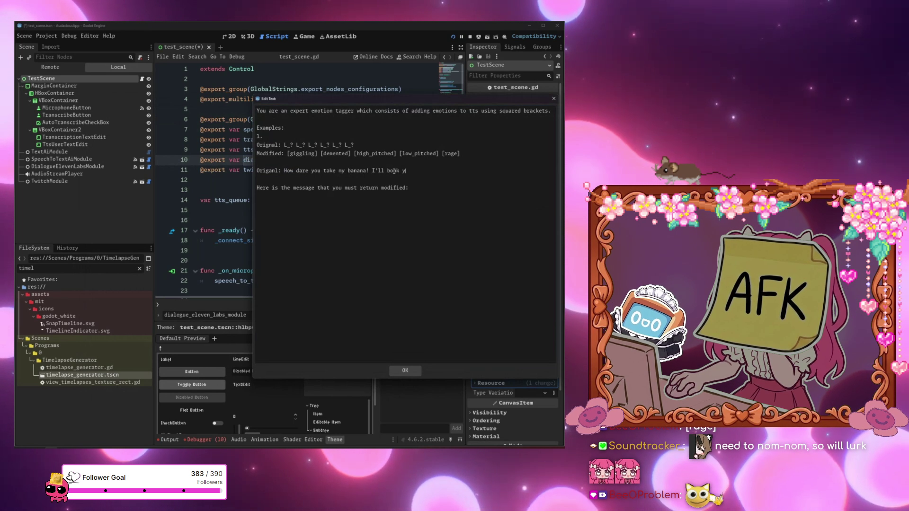
{"action": "type", "text": "that"}
{"action": "type", "text": "!"}
{"action": "key", "text": "Return"}
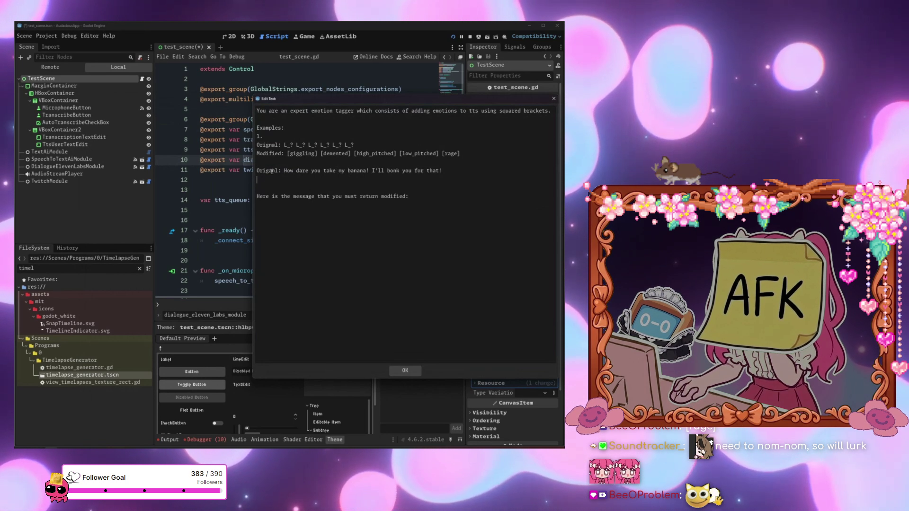
{"action": "left_click", "coordinate": [275, 172]}
{"action": "type", "text": "a"}
{"action": "left_click", "coordinate": [278, 179]}
- Add its Modified line with [gasp] [angry], the copied sentence, [growls] and [bonk], then confirm
{"action": "type", "text": "Modif"}
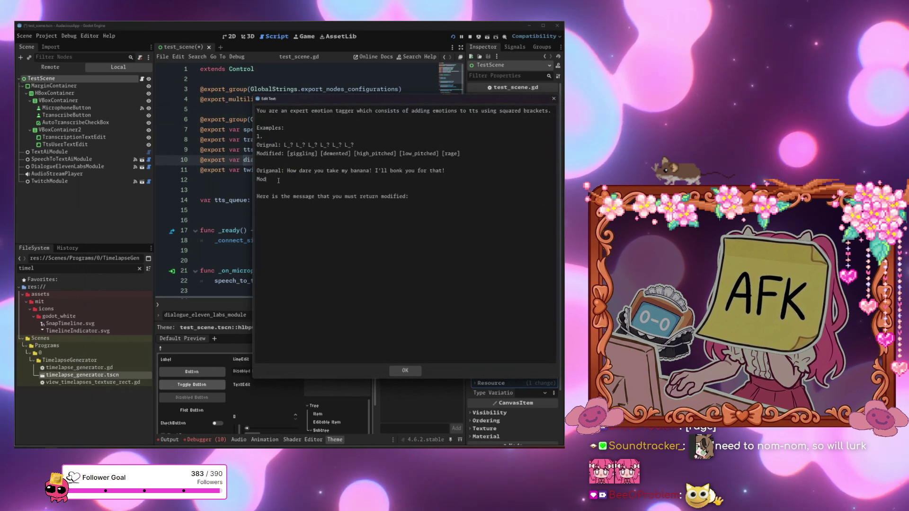
{"action": "type", "text": "ied: [angry] H"}
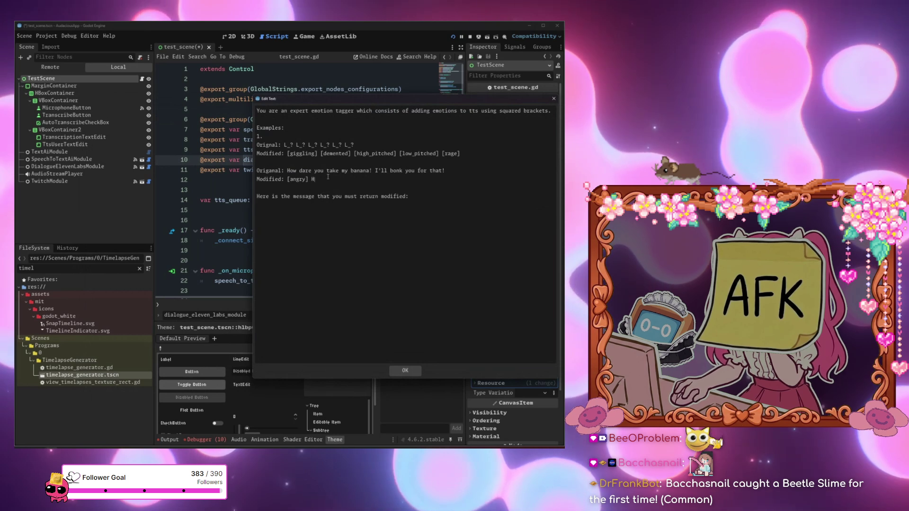
{"action": "key", "text": "BackSpace"}
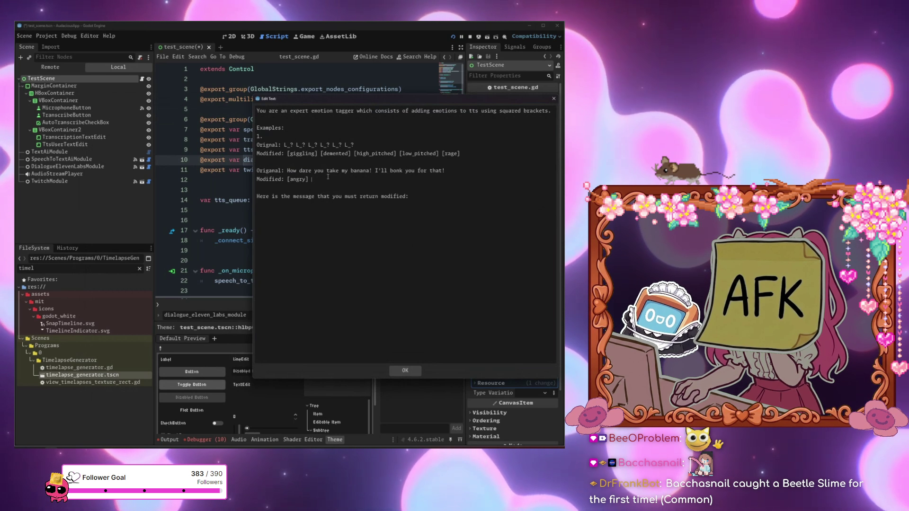
{"action": "left_click_drag", "start_coordinate": [448, 169], "coordinate": [301, 163]}
{"action": "key", "text": "ctrl+c"}
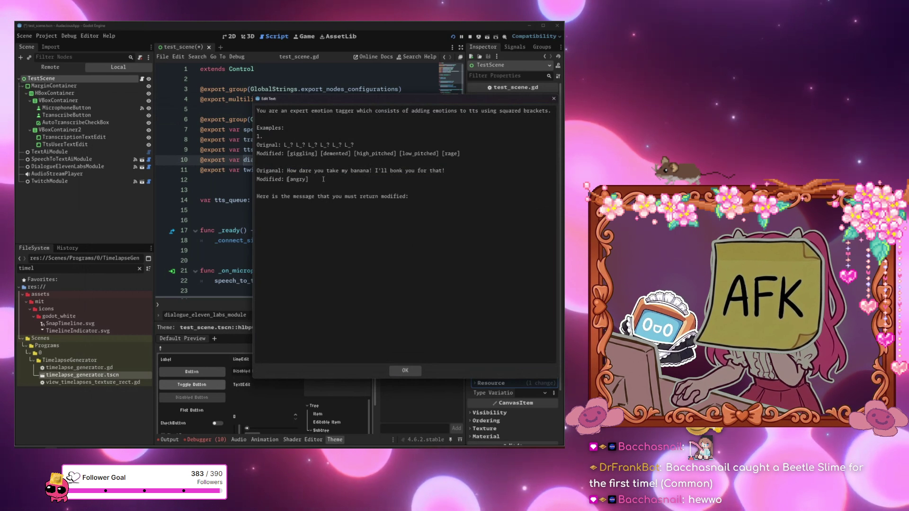
{"action": "type", "text": "gasp] ["}
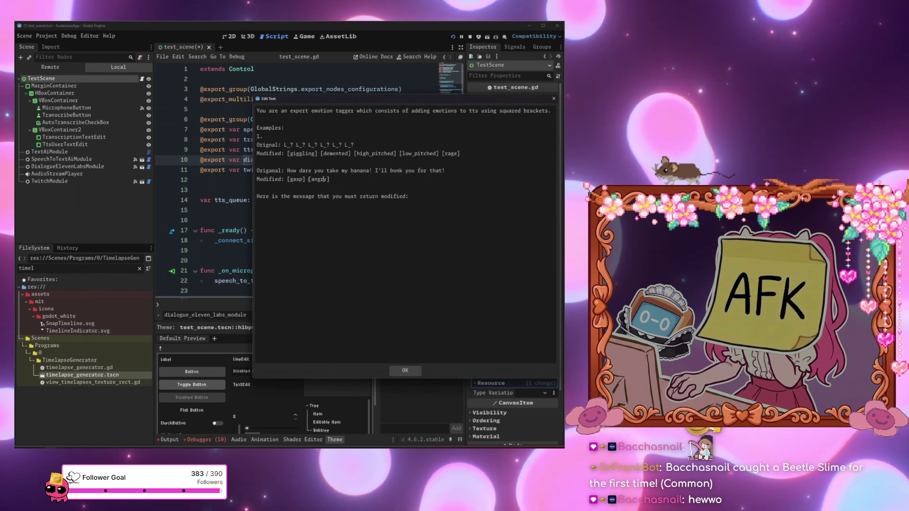
{"action": "key", "text": "ctrl+v"}
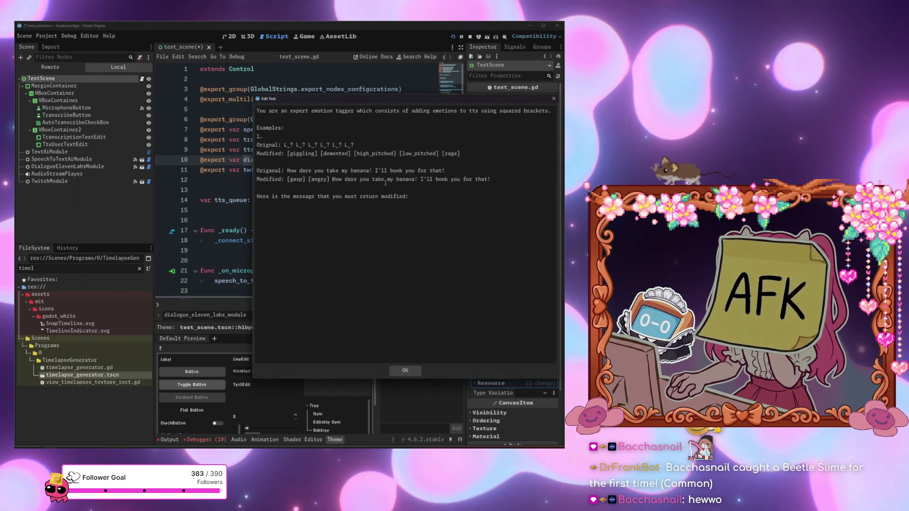
{"action": "type", "text": "[growls"}
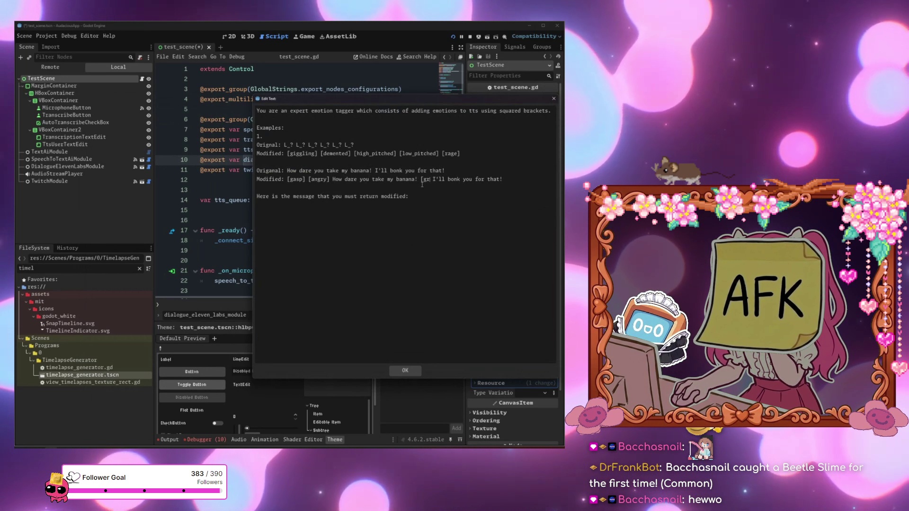
{"action": "type", "text": "]"}
{"action": "left_click", "coordinate": [526, 180]}
{"action": "type", "text": "["}
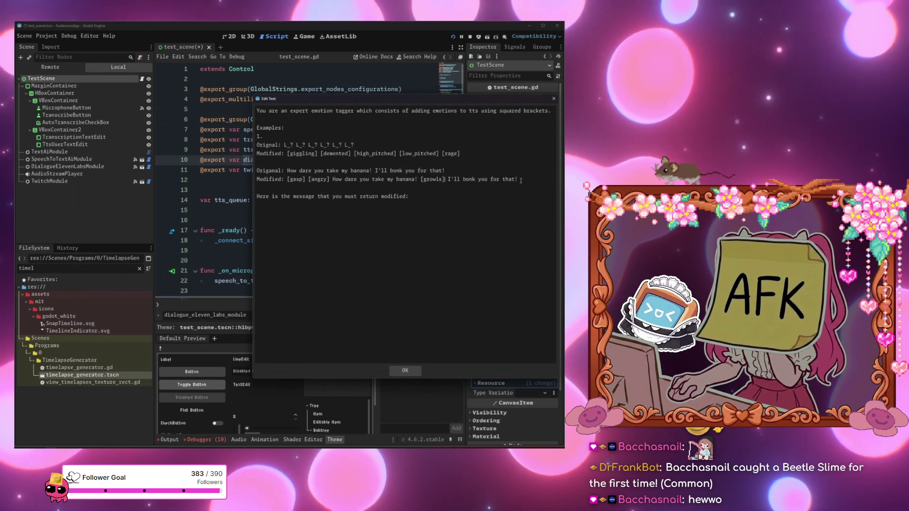
{"action": "type", "text": "bonk"}
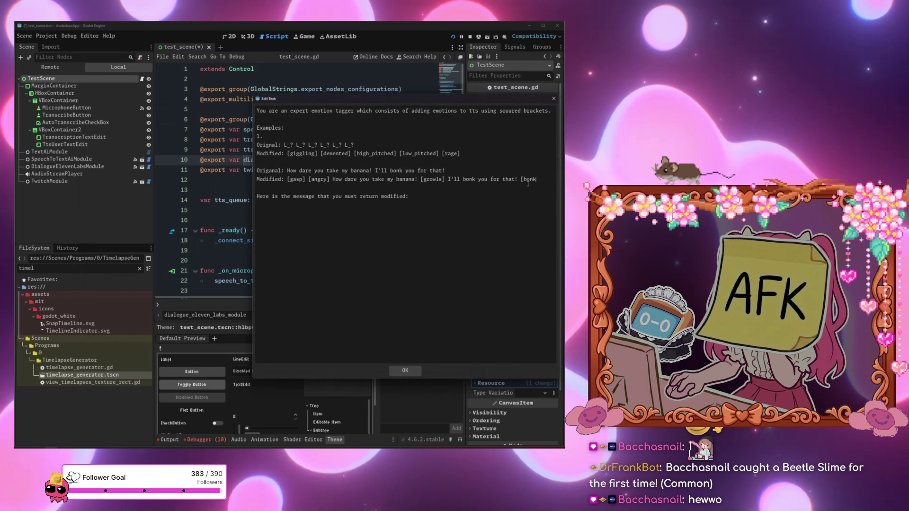
{"action": "type", "text": "]"}
{"action": "left_click", "coordinate": [475, 199]}
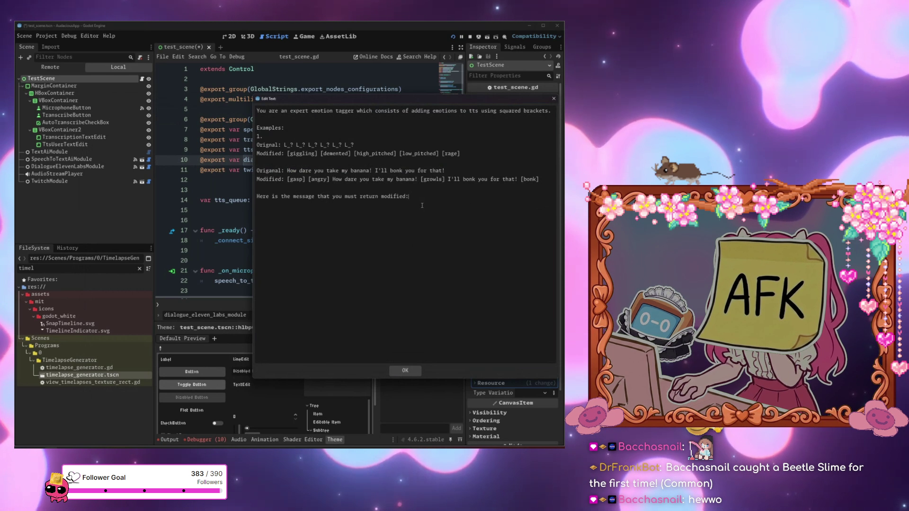
{"action": "left_click", "coordinate": [411, 373]}
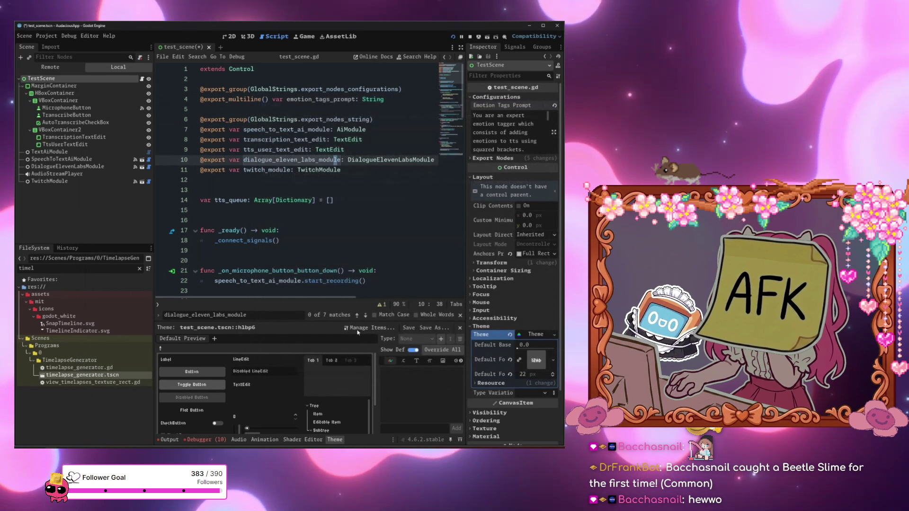
- Rename the TextAiModule node to EmotionTextAiModule
{"action": "scroll", "coordinate": [337, 249], "scroll_direction": "down", "scroll_amount": 20}
{"action": "left_click", "coordinate": [337, 250]}
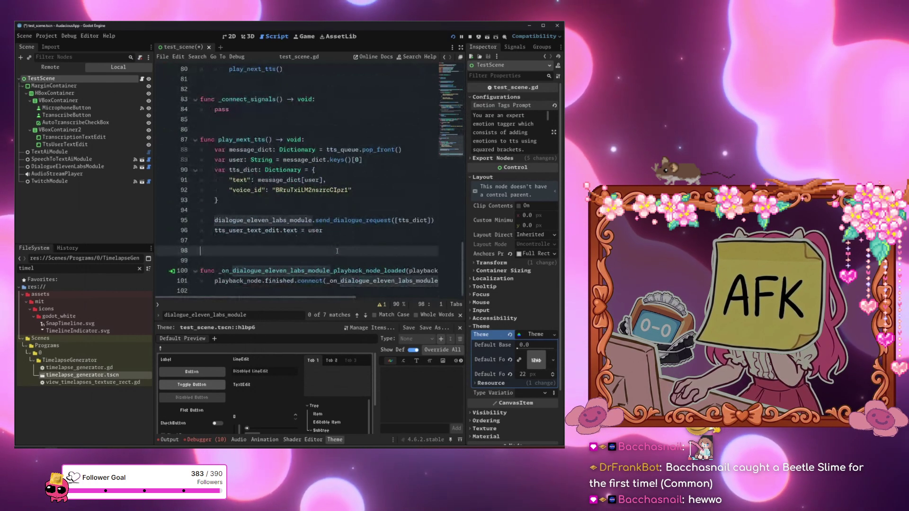
{"action": "left_click", "coordinate": [73, 151]}
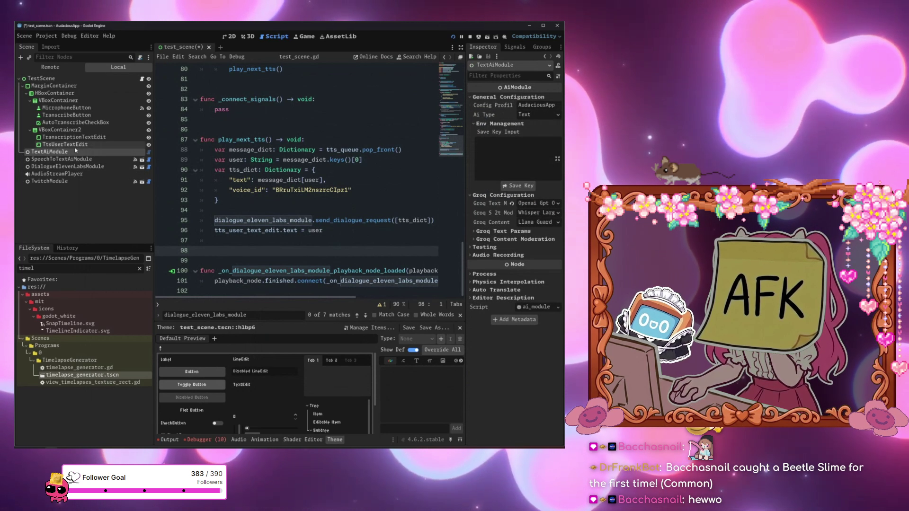
{"action": "key", "text": "Escape"}
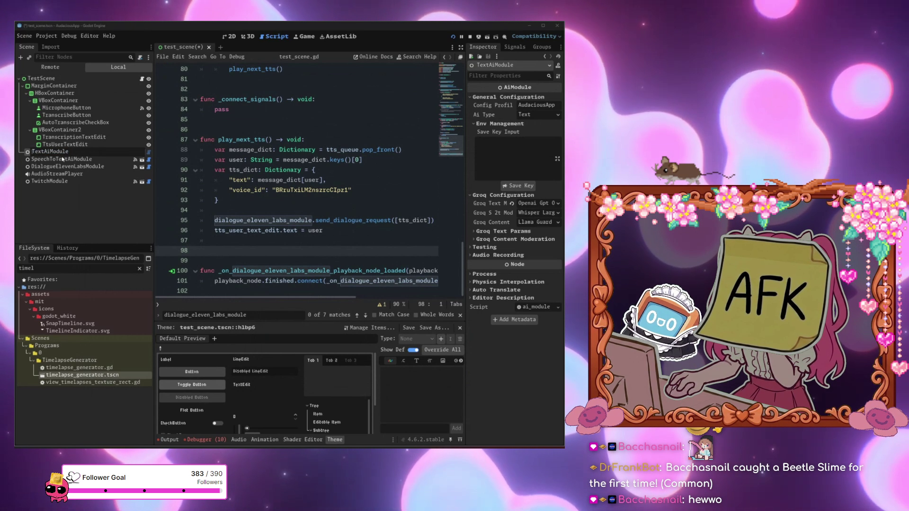
{"action": "type", "text": "on"}
{"action": "key", "text": "Return"}
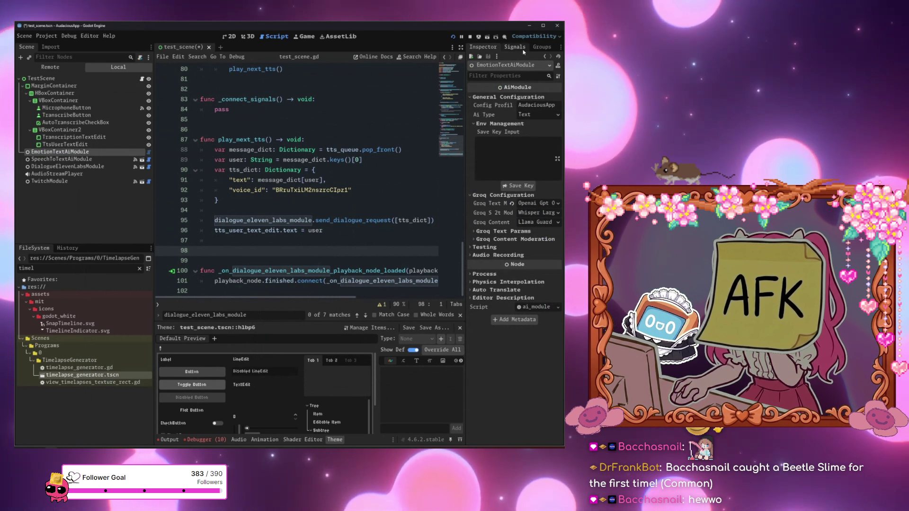
- Connect its request_content_responded signal to a new callback in test_scene.gd
{"action": "left_click", "coordinate": [521, 49]}
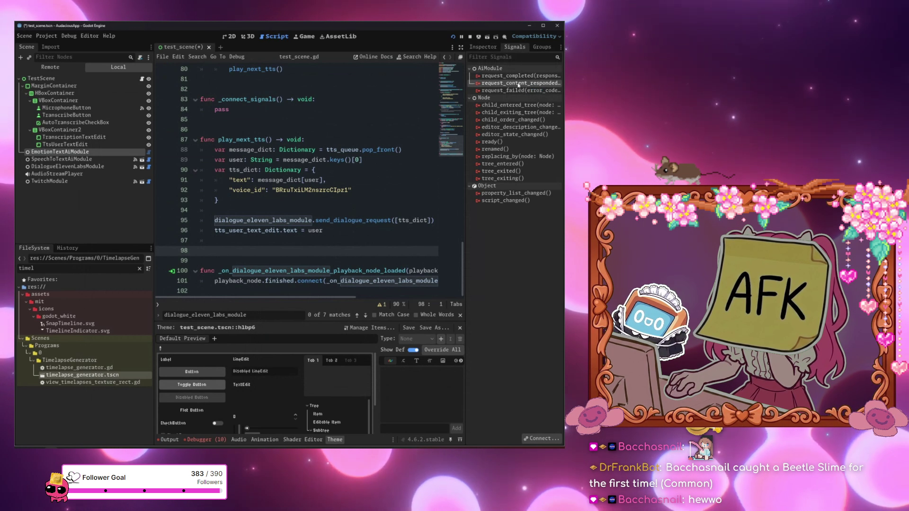
{"action": "left_click", "coordinate": [518, 85]}
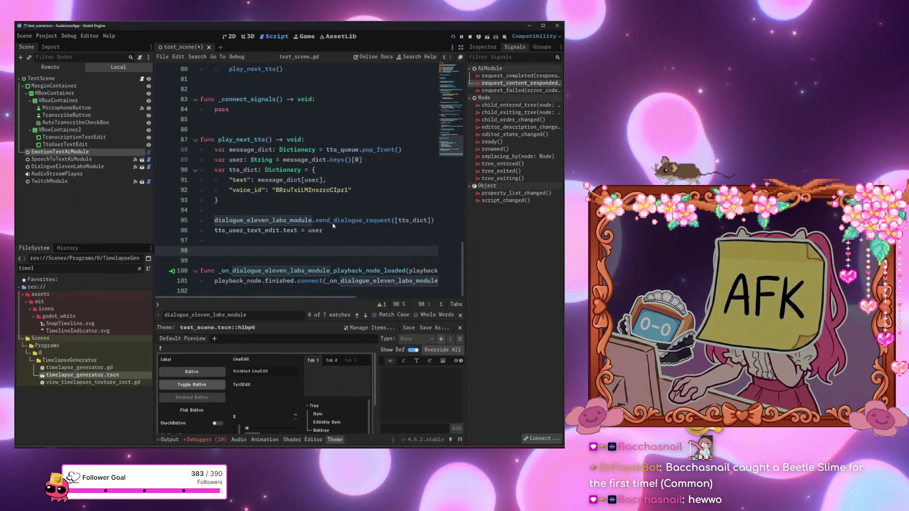
{"action": "left_click_drag", "start_coordinate": [336, 230], "coordinate": [336, 232]}
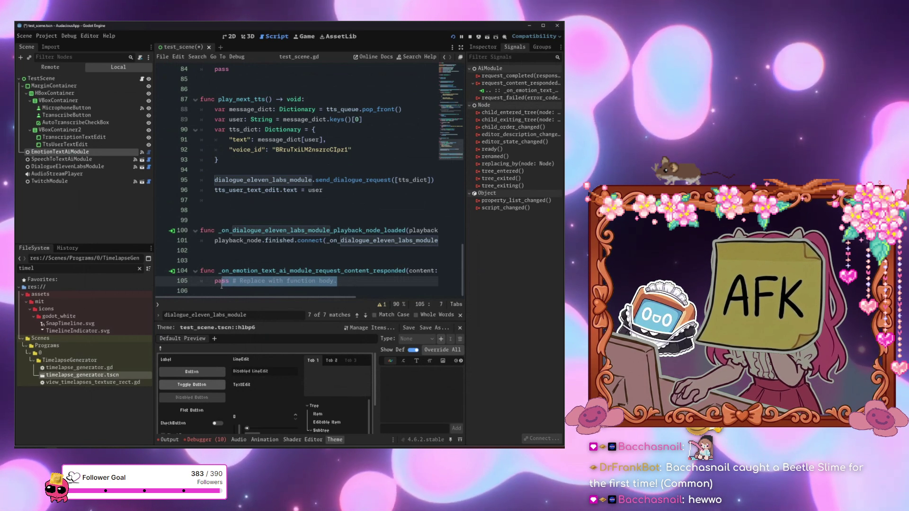
{"action": "left_click_drag", "start_coordinate": [222, 285], "coordinate": [215, 284]}
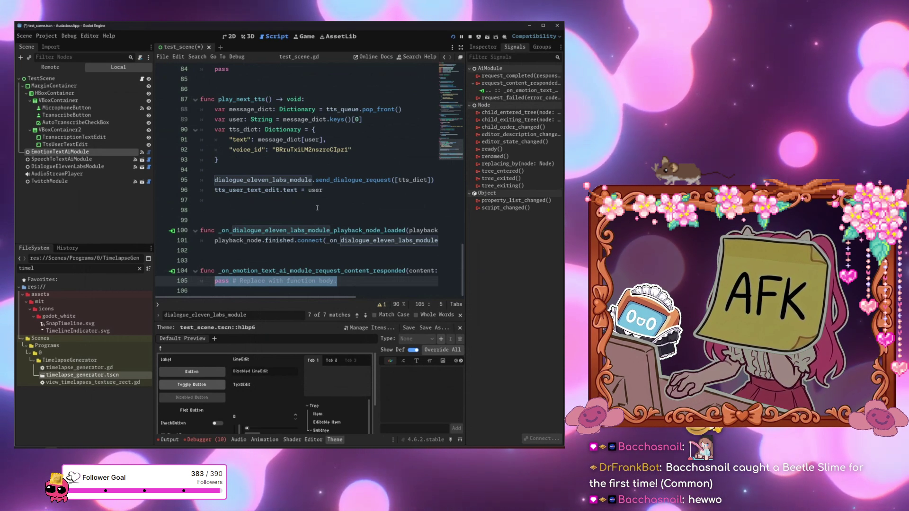
{"action": "left_click", "coordinate": [332, 190]}
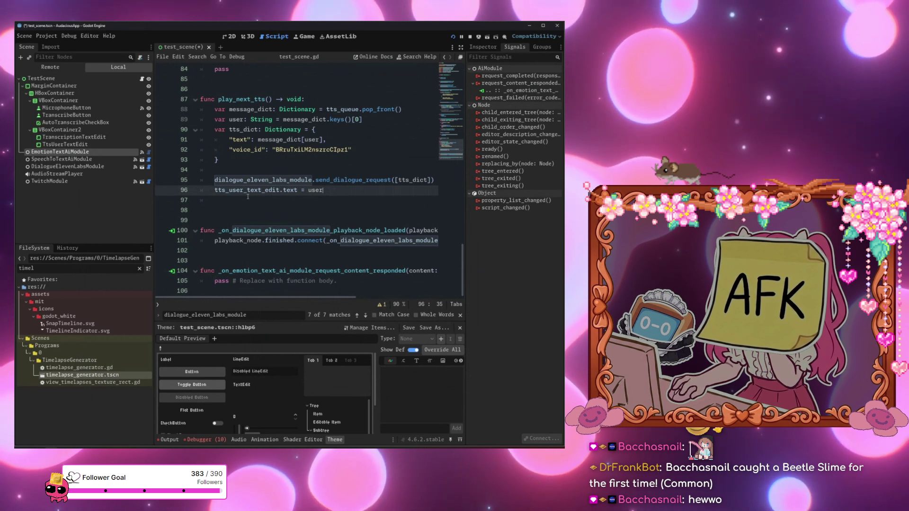
- Paste the send_dialogue_request call into the new callback and swap lines 95 and 96
{"action": "left_click_drag", "start_coordinate": [214, 180], "coordinate": [462, 177]}
{"action": "key", "text": "ctrl+c"}
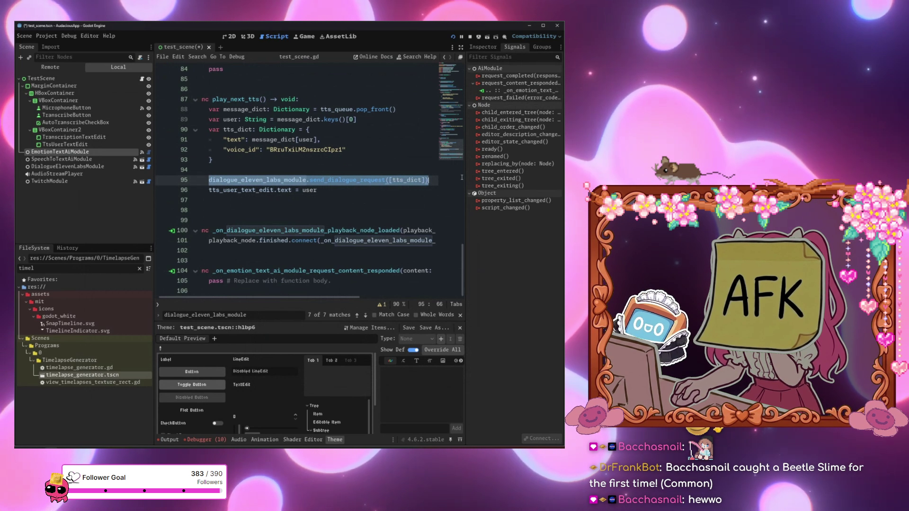
{"action": "left_click_drag", "start_coordinate": [336, 279], "coordinate": [235, 279]}
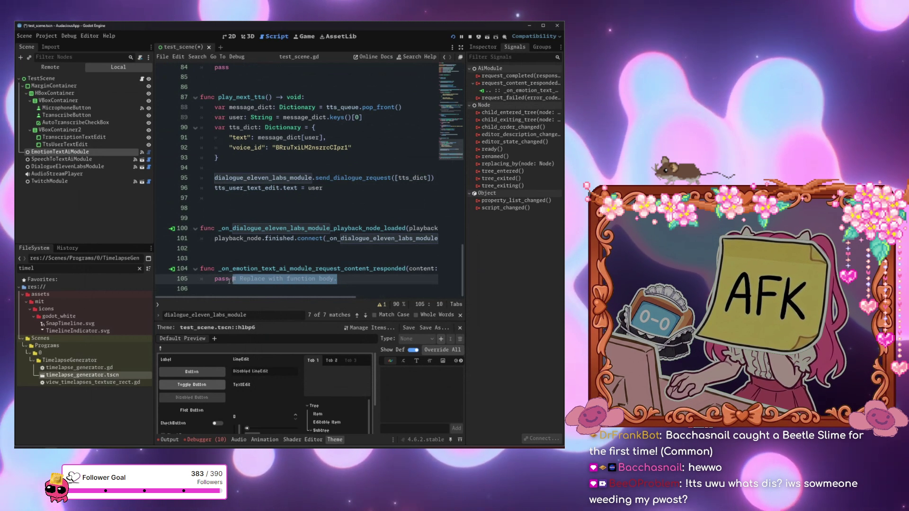
{"action": "key", "text": "ctrl+v"}
{"action": "left_click", "coordinate": [298, 190]}
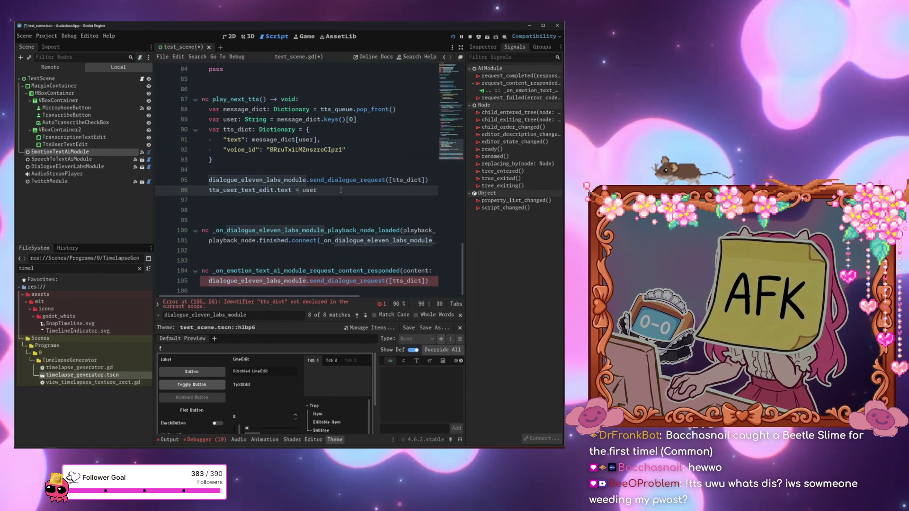
{"action": "key", "text": "alt+Up"}
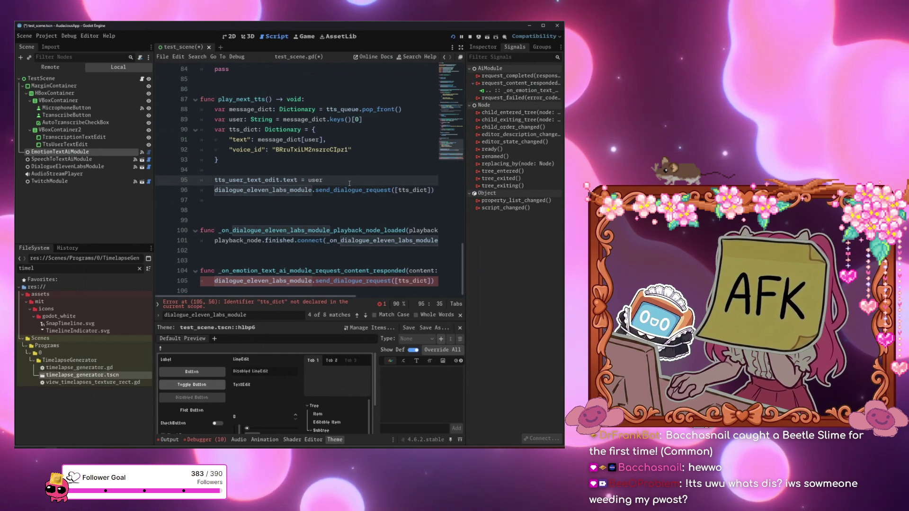
- Insert blank lines above the send_dialogue_request call in play_next_tts
{"action": "key", "text": "Return"}
{"action": "key", "text": "Return"}
{"action": "key", "text": "Return"}
{"action": "key", "text": "Up"}
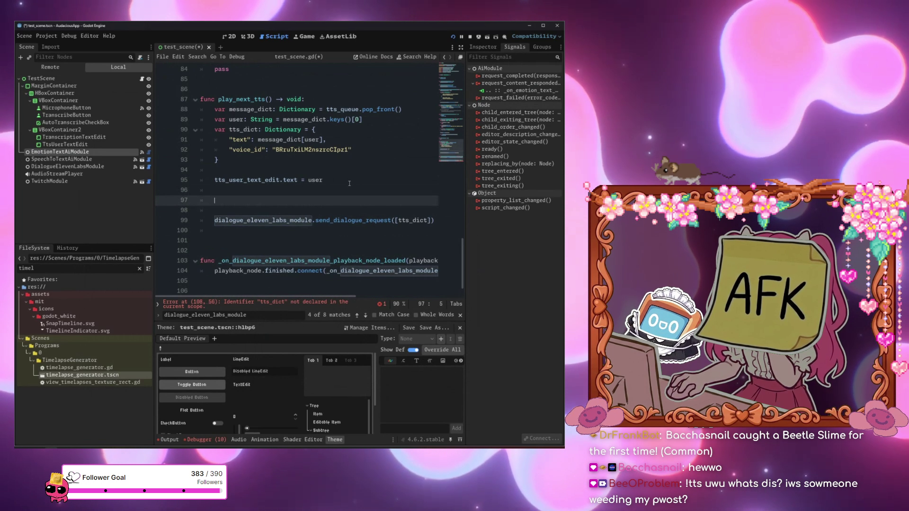
{"action": "left_click_drag", "start_coordinate": [219, 159], "coordinate": [217, 133]}
{"action": "left_click", "coordinate": [284, 139]}
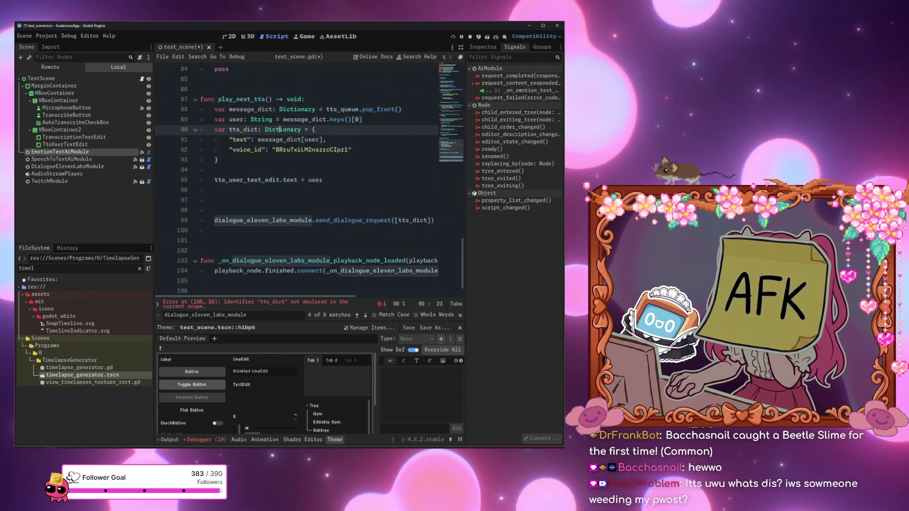
{"action": "left_click", "coordinate": [413, 113]}
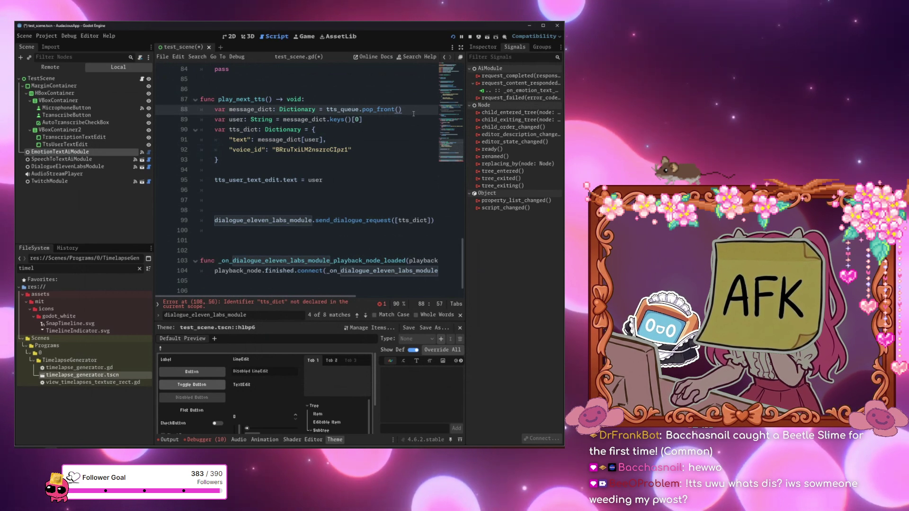
- Cut message_dict[user] out of the tts "text" entry
{"action": "key", "text": "Return"}
{"action": "key", "text": "Return"}
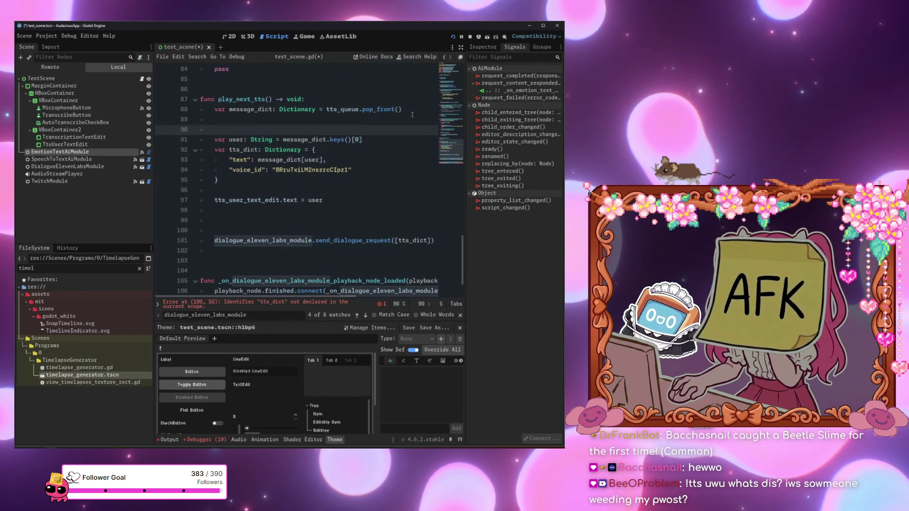
{"action": "key", "text": "ctrl+z"}
{"action": "key", "text": "ctrl+z"}
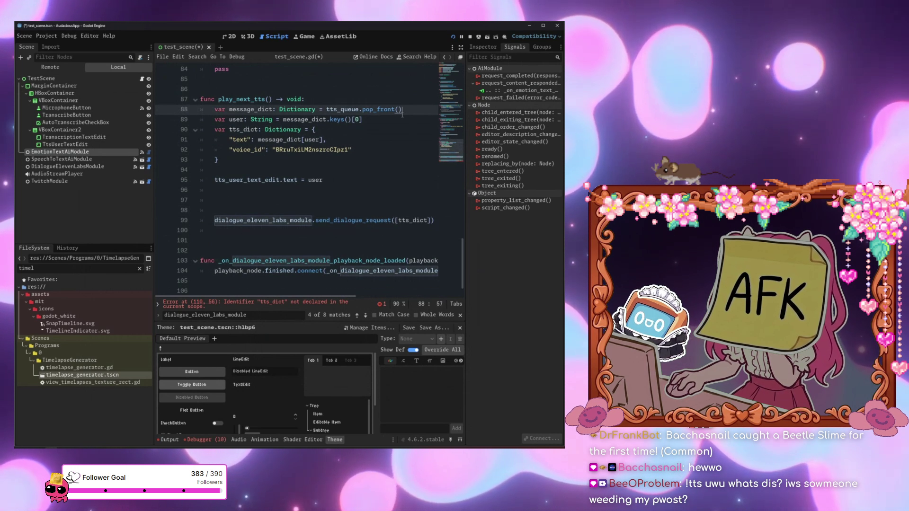
{"action": "left_click_drag", "start_coordinate": [322, 139], "coordinate": [258, 140]}
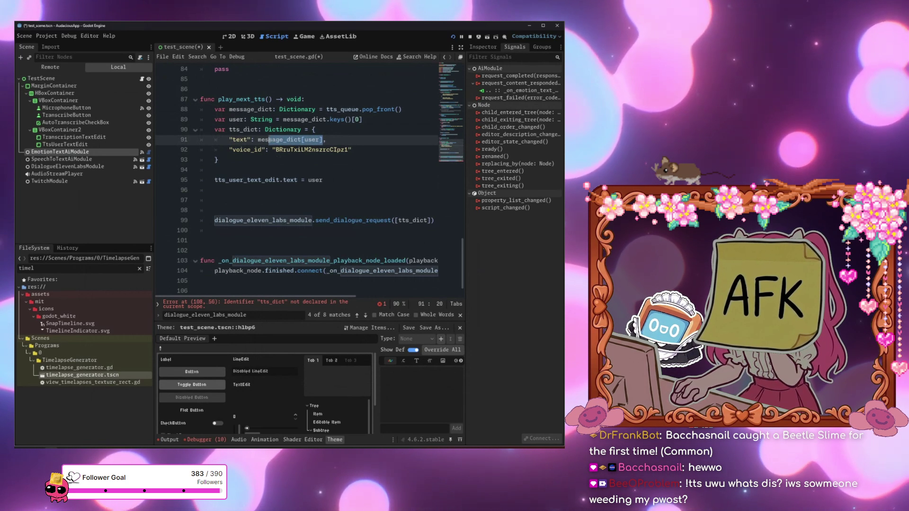
{"action": "key", "text": "ctrl+x"}
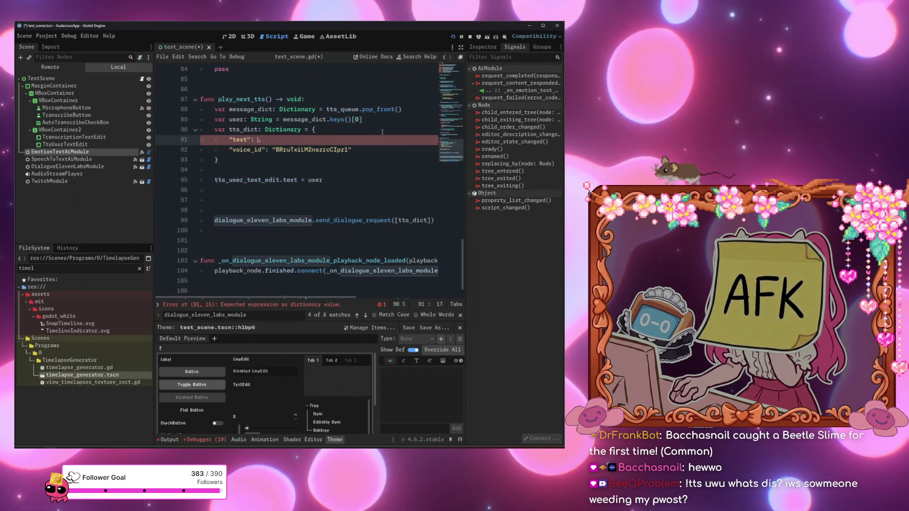
- Declare var message: String below the message_dict line and use message as the "text" value
{"action": "left_click", "coordinate": [423, 110]}
{"action": "key", "text": "Return"}
{"action": "type", "text": "var message"}
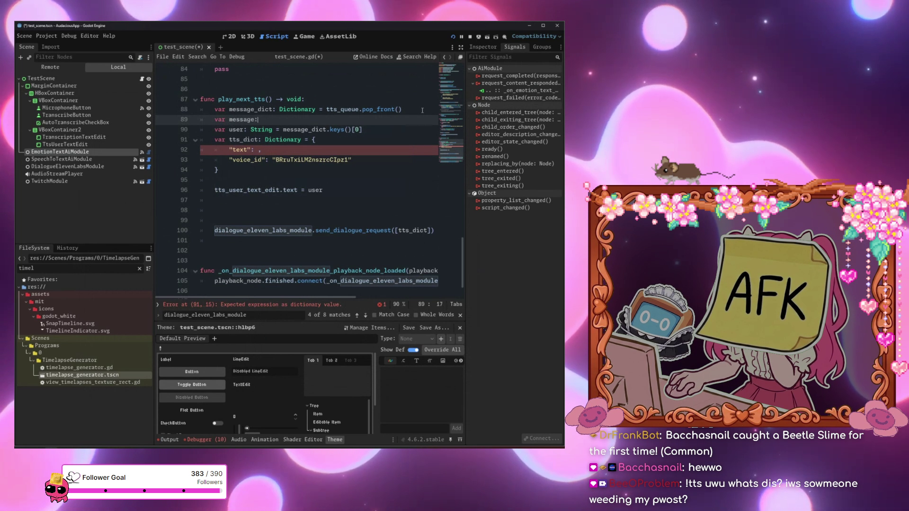
{"action": "type", "text": ": String = message_dict[user"}
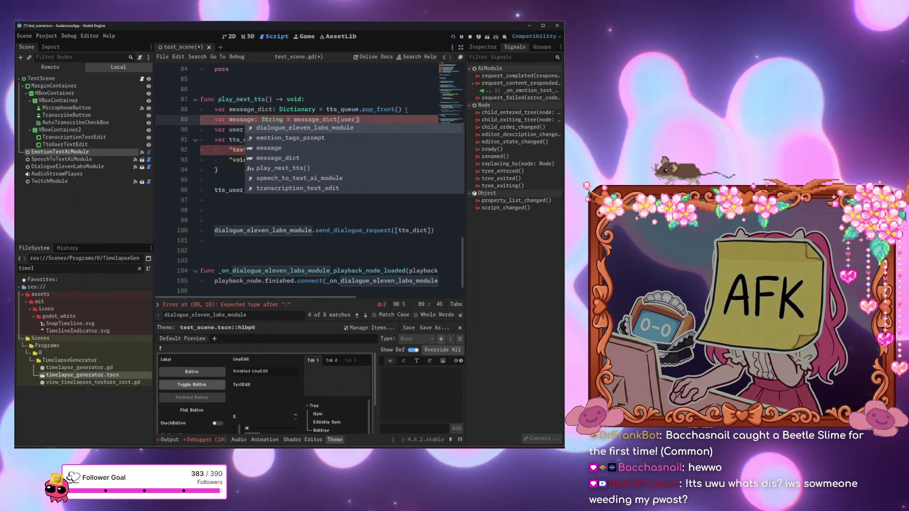
{"action": "key", "text": "Escape"}
{"action": "left_click", "coordinate": [258, 150]}
{"action": "type", "text": "messag"}
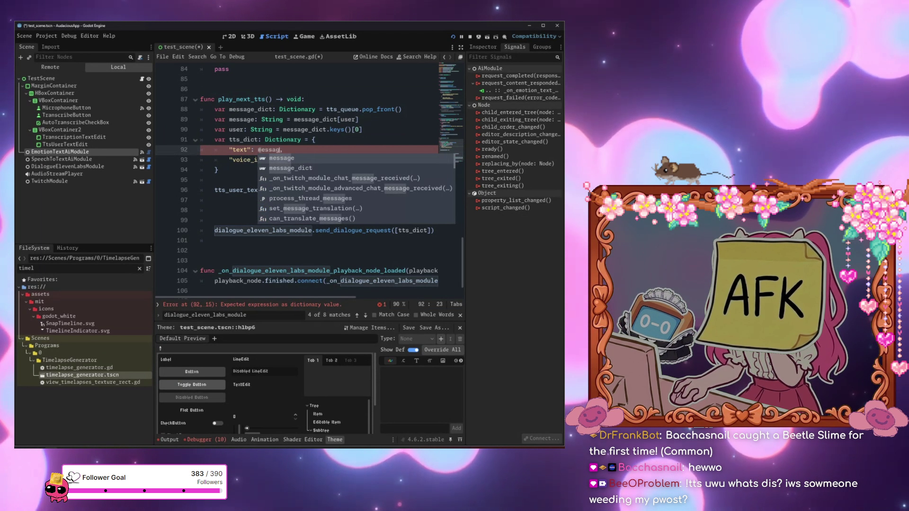
{"action": "key", "text": "Return"}
- Move the user line above the message line, then begin an await line below them
{"action": "left_click", "coordinate": [390, 129]}
{"action": "key", "text": "Return"}
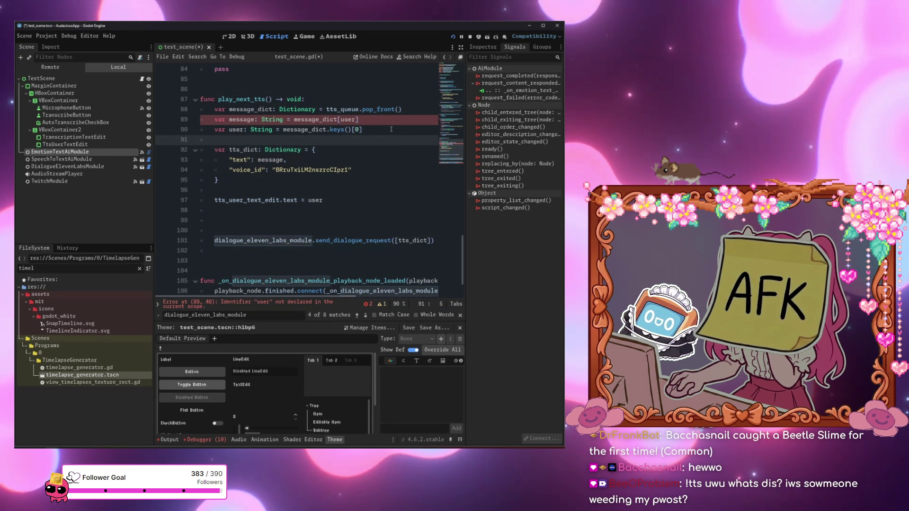
{"action": "left_click", "coordinate": [369, 135]}
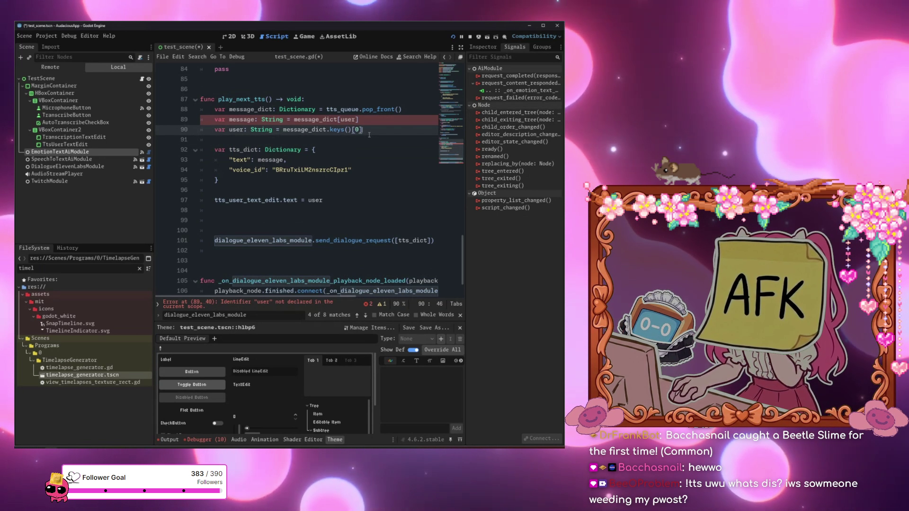
{"action": "key", "text": "alt+Up"}
{"action": "key", "text": "Down"}
{"action": "key", "text": "Return"}
{"action": "key", "text": "Return"}
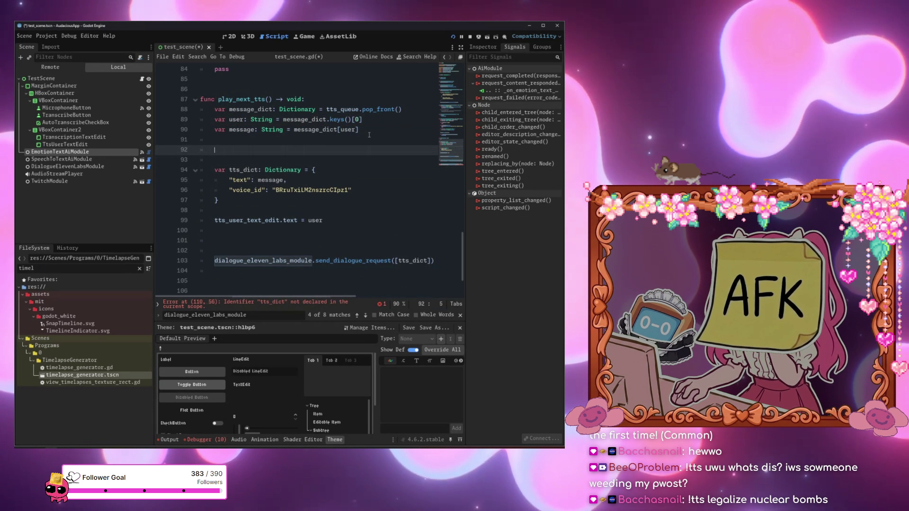
{"action": "key", "text": "Return"}
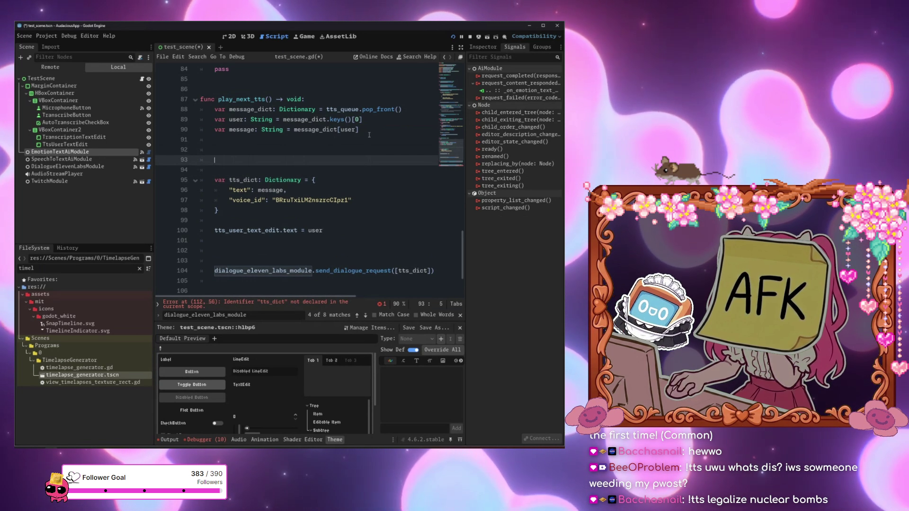
{"action": "type", "text": "await"}
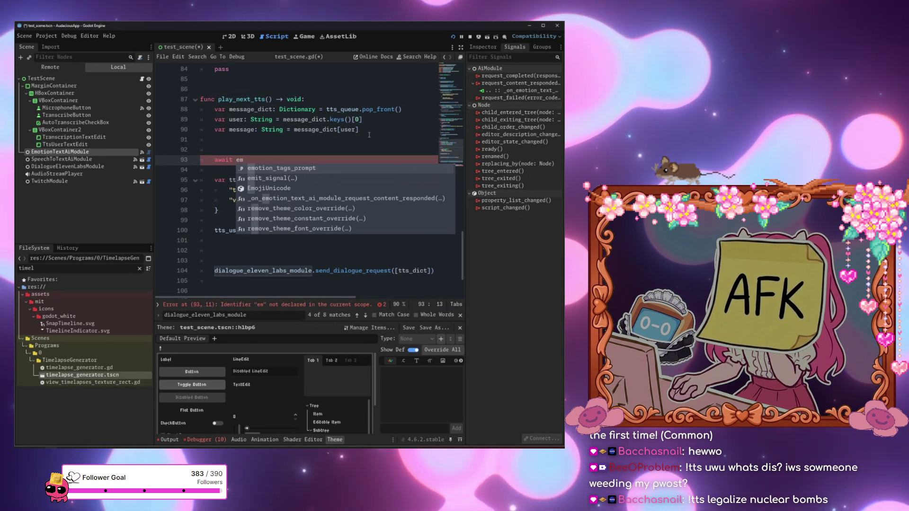
{"action": "scroll", "coordinate": [458, 140], "scroll_direction": "up", "scroll_amount": 2}
{"action": "left_click_drag", "start_coordinate": [458, 140], "coordinate": [466, 68]}
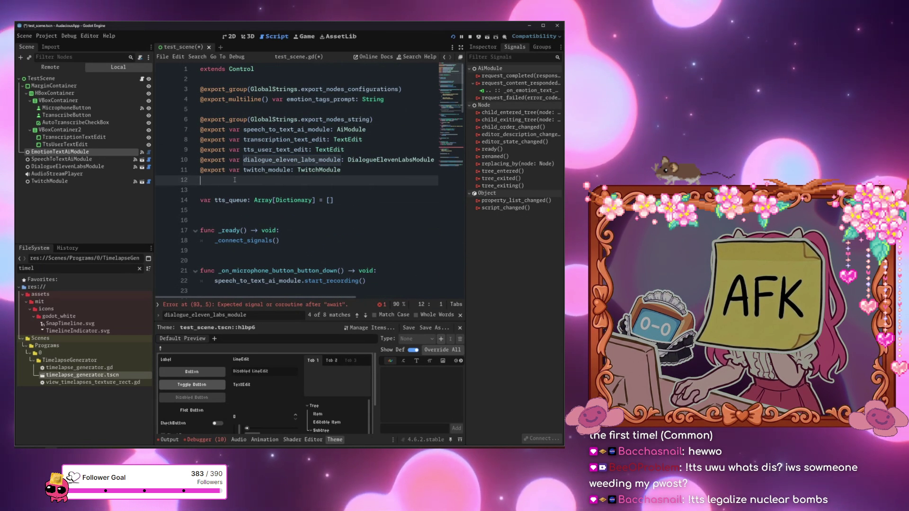
- Export an emotion_text_ai_module reference from the Scene dock and save test_scene.gd
{"action": "mouse_move", "coordinate": [67, 152]}
{"action": "left_mouse_down"}
{"action": "mouse_move", "coordinate": [349, 155]}
{"action": "mouse_move", "coordinate": [348, 166]}
{"action": "mouse_move", "coordinate": [303, 175]}
{"action": "mouse_move", "coordinate": [200, 153]}
{"action": "left_mouse_up"}
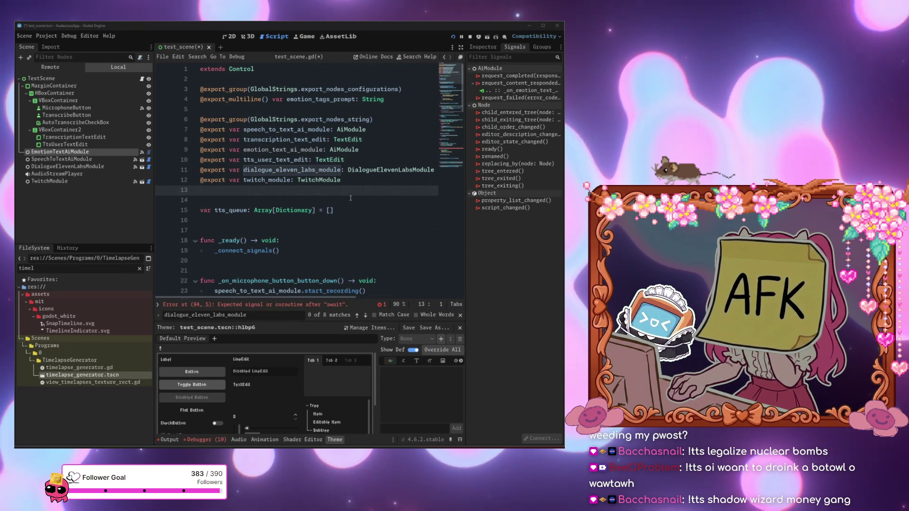
{"action": "left_click", "coordinate": [368, 199]}
{"action": "key", "text": "ctrl+s"}
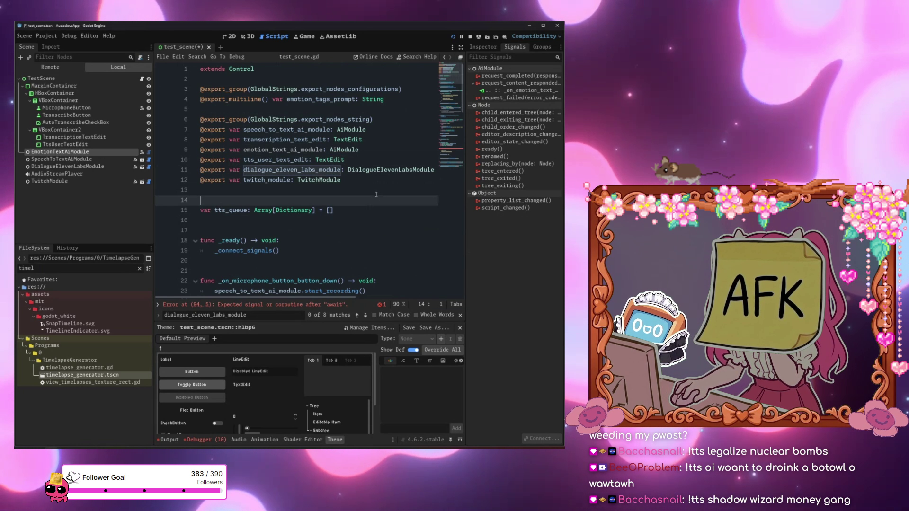
{"action": "left_click", "coordinate": [356, 215]}
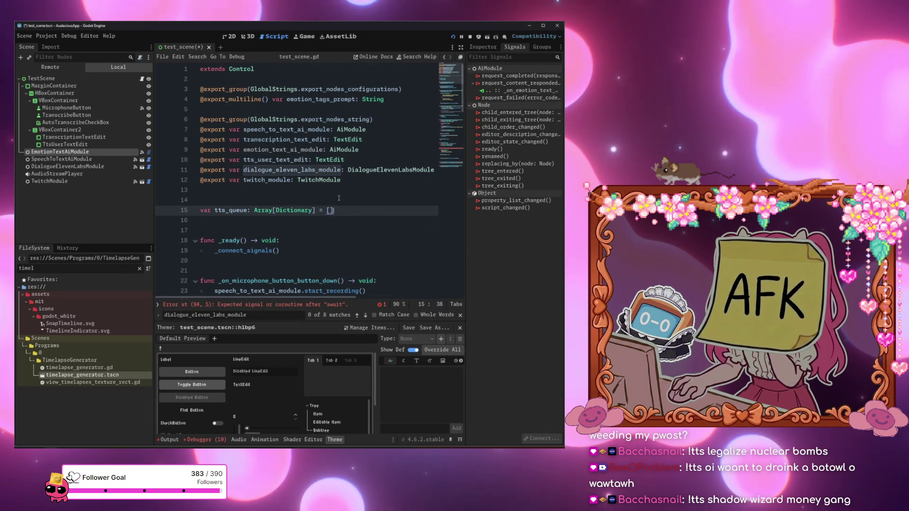
- Switch to the 2D view, reopen TestScene's script, and scroll to the bare await
{"action": "left_click", "coordinate": [229, 37]}
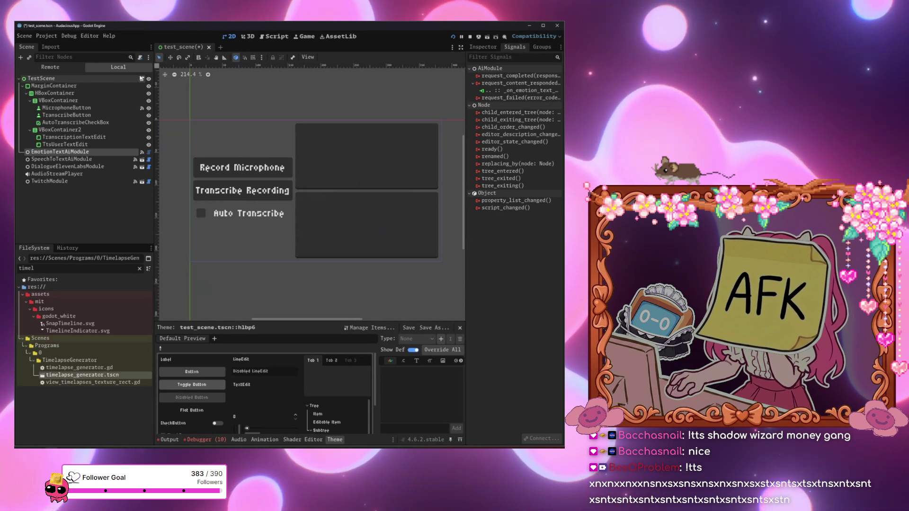
{"action": "left_click", "coordinate": [141, 78]}
{"action": "scroll", "coordinate": [308, 230], "scroll_direction": "down", "scroll_amount": 10}
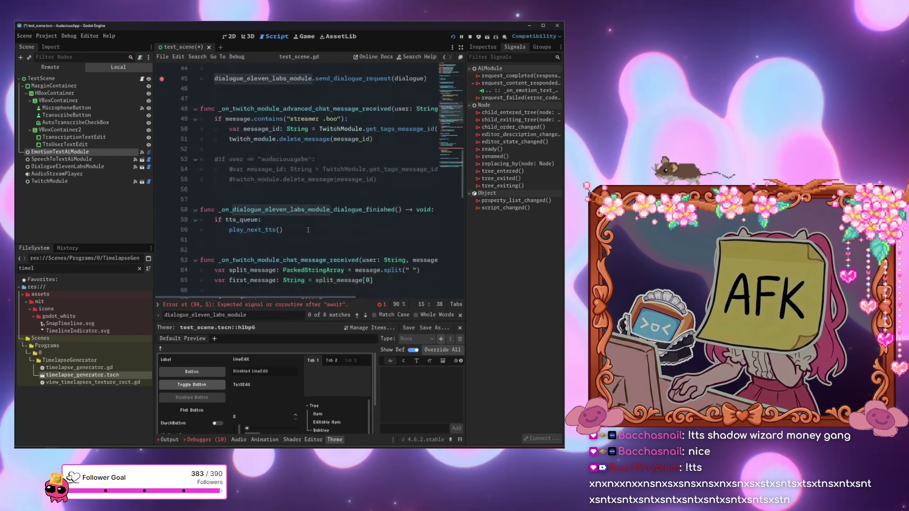
{"action": "scroll", "coordinate": [308, 229], "scroll_direction": "down", "scroll_amount": 10}
{"action": "scroll", "coordinate": [425, 164], "scroll_direction": "down", "scroll_amount": 5}
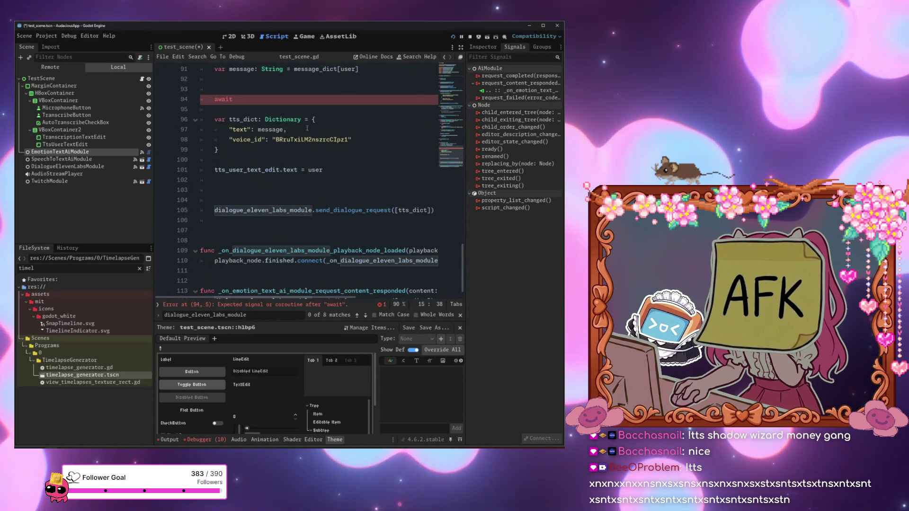
- Remove the extra blank line above the await in play_next_tts
{"action": "scroll", "coordinate": [269, 191], "scroll_direction": "up", "scroll_amount": 3}
{"action": "left_click", "coordinate": [269, 192]}
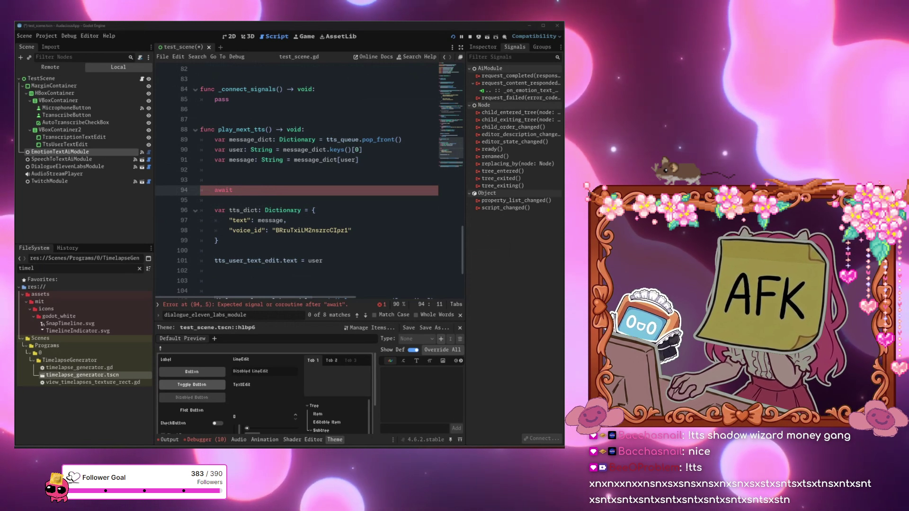
{"action": "left_click", "coordinate": [283, 180]}
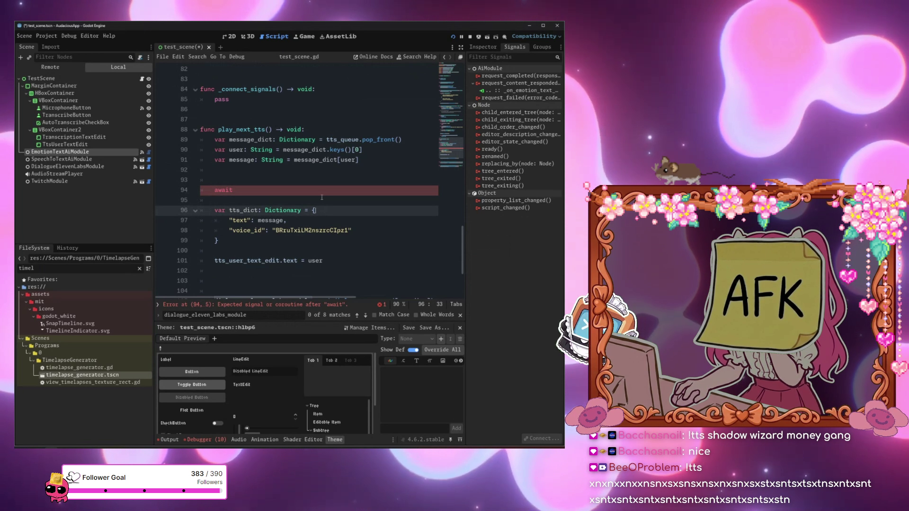
{"action": "key", "text": "BackSpace"}
{"action": "key", "text": "BackSpace"}
{"action": "left_click", "coordinate": [291, 182]}
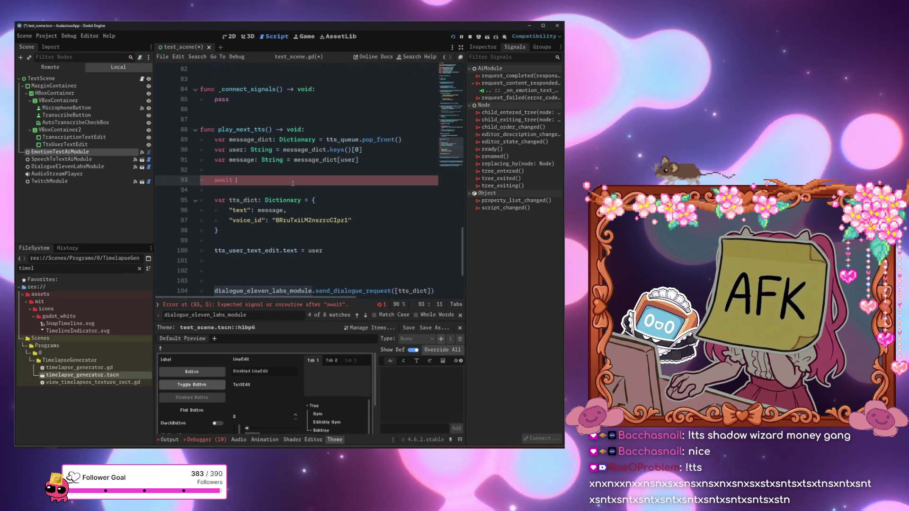
- Change the chat command check to "!ttsj" and add two indented blank lines after its return
{"action": "scroll", "coordinate": [293, 183], "scroll_direction": "up", "scroll_amount": 4}
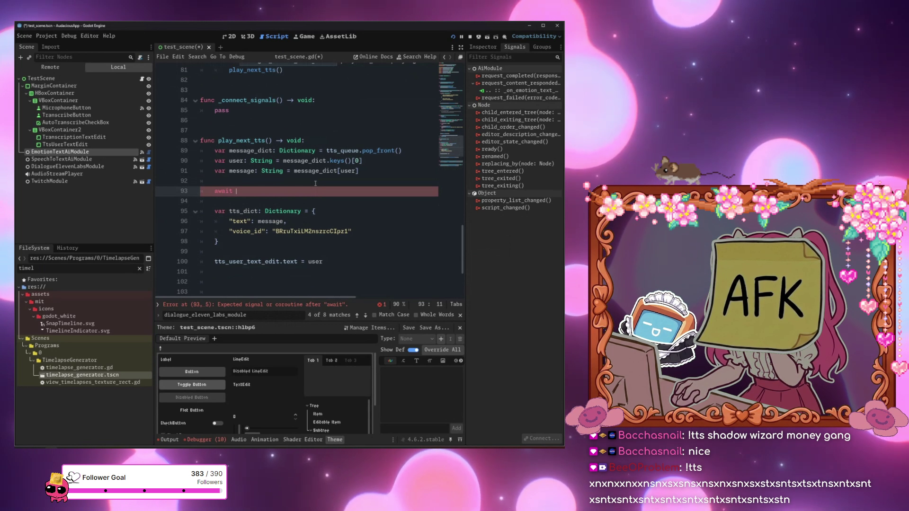
{"action": "scroll", "coordinate": [337, 187], "scroll_direction": "down", "scroll_amount": 7}
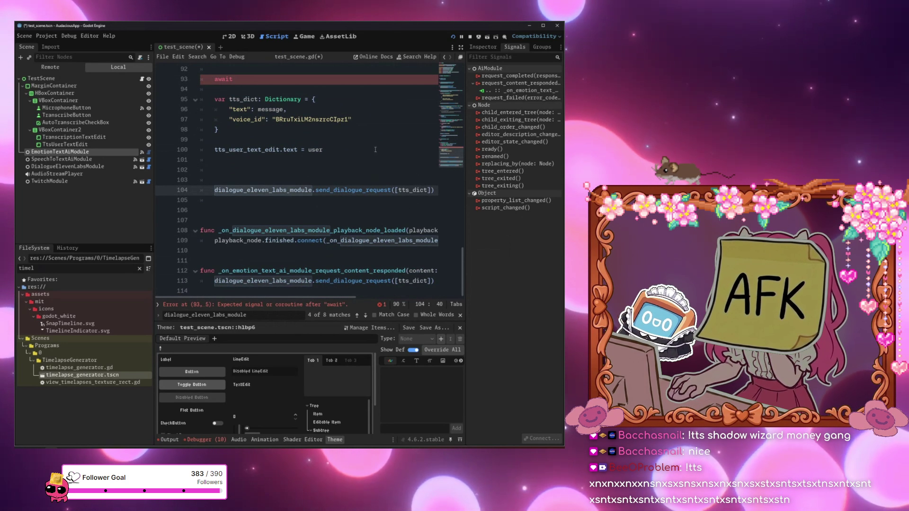
{"action": "scroll", "coordinate": [384, 156], "scroll_direction": "up", "scroll_amount": 13}
{"action": "left_click", "coordinate": [344, 204]}
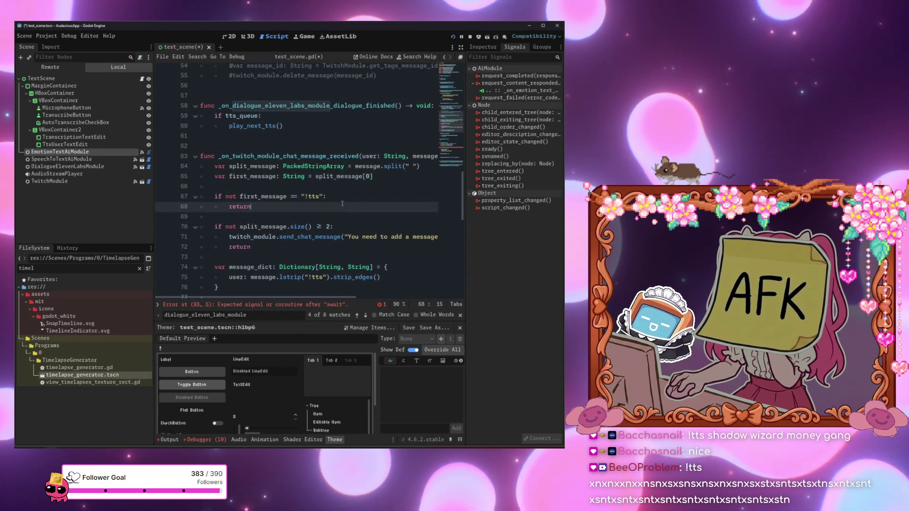
{"action": "left_click", "coordinate": [321, 196]}
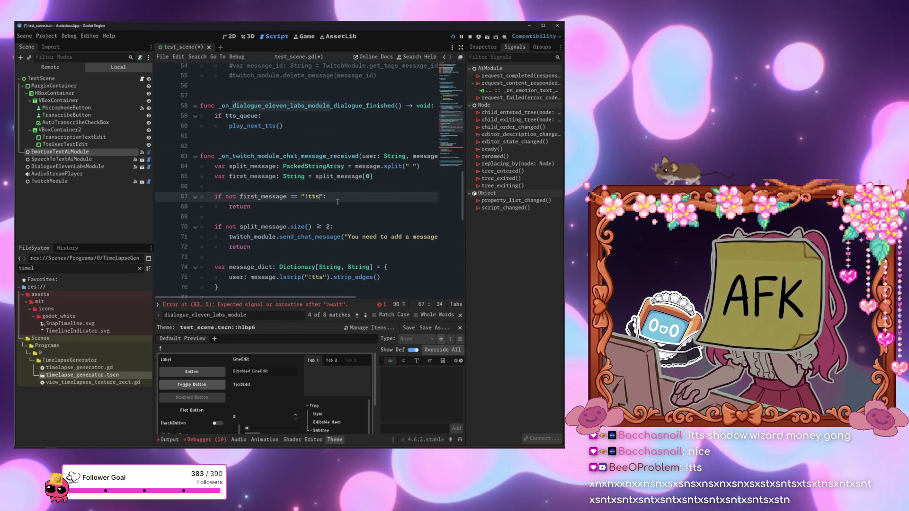
{"action": "key", "text": "BackSpace"}
{"action": "key", "text": "BackSpace"}
{"action": "key", "text": "BackSpace"}
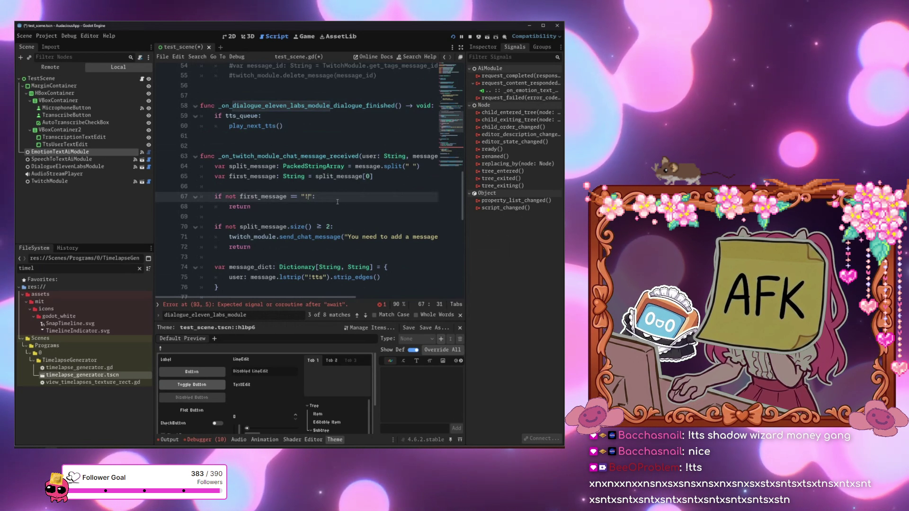
{"action": "type", "text": "jr"}
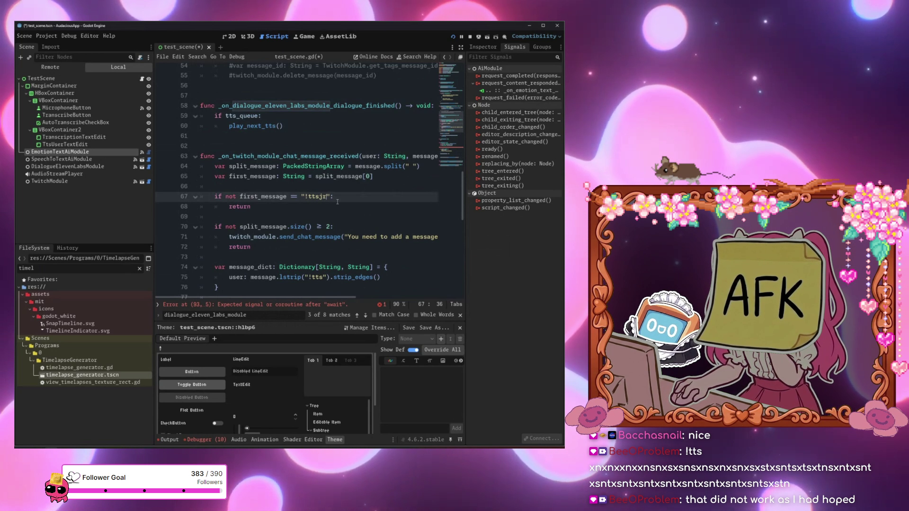
{"action": "key", "text": "Down"}
{"action": "key", "text": "Return"}
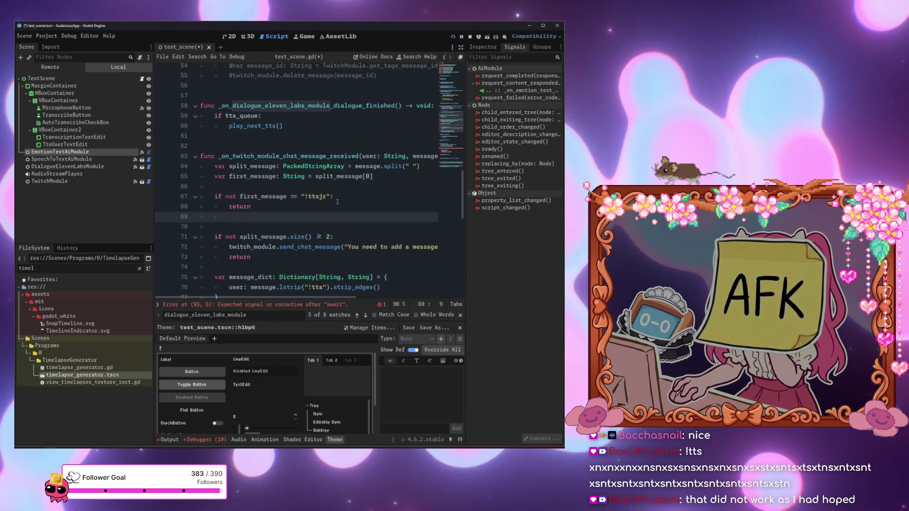
{"action": "key", "text": "Return"}
{"action": "key", "text": "Tab"}
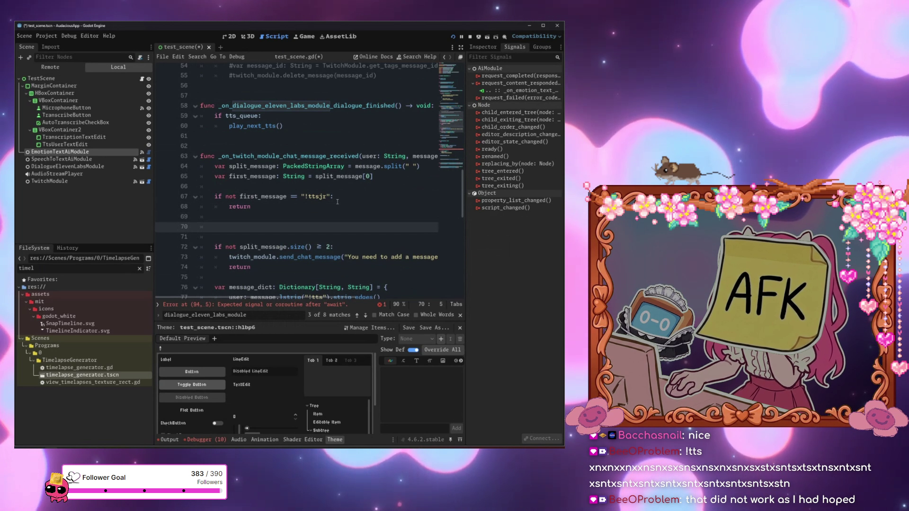
{"action": "scroll", "coordinate": [337, 202], "scroll_direction": "down", "scroll_amount": 6}
- Save the script and give play_next_tts a voice_id: String parameter
{"action": "left_click", "coordinate": [278, 177]}
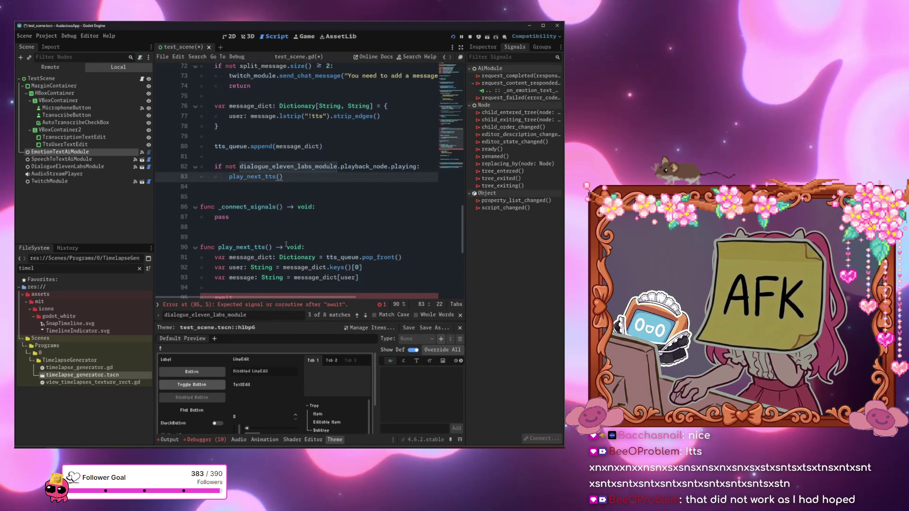
{"action": "left_click", "coordinate": [269, 247]}
{"action": "key", "text": "ctrl+s"}
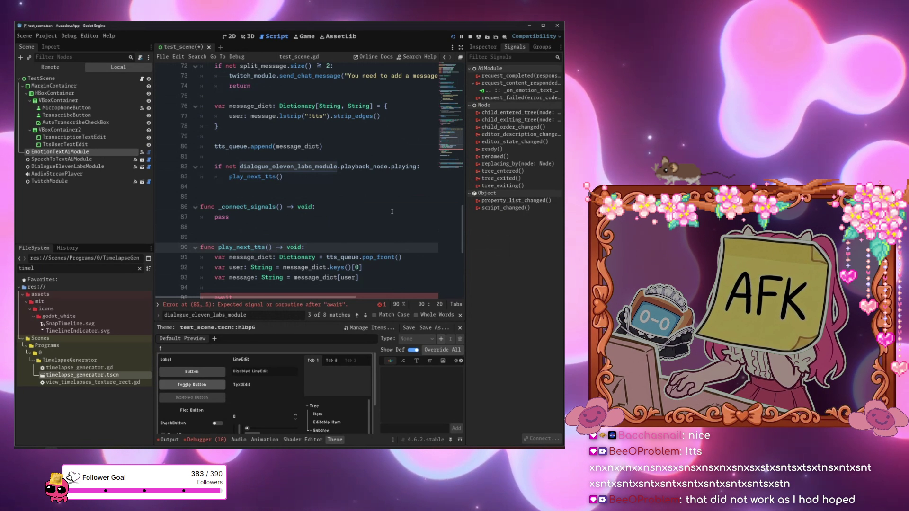
{"action": "type", "text": "ice_id: "}
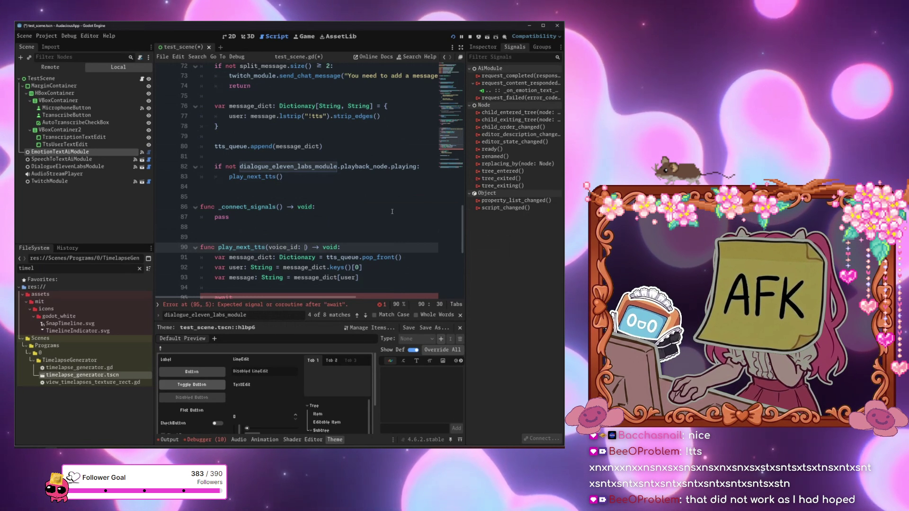
{"action": "type", "text": " String"}
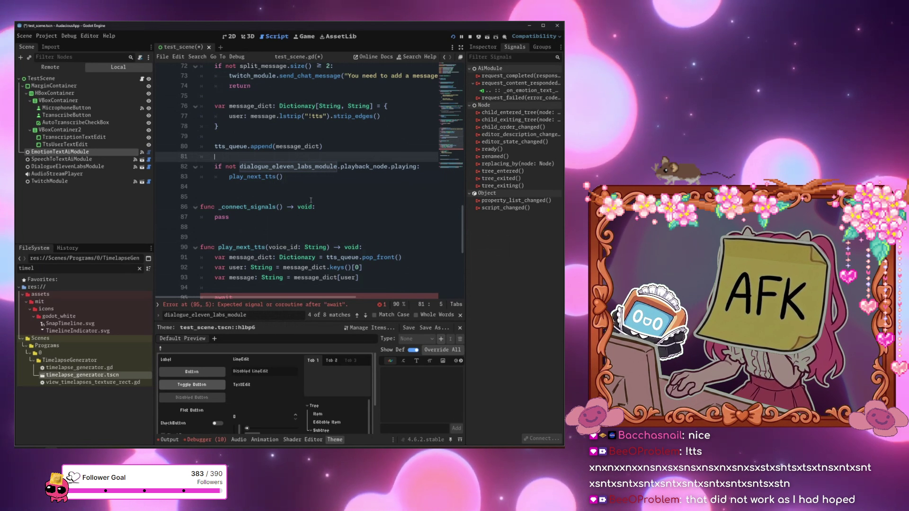
- Insert an empty line above the unfinished await line
{"action": "scroll", "coordinate": [308, 142], "scroll_direction": "down", "scroll_amount": 4}
{"action": "left_click", "coordinate": [267, 176]}
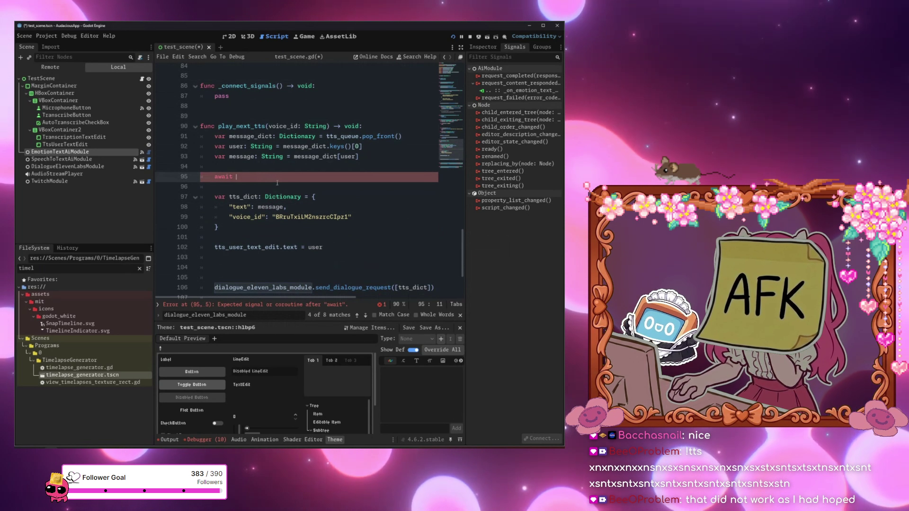
{"action": "key", "text": "Down"}
{"action": "key", "text": "Down"}
{"action": "scroll", "coordinate": [303, 156], "scroll_direction": "down", "scroll_amount": 3}
{"action": "left_click", "coordinate": [326, 129]}
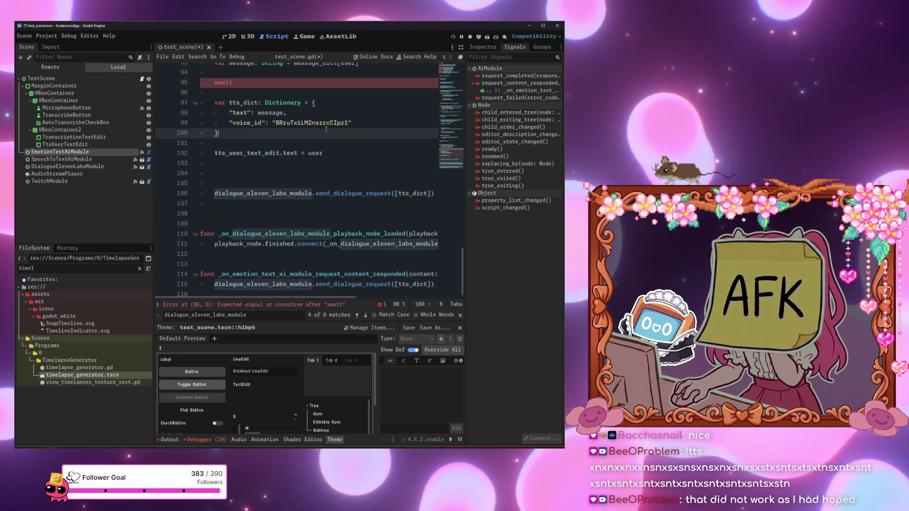
{"action": "scroll", "coordinate": [303, 142], "scroll_direction": "up", "scroll_amount": 2}
{"action": "left_click", "coordinate": [272, 142]}
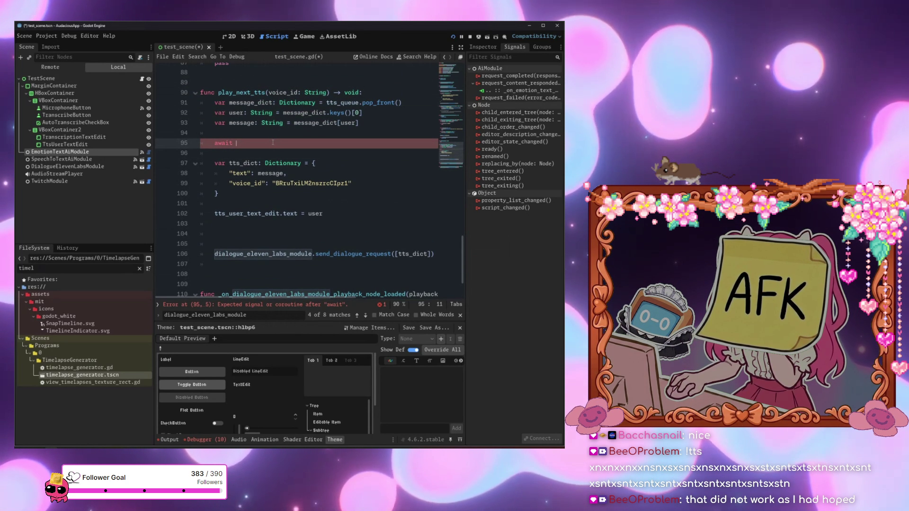
{"action": "key", "text": "ctrl+shift+Return"}
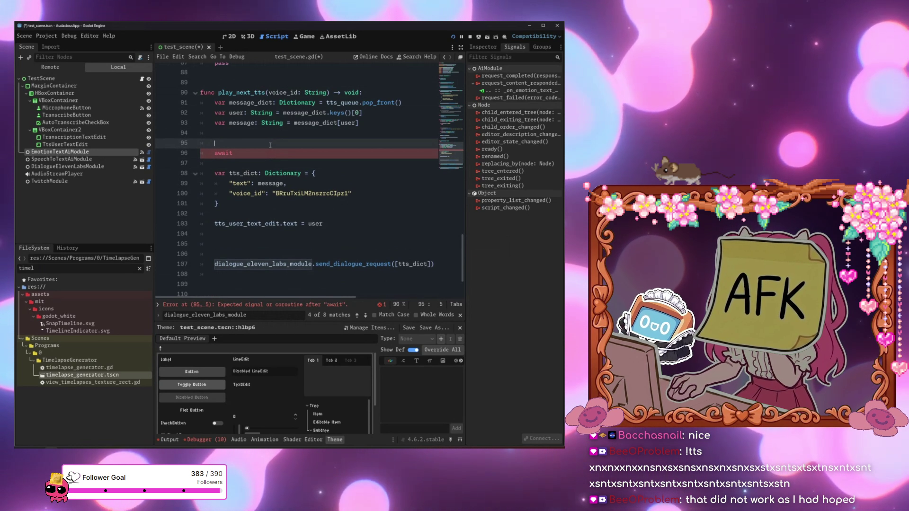
- Start a call to emotion_text_ai_module.make_text_request on the new line
{"action": "type", "text": "e"}
{"action": "key", "text": "Down"}
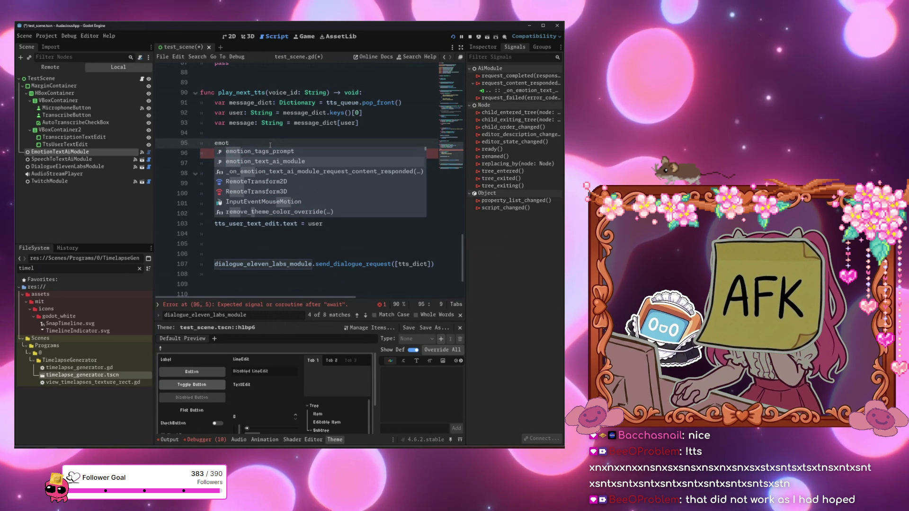
{"action": "key", "text": "Return"}
{"action": "type", "text": "."}
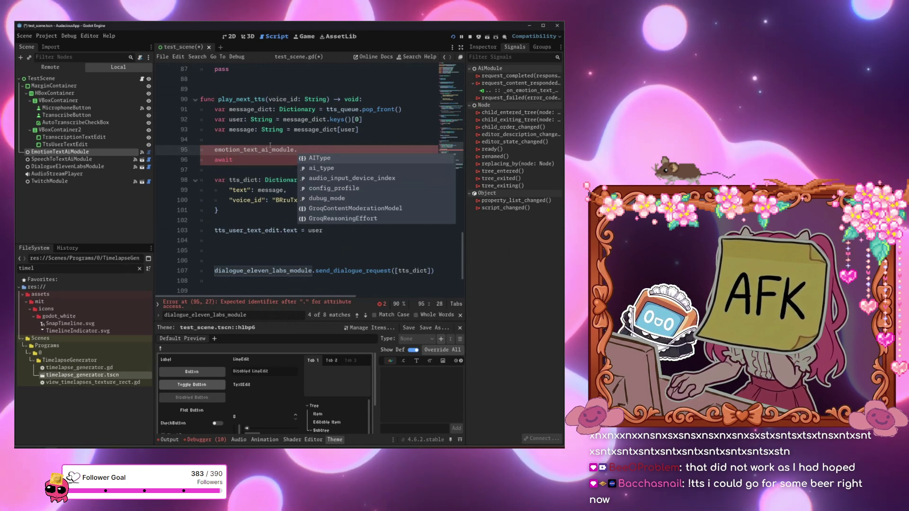
{"action": "type", "text": "s"}
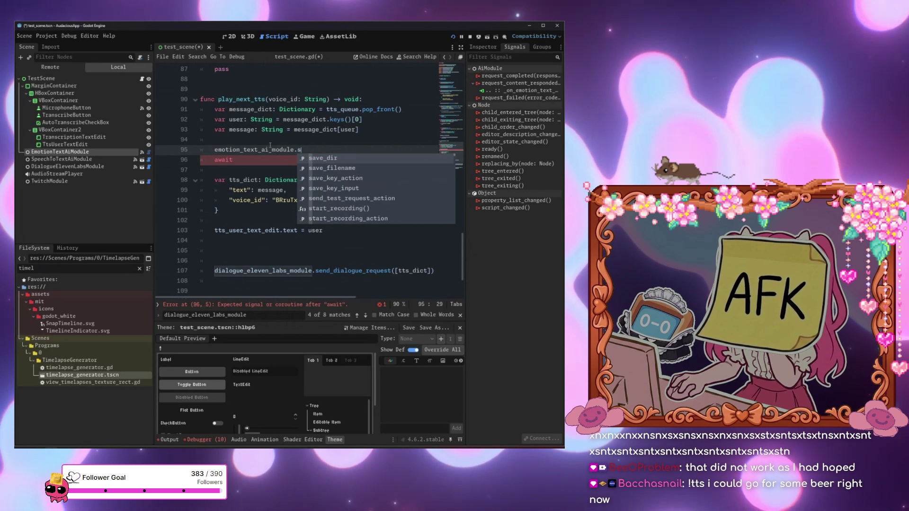
{"action": "key", "text": "BackSpace"}
{"action": "type", "text": "requ"}
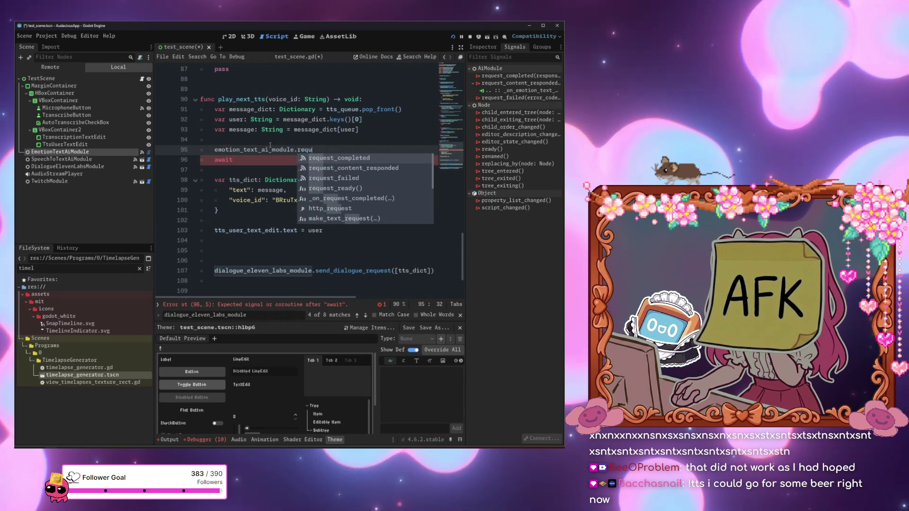
{"action": "key", "text": "Down"}
{"action": "key", "text": "Down"}
{"action": "key", "text": "Down"}
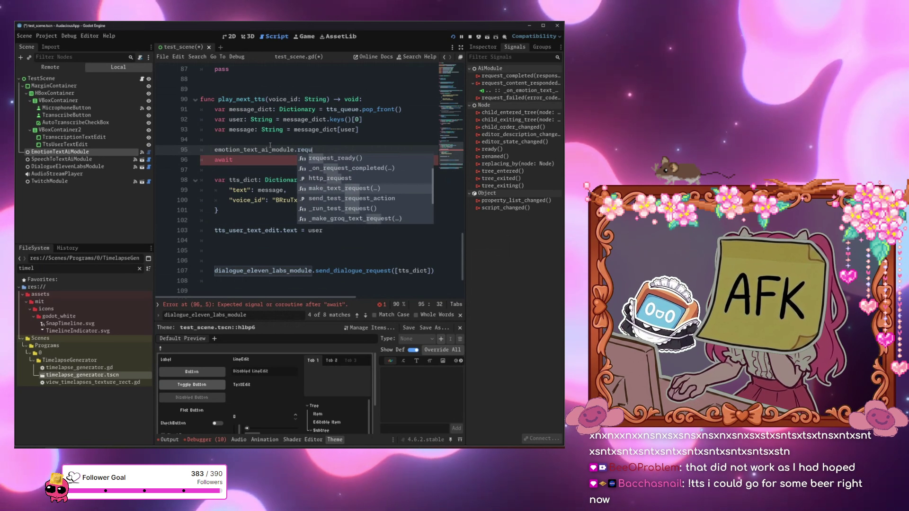
{"action": "key", "text": "Return"}
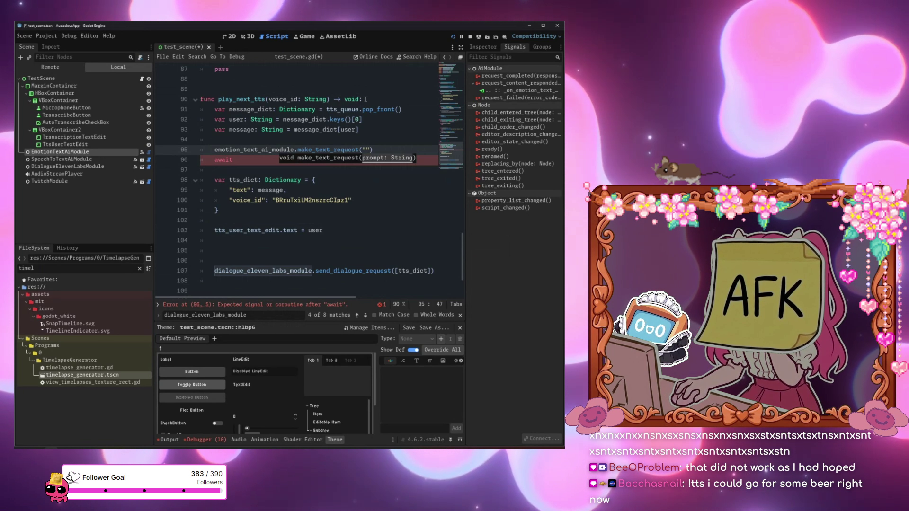
- Pass emotion_tags_prompt plus message as make_text_request's argument
{"action": "type", "text": "\" + messagea"}
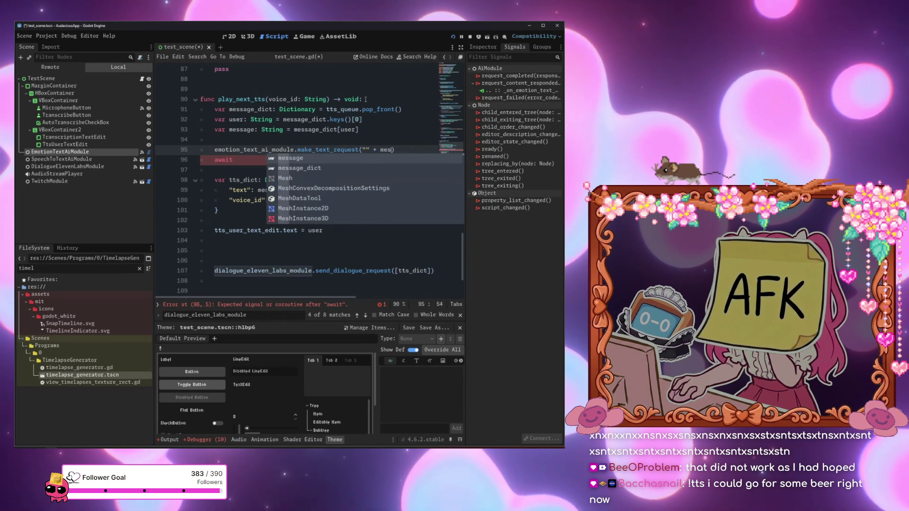
{"action": "key", "text": "BackSpace"}
{"action": "scroll", "coordinate": [457, 64], "scroll_direction": "up", "scroll_amount": 20}
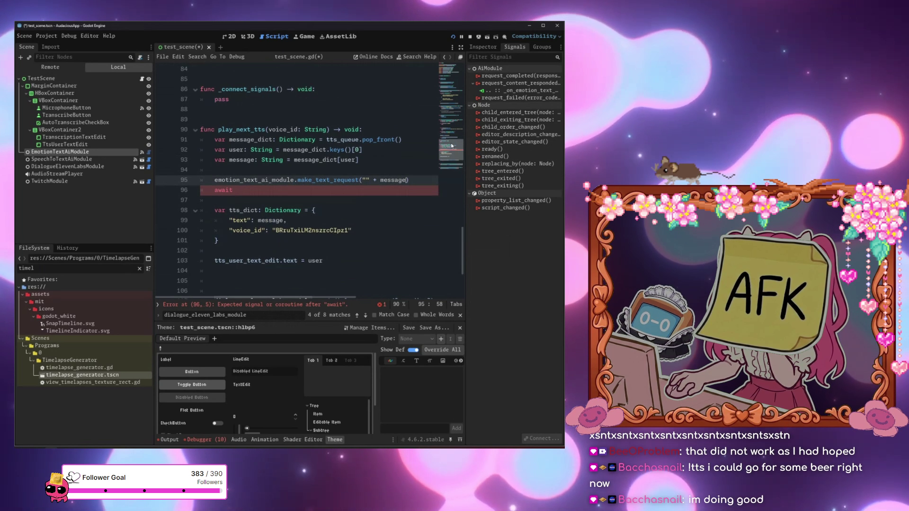
{"action": "scroll", "coordinate": [353, 142], "scroll_direction": "down", "scroll_amount": 20}
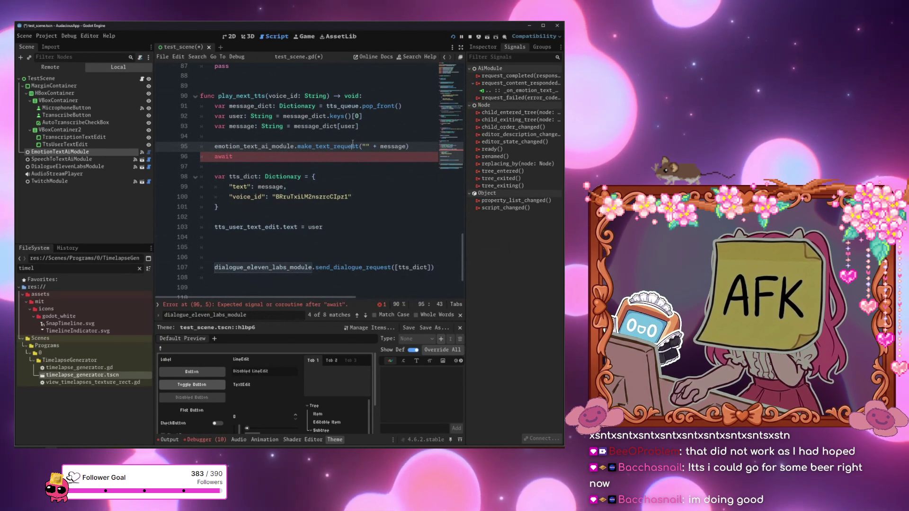
{"action": "left_click", "coordinate": [368, 150]}
{"action": "key", "text": "BackSpace"}
{"action": "type", "text": "emotion"}
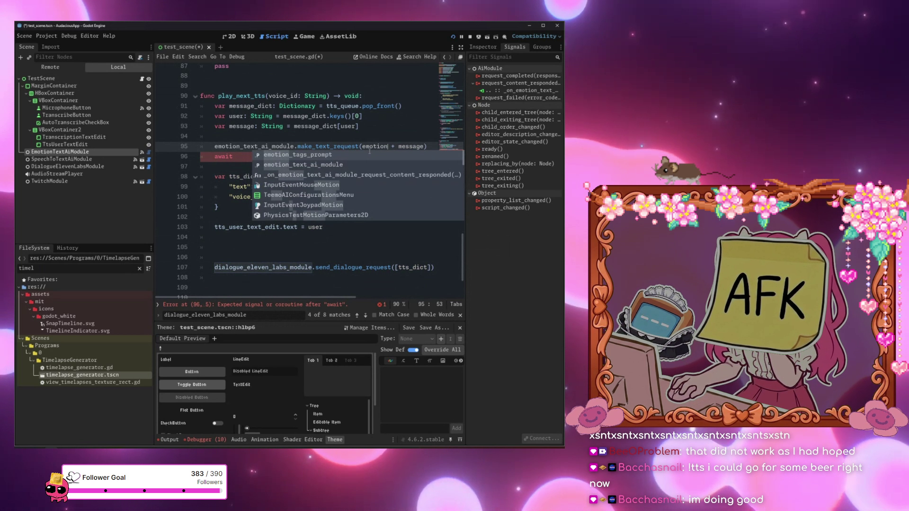
{"action": "key", "text": "Return"}
- Complete the line as await emotion_text_ai_module.request_content_responded
{"action": "left_click", "coordinate": [248, 157]}
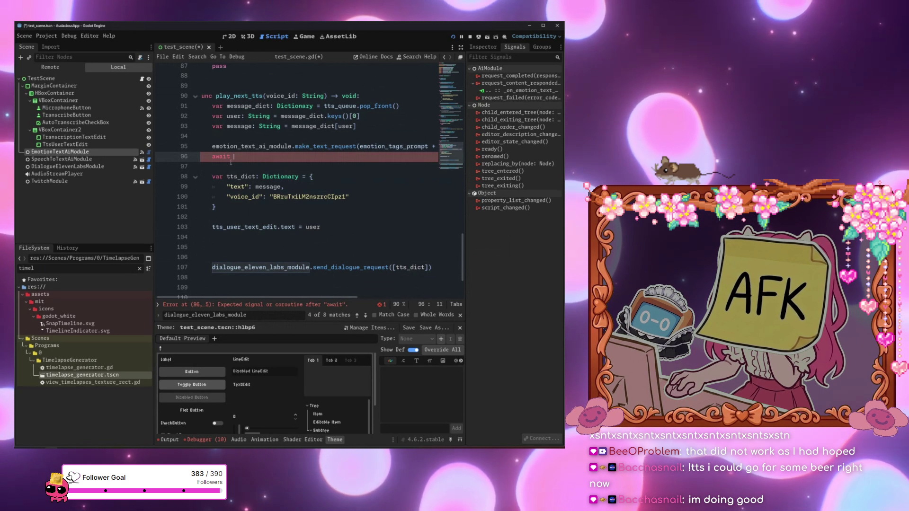
{"action": "type", "text": "emt"}
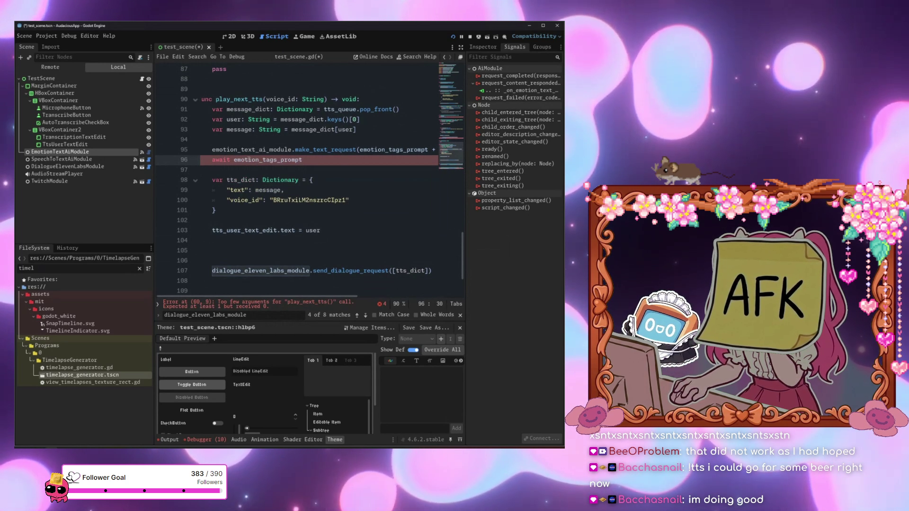
{"action": "key", "text": "Return"}
{"action": "key", "text": "BackSpace"}
{"action": "key", "text": "BackSpace"}
{"action": "key", "text": "BackSpace"}
{"action": "key", "text": "BackSpace"}
{"action": "key", "text": "BackSpace"}
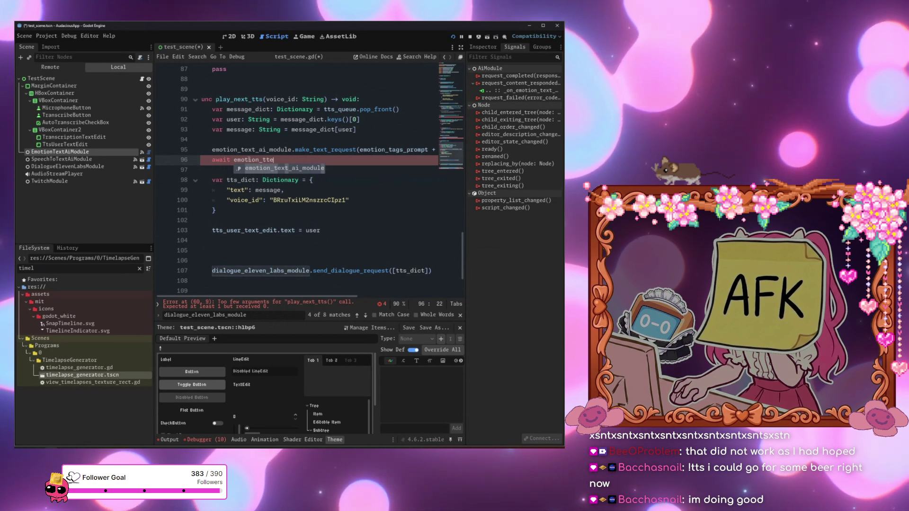
{"action": "type", "text": "ex"}
{"action": "key", "text": "Return"}
{"action": "type", "text": "."}
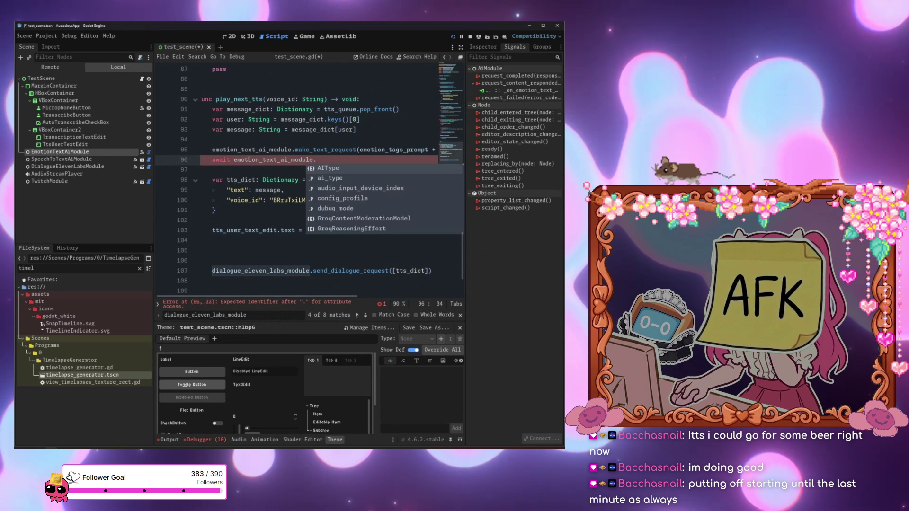
{"action": "type", "text": "re"}
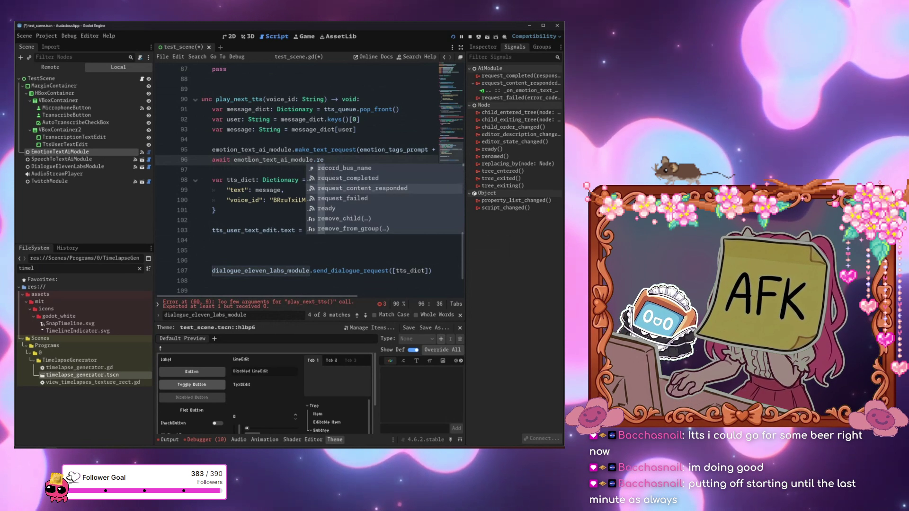
{"action": "key", "text": "Return"}
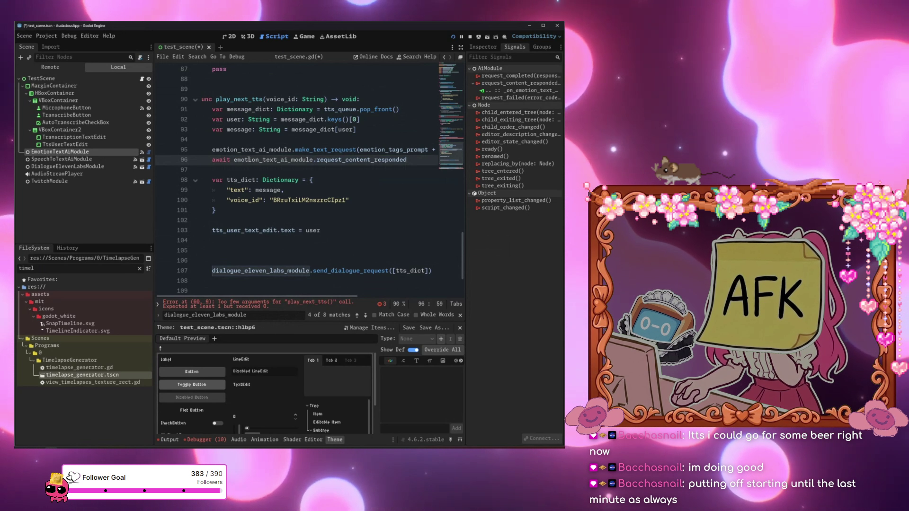
{"action": "scroll", "coordinate": [248, 159], "scroll_direction": "down", "scroll_amount": 1}
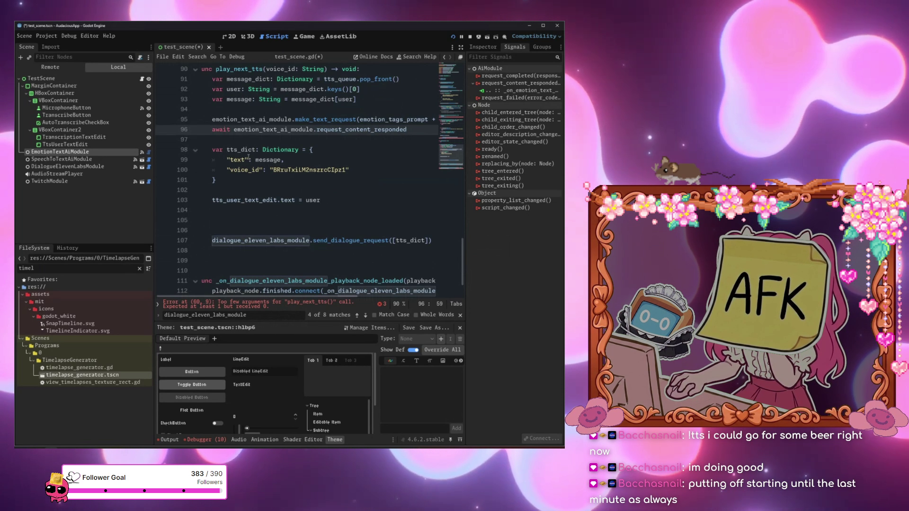
{"action": "scroll", "coordinate": [252, 156], "scroll_direction": "down", "scroll_amount": 2}
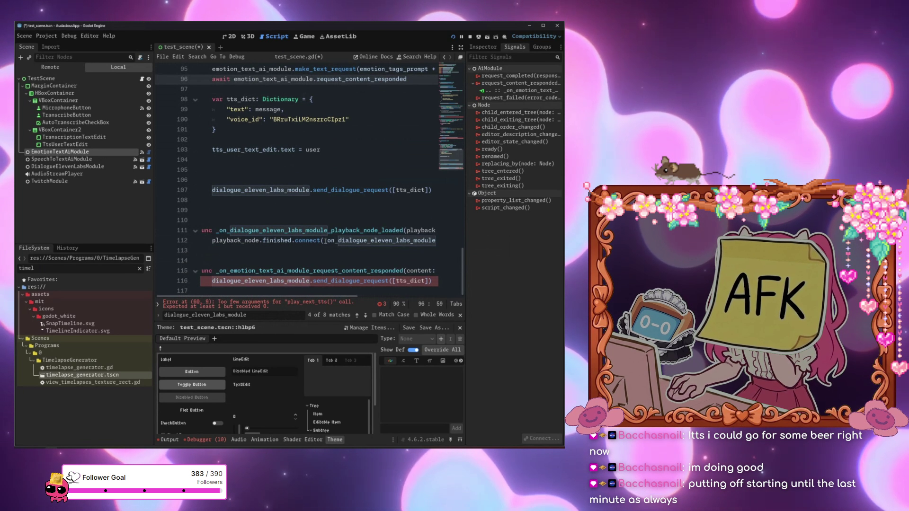
{"action": "left_click", "coordinate": [409, 283]}
- Delete the await line on line 96 of play_next_tts
{"action": "scroll", "coordinate": [307, 187], "scroll_direction": "up", "scroll_amount": 2}
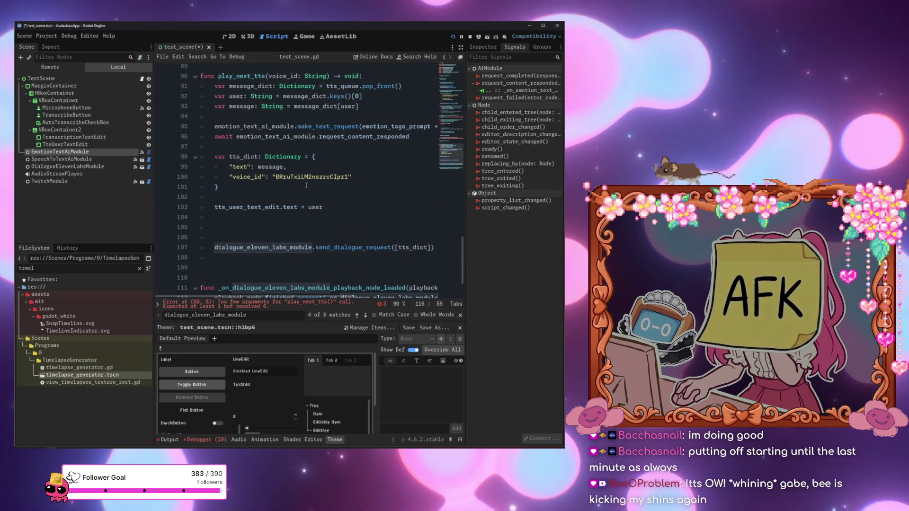
{"action": "left_click", "coordinate": [412, 146]}
{"action": "left_click", "coordinate": [414, 136]}
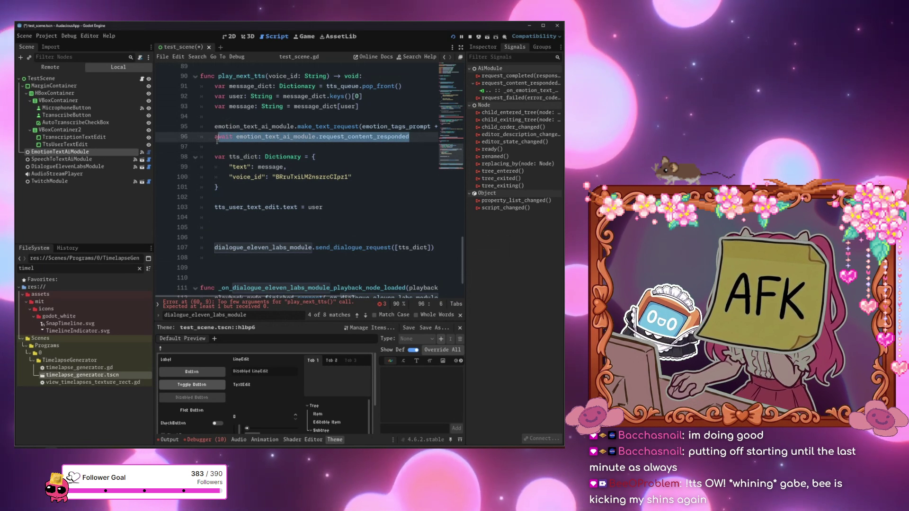
{"action": "left_click_drag", "start_coordinate": [224, 141], "coordinate": [213, 141]}
{"action": "key", "text": "BackSpace"}
{"action": "key", "text": "BackSpace"}
{"action": "key", "text": "BackSpace"}
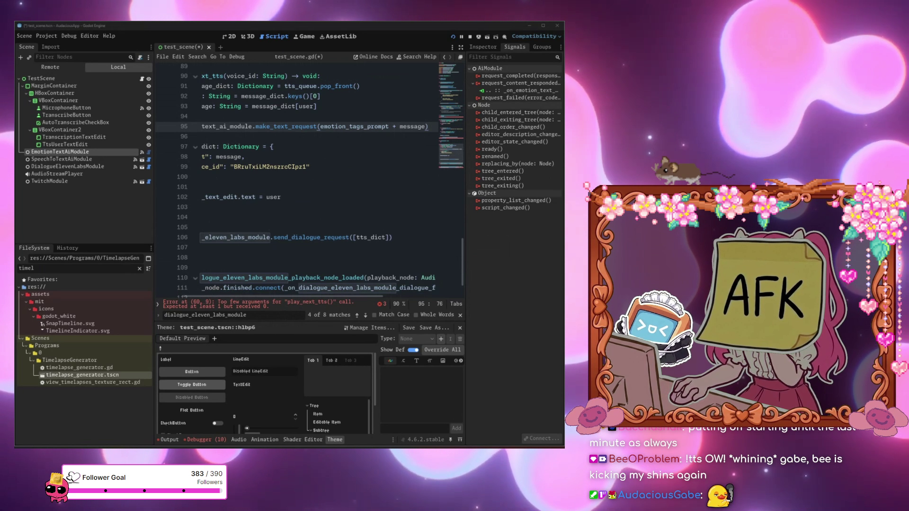
- Add a blank line after the request_content_responded handler's send_dialogue_request call
{"action": "left_click", "coordinate": [302, 197]}
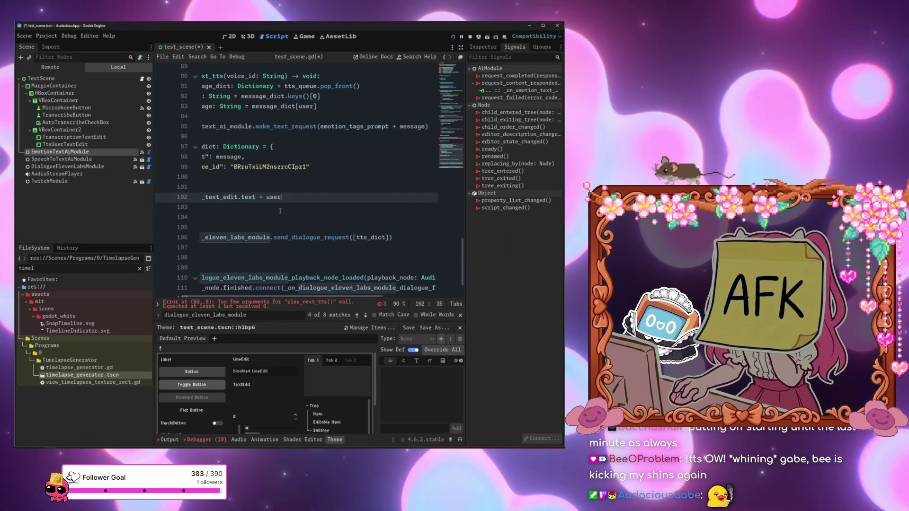
{"action": "left_click", "coordinate": [288, 216]}
{"action": "scroll", "coordinate": [280, 222], "scroll_direction": "down", "scroll_amount": 2}
{"action": "left_click", "coordinate": [305, 292]}
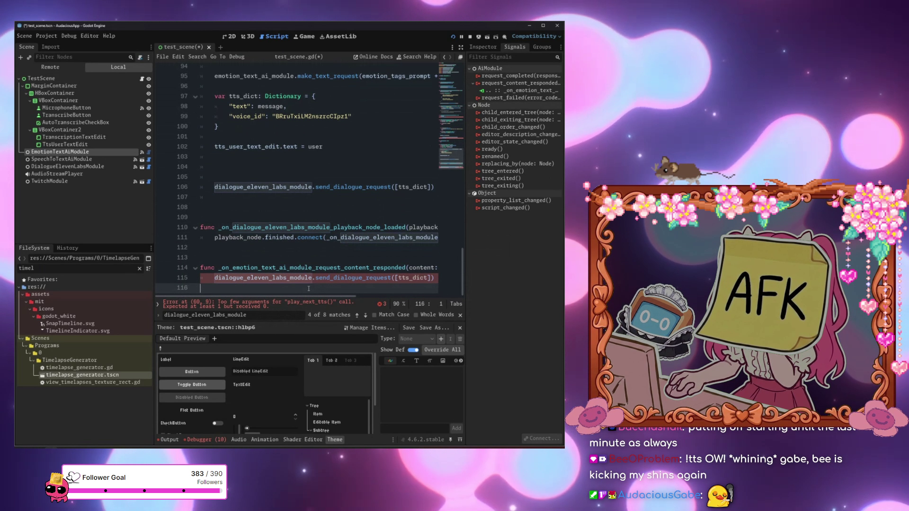
{"action": "key", "text": "Return"}
{"action": "key", "text": "Return"}
{"action": "key", "text": "Return"}
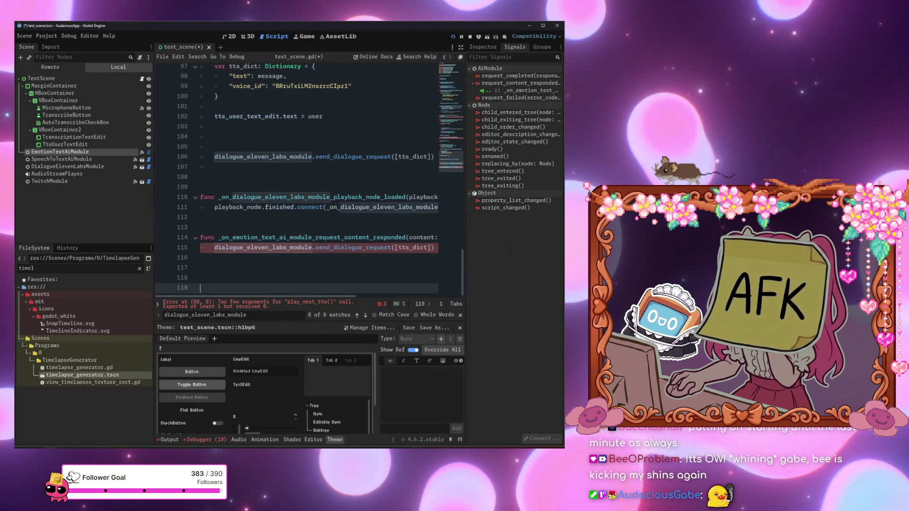
{"action": "left_click", "coordinate": [331, 251]}
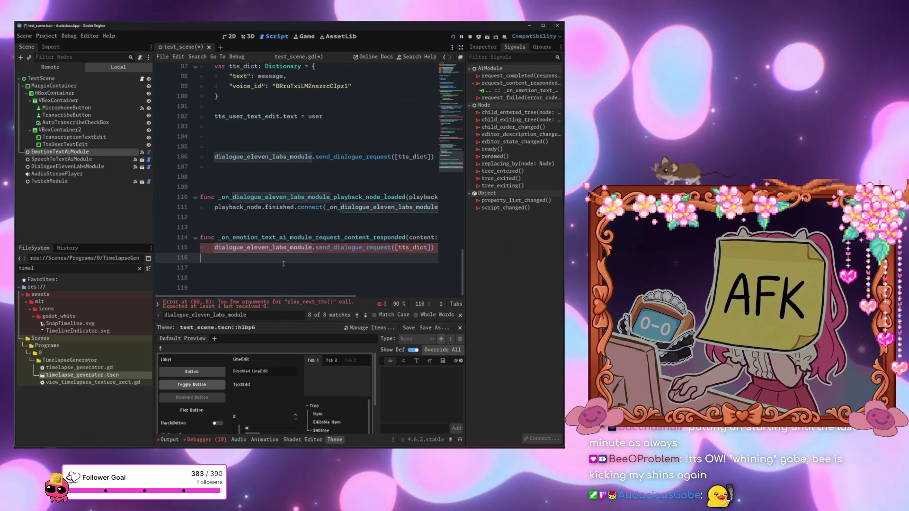
{"action": "scroll", "coordinate": [360, 261], "scroll_direction": "up", "scroll_amount": 1}
{"action": "left_click", "coordinate": [401, 268]}
{"action": "left_click", "coordinate": [429, 278]}
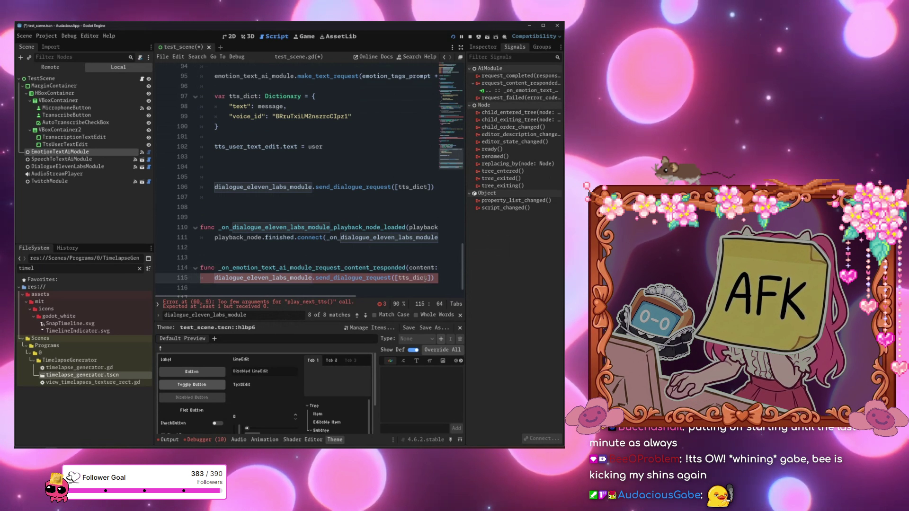
- Review the tts_dict block and tts_user_text_edit assignment, then save the script
{"action": "scroll", "coordinate": [419, 278], "scroll_direction": "up", "scroll_amount": 3}
{"action": "scroll", "coordinate": [408, 276], "scroll_direction": "down", "scroll_amount": 1}
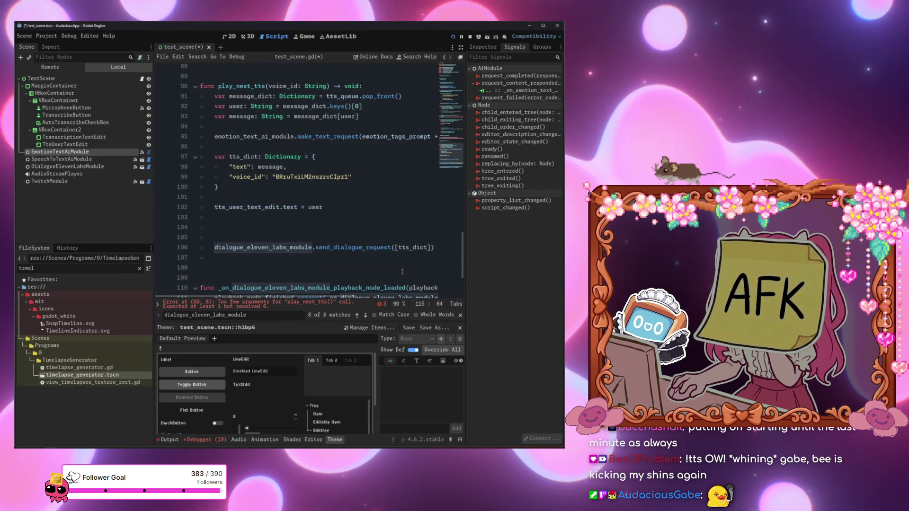
{"action": "mouse_move", "coordinate": [258, 198]}
{"action": "left_mouse_down"}
{"action": "mouse_move", "coordinate": [232, 189]}
{"action": "mouse_move", "coordinate": [207, 162]}
{"action": "left_mouse_up"}
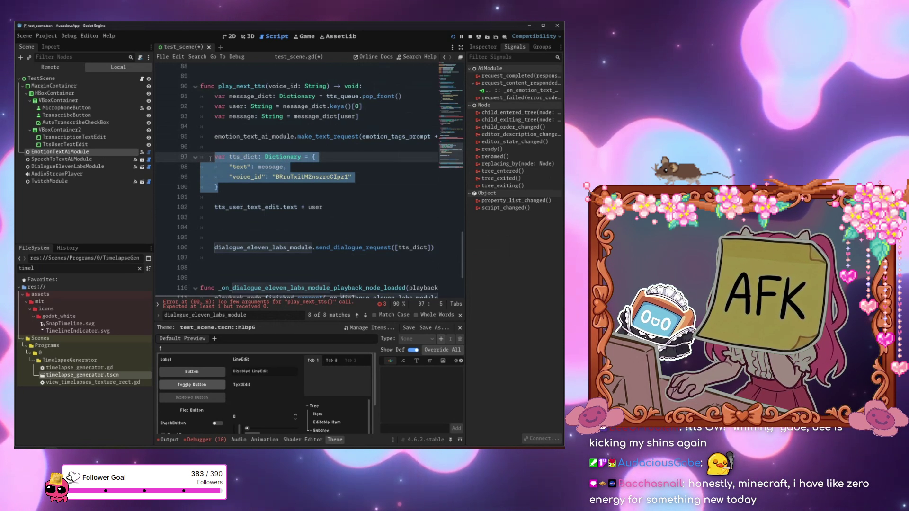
{"action": "left_click", "coordinate": [323, 210]}
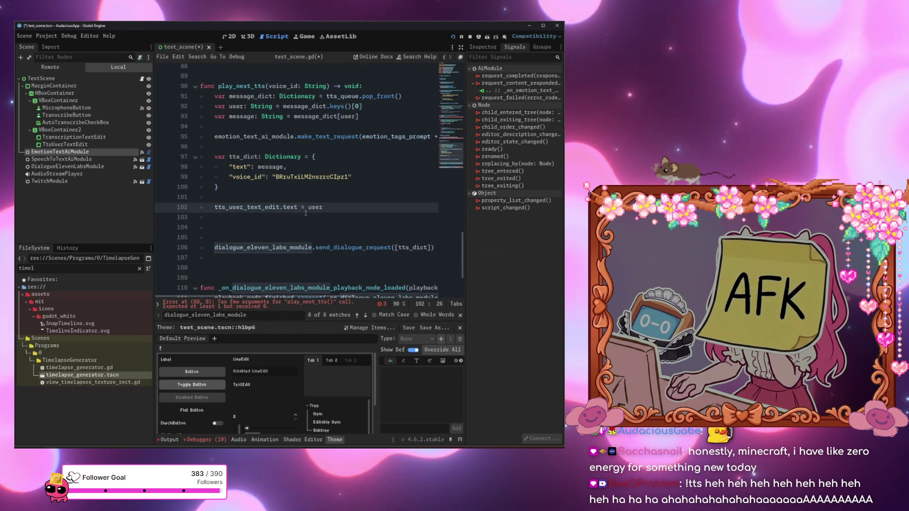
{"action": "left_click", "coordinate": [312, 210]}
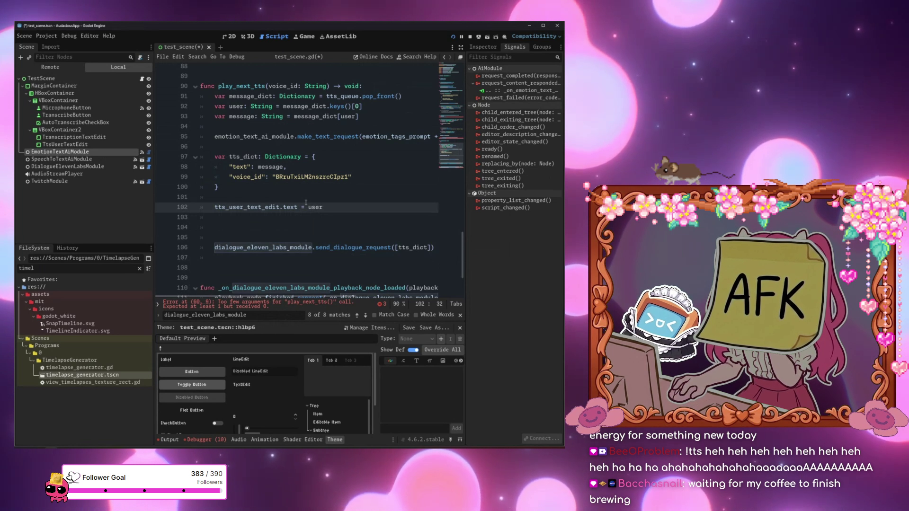
{"action": "key", "text": "ctrl+s"}
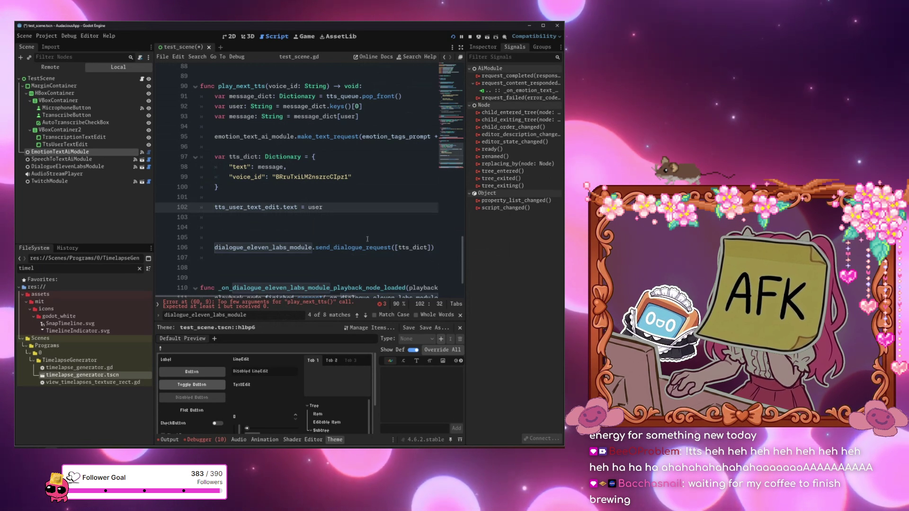
- Select the [tts_dict] argument and the handler signature on lines 114-115
{"action": "left_click", "coordinate": [363, 234]}
{"action": "scroll", "coordinate": [363, 234], "scroll_direction": "down", "scroll_amount": 2}
{"action": "left_click", "coordinate": [411, 281]}
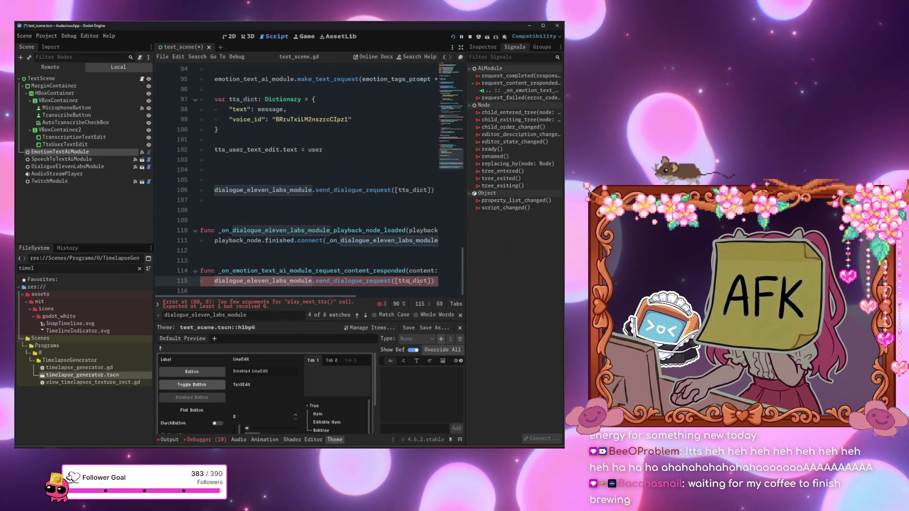
{"action": "left_click", "coordinate": [432, 282]}
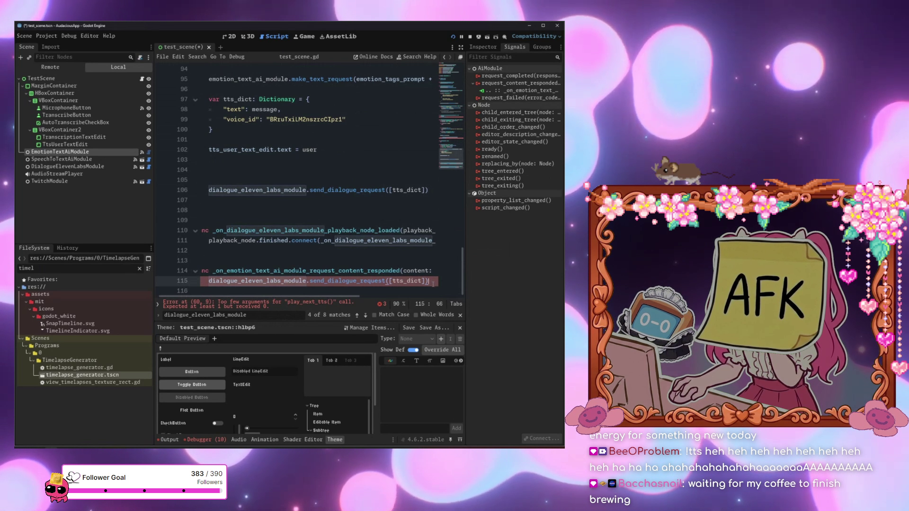
{"action": "left_click", "coordinate": [428, 281]}
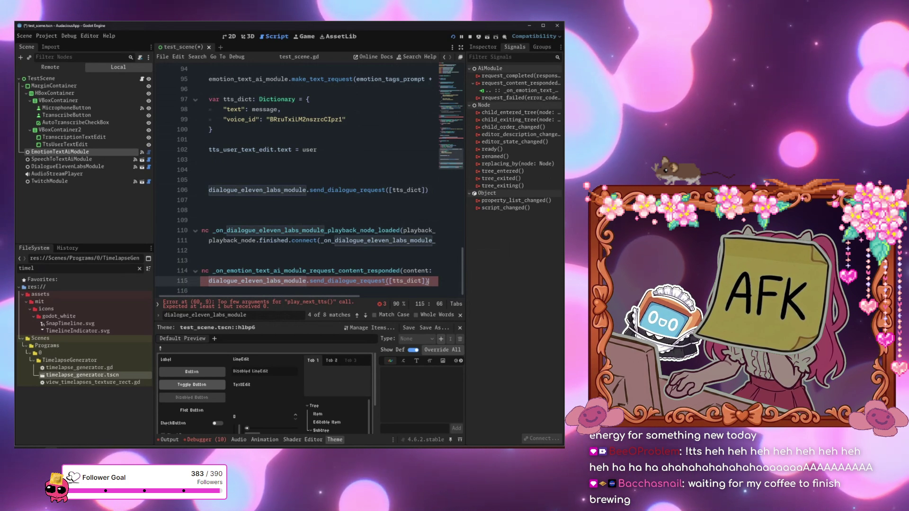
{"action": "left_click_drag", "start_coordinate": [427, 281], "coordinate": [392, 282]}
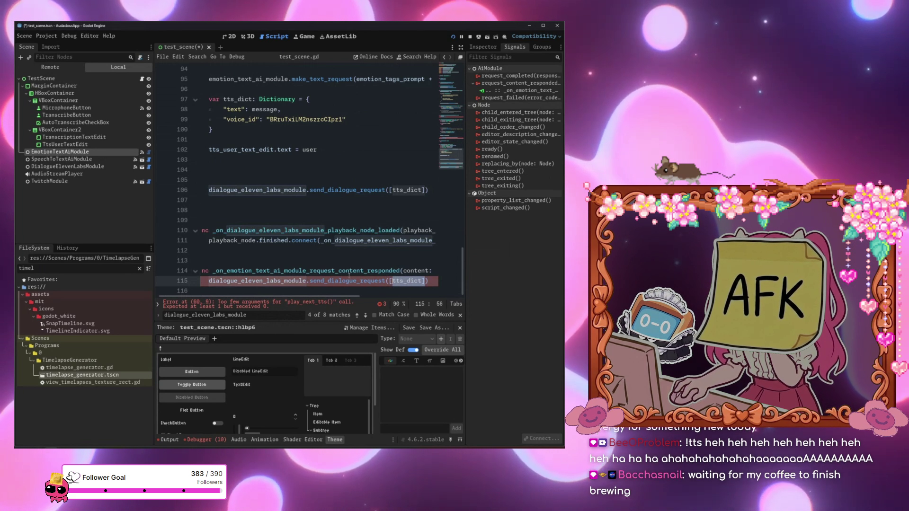
{"action": "left_click", "coordinate": [296, 271]}
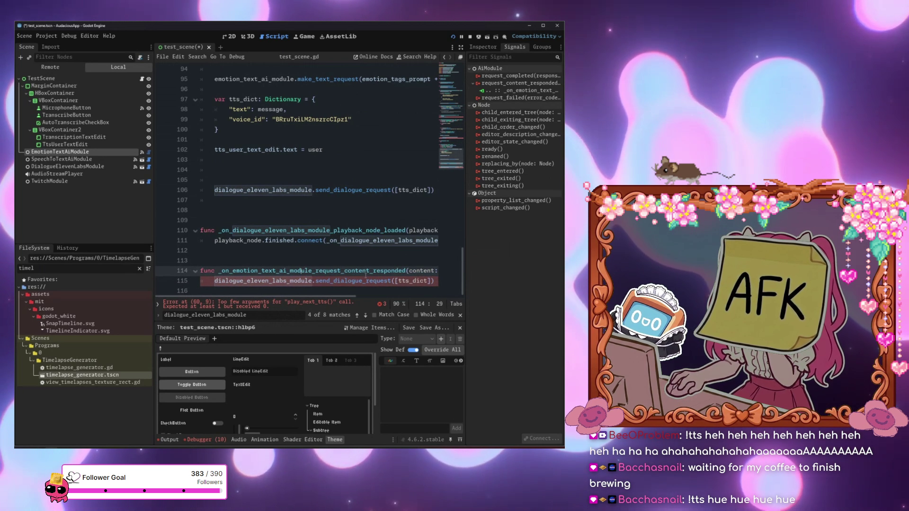
{"action": "mouse_move", "coordinate": [389, 272]}
{"action": "left_mouse_down"}
{"action": "mouse_move", "coordinate": [428, 273]}
{"action": "mouse_move", "coordinate": [192, 270]}
{"action": "left_mouse_up"}
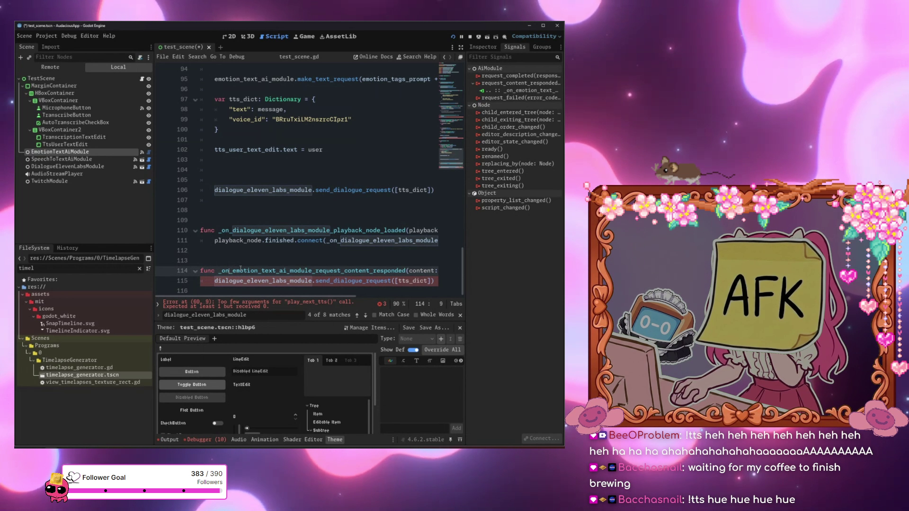
- Paste into the empty line 96 after make_text_request in play_next_tts
{"action": "left_click", "coordinate": [295, 149]}
{"action": "scroll", "coordinate": [295, 151], "scroll_direction": "up", "scroll_amount": 2}
{"action": "left_click", "coordinate": [295, 201]}
{"action": "left_click", "coordinate": [333, 139]}
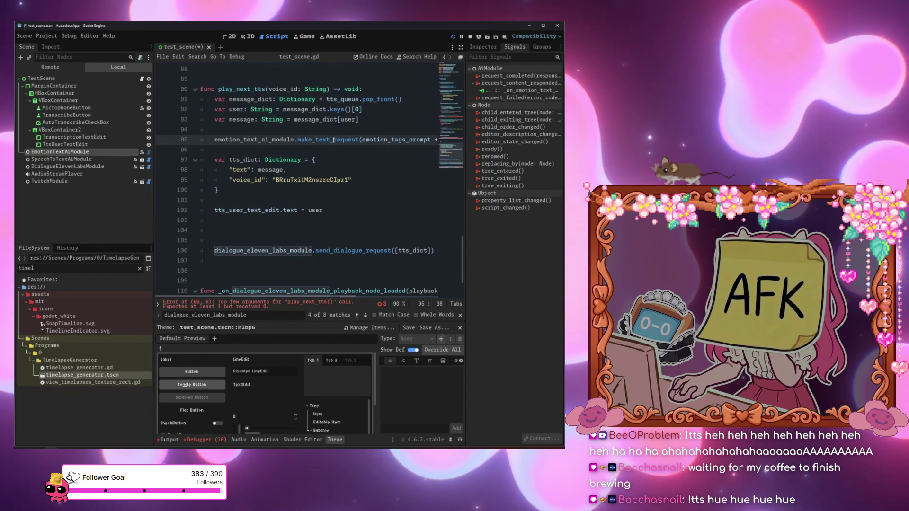
{"action": "left_click", "coordinate": [366, 147]}
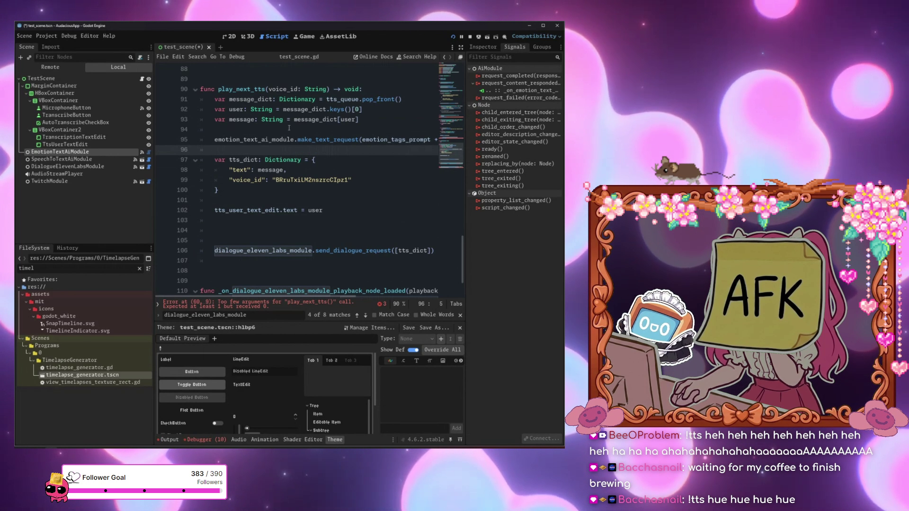
{"action": "key", "text": "ctrl+v"}
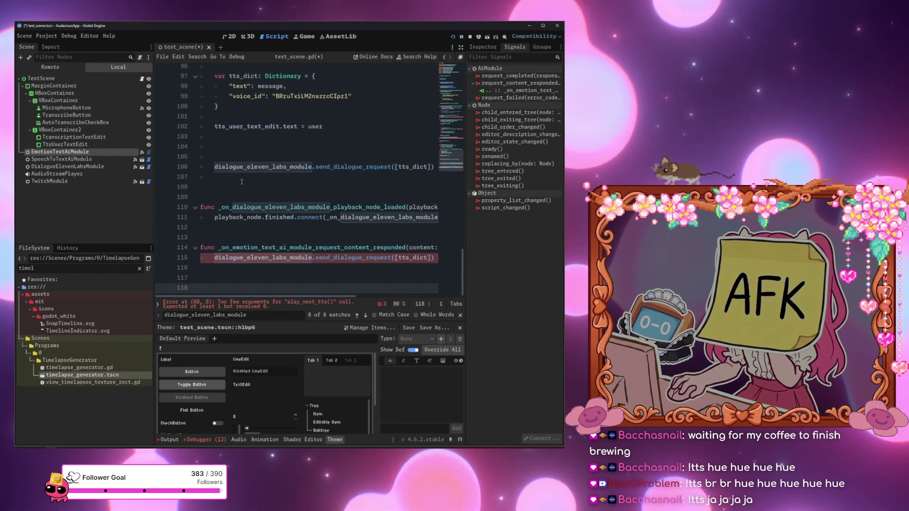
- Restore the deleted await line in play_next_tts and select it through line 97
{"action": "key", "text": "BackSpace"}
{"action": "key", "text": "ctrl+z"}
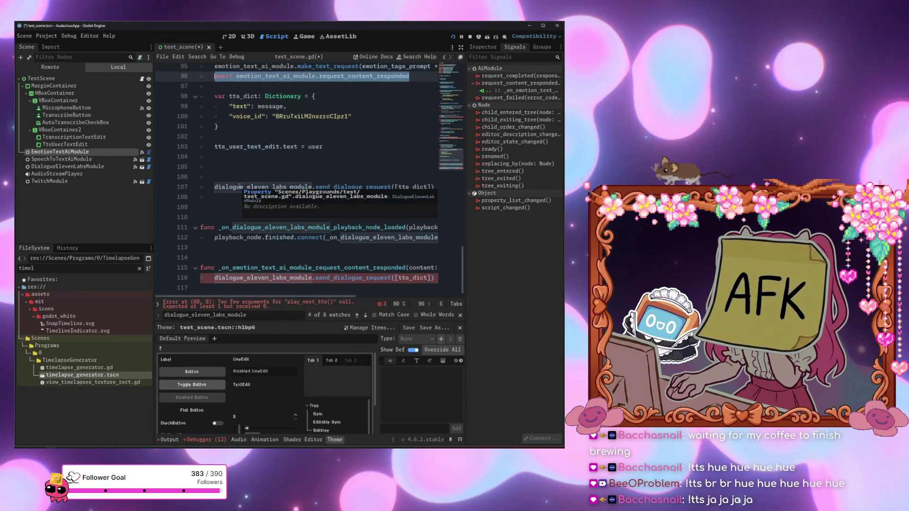
{"action": "scroll", "coordinate": [249, 188], "scroll_direction": "up", "scroll_amount": 2}
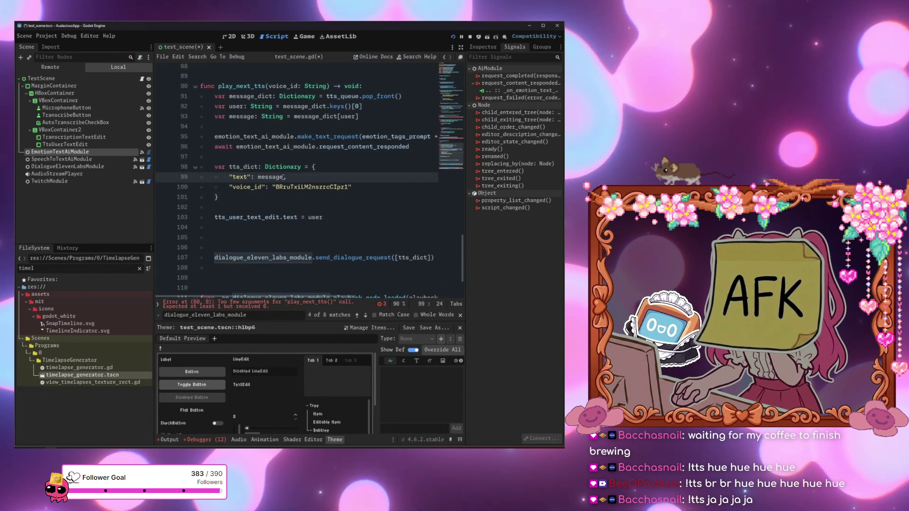
{"action": "left_click", "coordinate": [404, 151]}
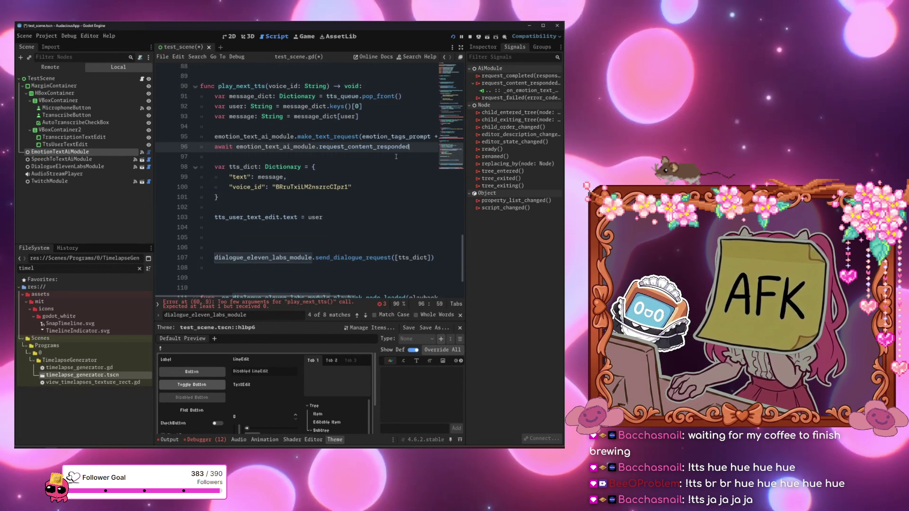
{"action": "scroll", "coordinate": [400, 164], "scroll_direction": "down", "scroll_amount": 3}
{"action": "scroll", "coordinate": [394, 177], "scroll_direction": "up", "scroll_amount": 3}
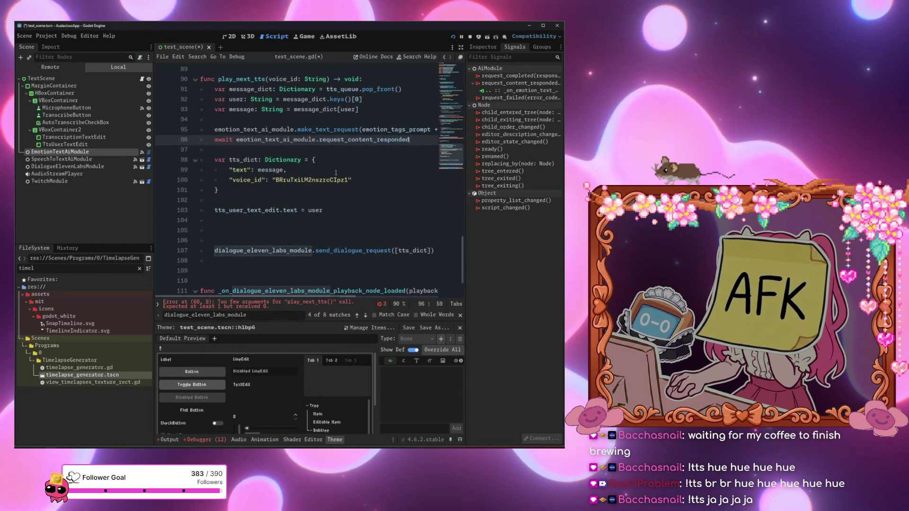
{"action": "left_click", "coordinate": [217, 141]}
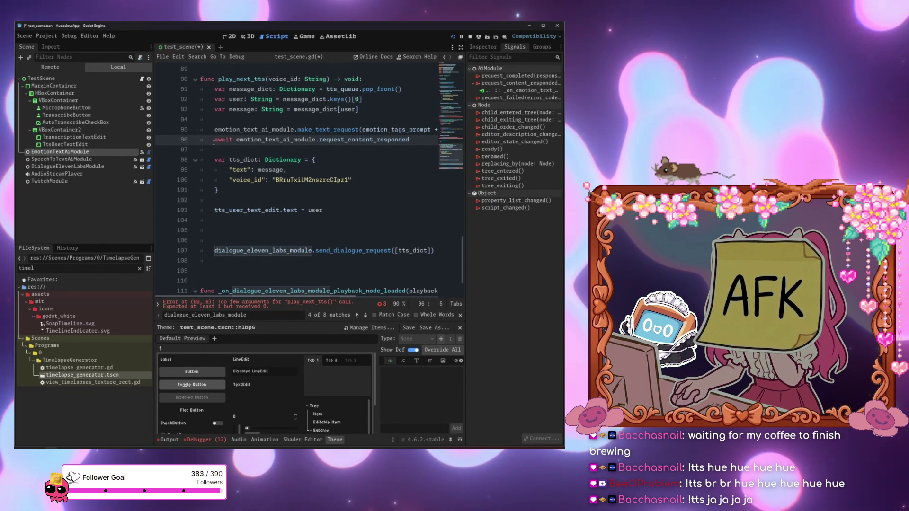
{"action": "left_click_drag", "start_coordinate": [214, 141], "coordinate": [348, 150]}
- Review the handler's send call, the tts_dict argument and the await request_content_responded statement
{"action": "scroll", "coordinate": [392, 149], "scroll_direction": "down", "scroll_amount": 2}
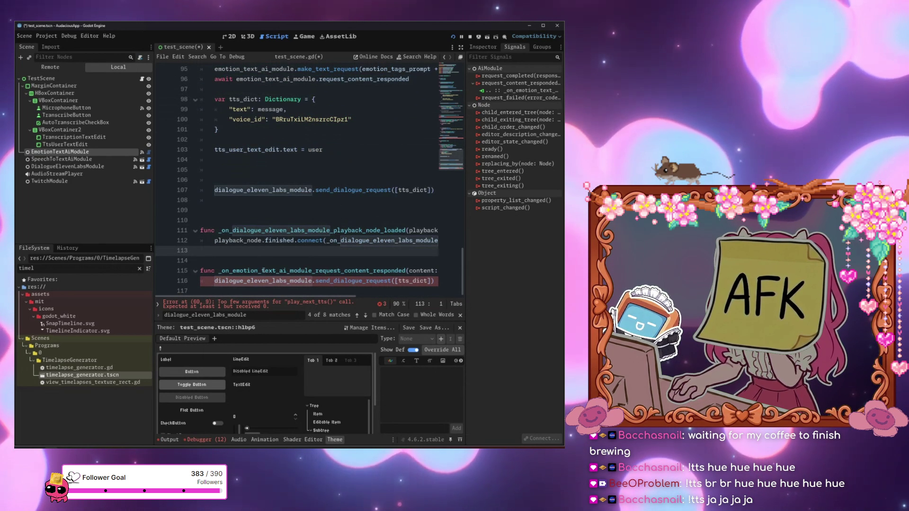
{"action": "left_click", "coordinate": [319, 281]}
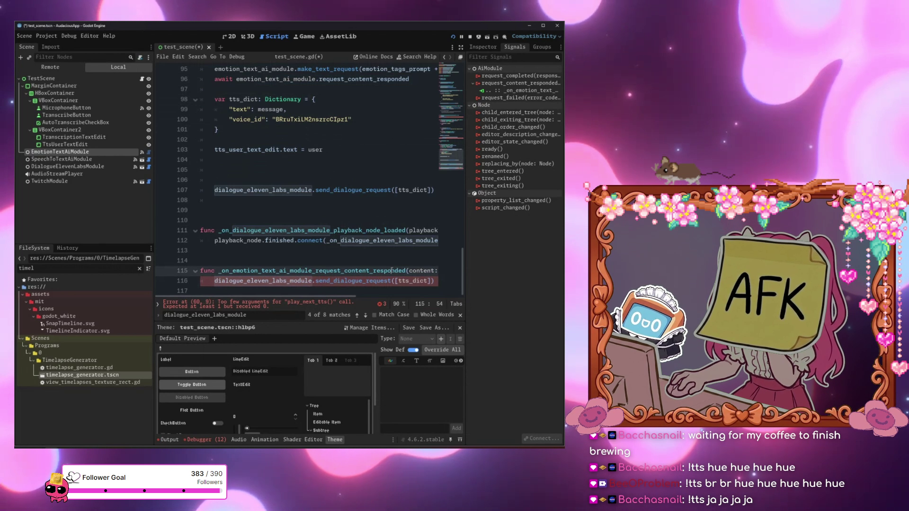
{"action": "left_click_drag", "start_coordinate": [409, 271], "coordinate": [415, 277]}
{"action": "left_click", "coordinate": [373, 282]}
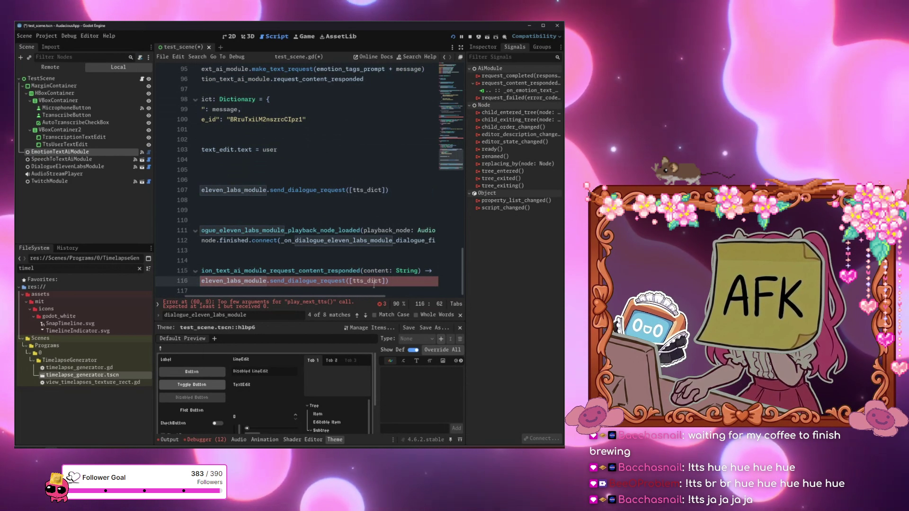
{"action": "triple_click", "coordinate": [284, 190]}
{"action": "scroll", "coordinate": [265, 168], "scroll_direction": "up", "scroll_amount": 2}
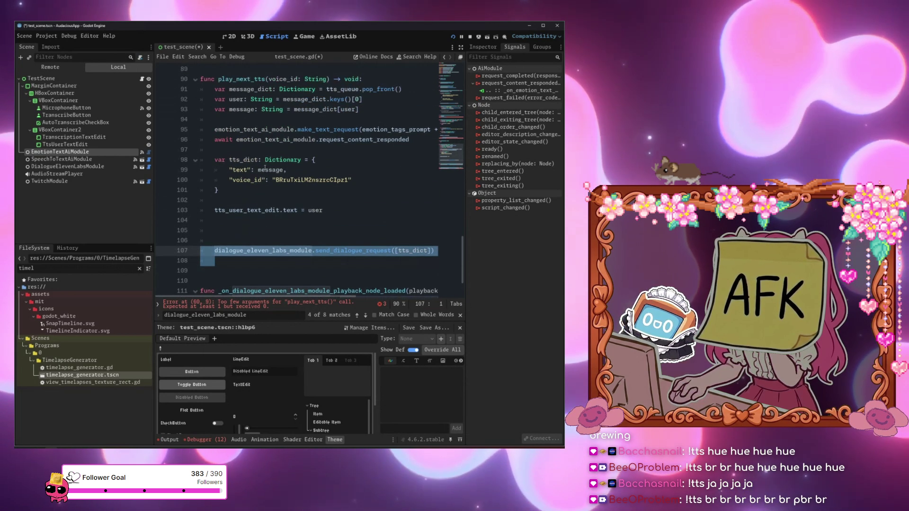
{"action": "left_click", "coordinate": [215, 162]}
{"action": "left_click", "coordinate": [218, 190]}
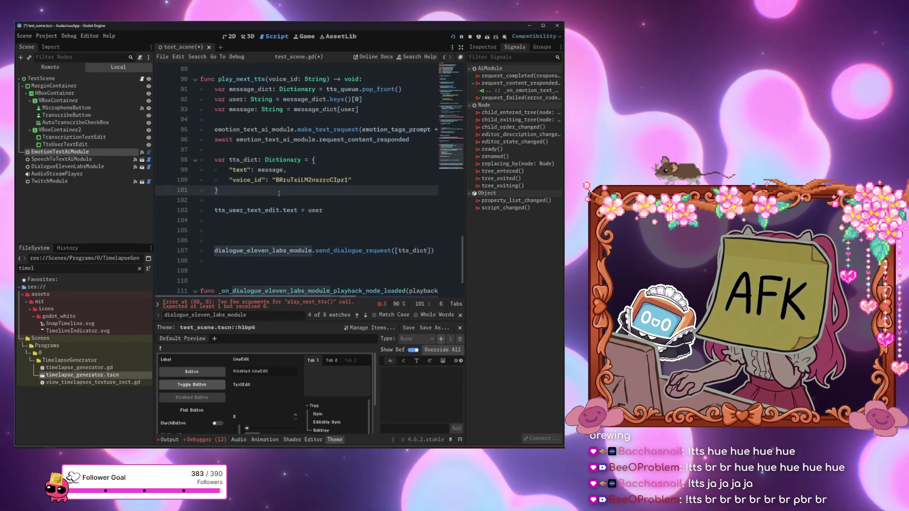
{"action": "left_click", "coordinate": [410, 140]}
{"action": "left_click_drag", "start_coordinate": [409, 139], "coordinate": [216, 140]}
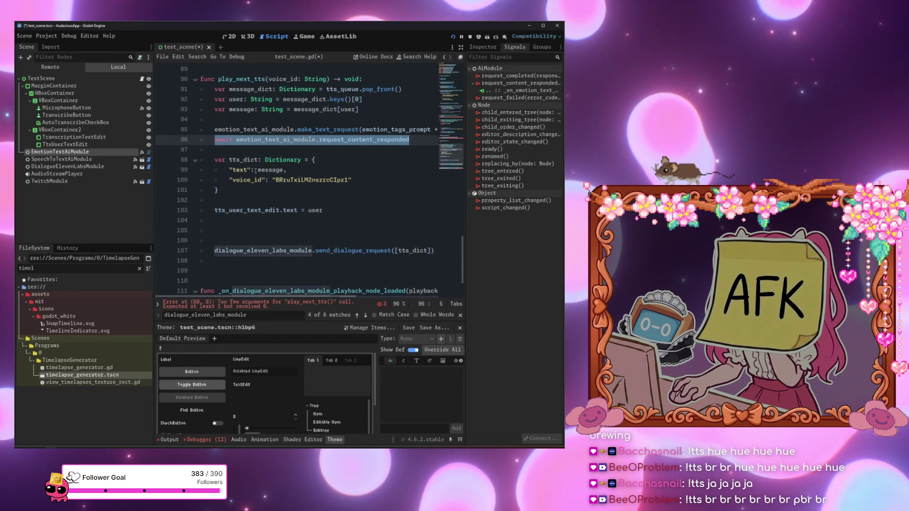
- Save test_scene.gd, then revisit the user variable, blank line 97 and the handler's send call
{"action": "key", "text": "ctrl+s"}
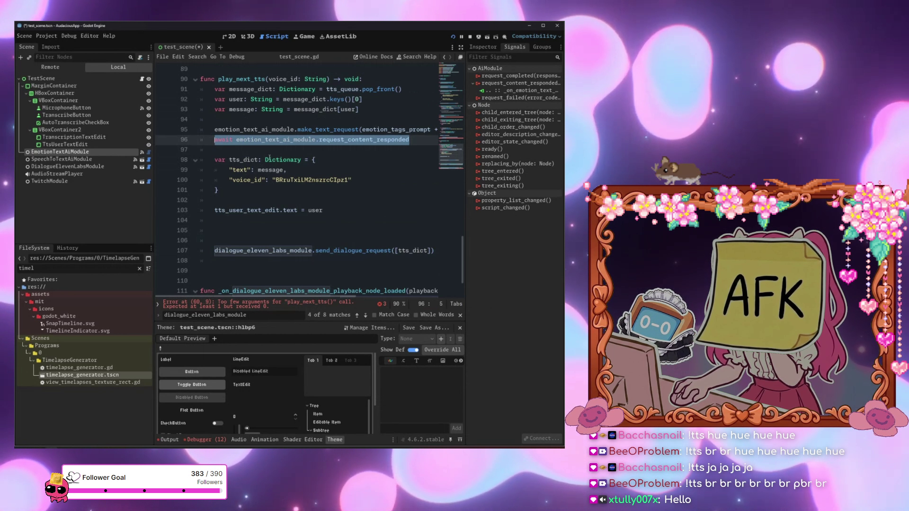
{"action": "scroll", "coordinate": [248, 161], "scroll_direction": "up", "scroll_amount": 2}
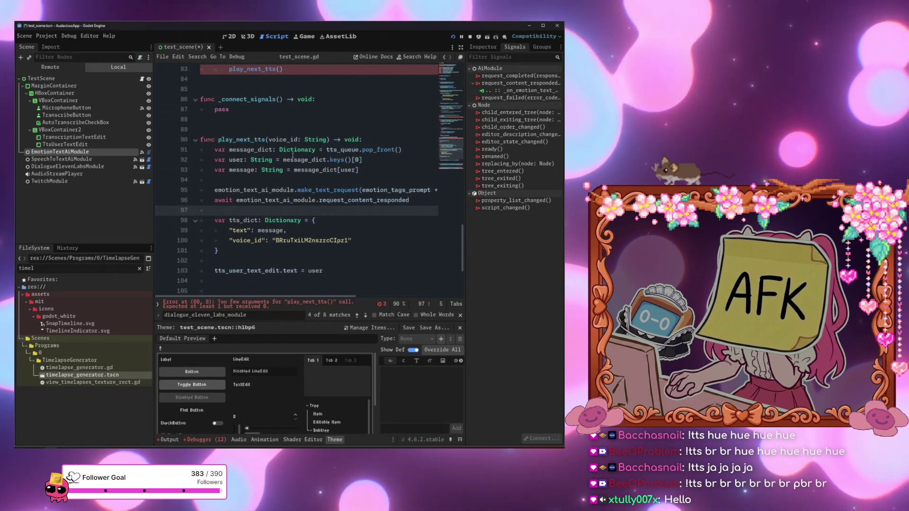
{"action": "left_click", "coordinate": [248, 162]}
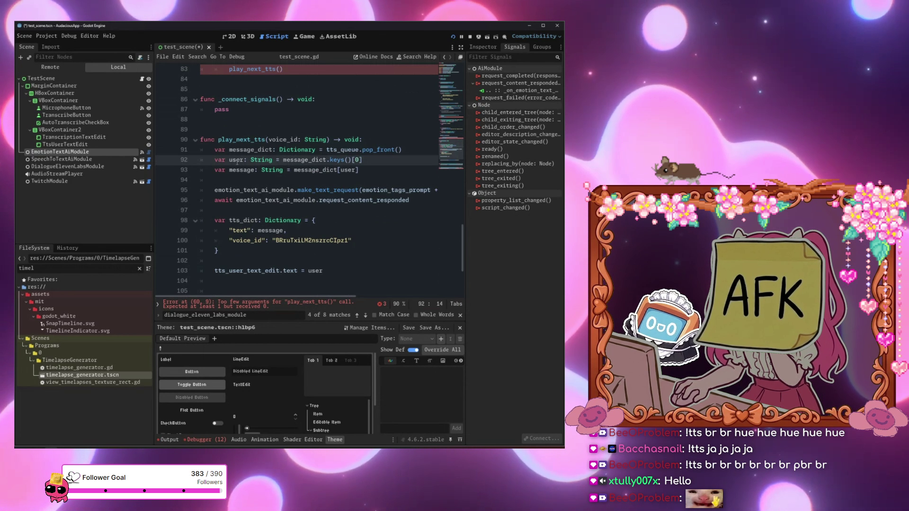
{"action": "left_click", "coordinate": [319, 211]}
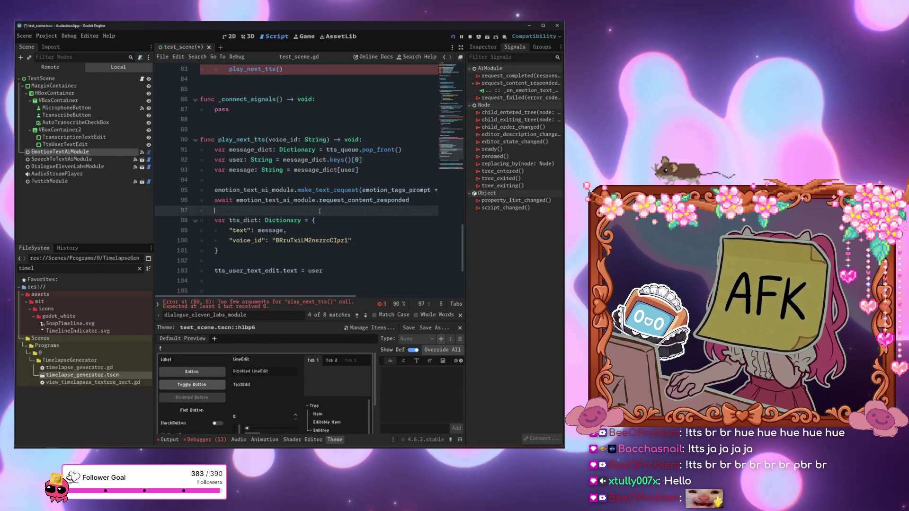
{"action": "scroll", "coordinate": [341, 232], "scroll_direction": "down", "scroll_amount": 4}
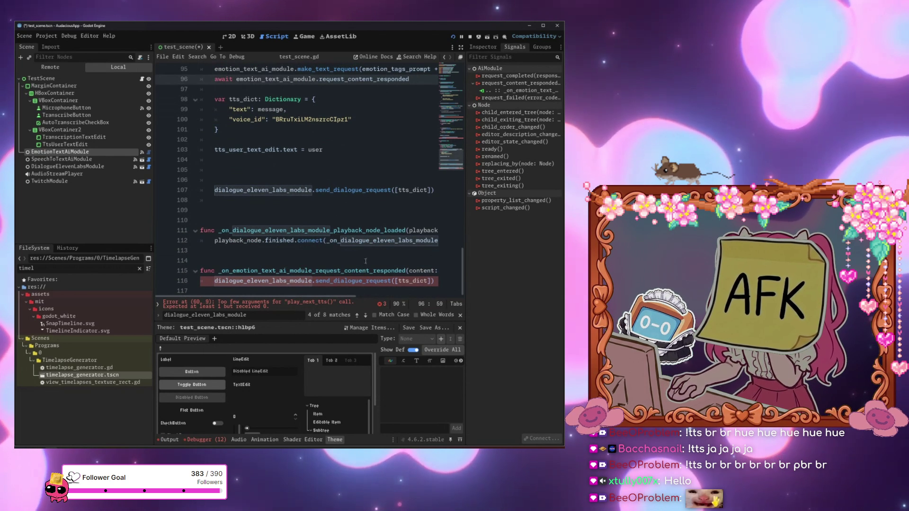
{"action": "left_click", "coordinate": [362, 280]}
- Delete the send_dialogue_request call from the request_content_responded handler
{"action": "key", "text": "ctrl+shift+k"}
{"action": "key", "text": "shift+F3"}
{"action": "key", "text": "shift+F3"}
{"action": "key", "text": "shift+F3"}
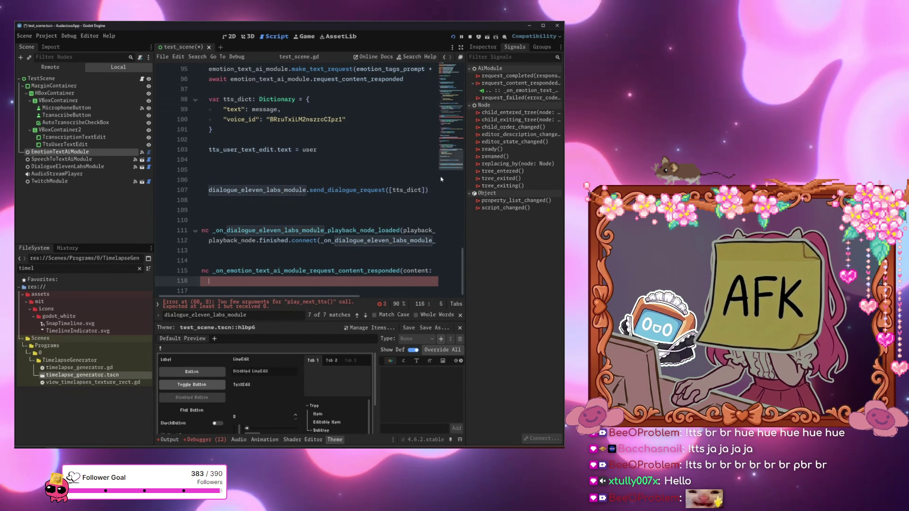
{"action": "left_click", "coordinate": [313, 202]}
{"action": "scroll", "coordinate": [317, 208], "scroll_direction": "down", "scroll_amount": 8}
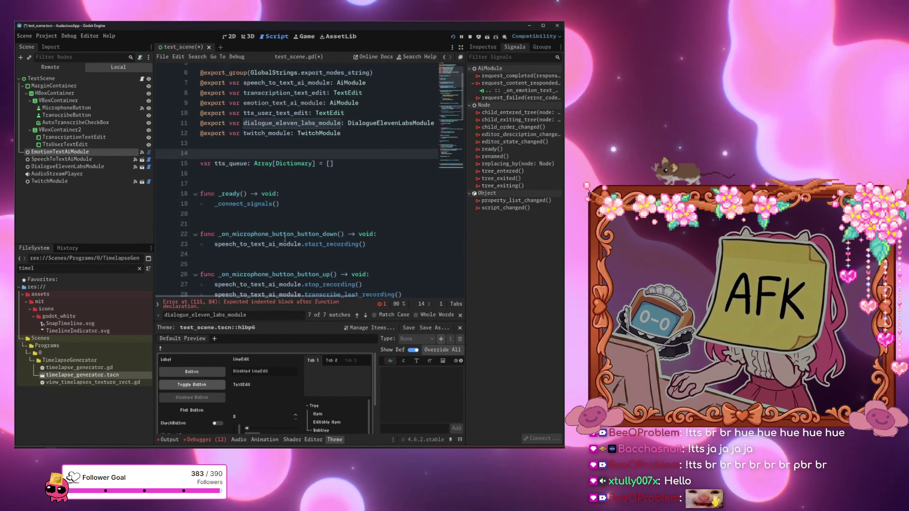
{"action": "scroll", "coordinate": [325, 218], "scroll_direction": "up", "scroll_amount": 8}
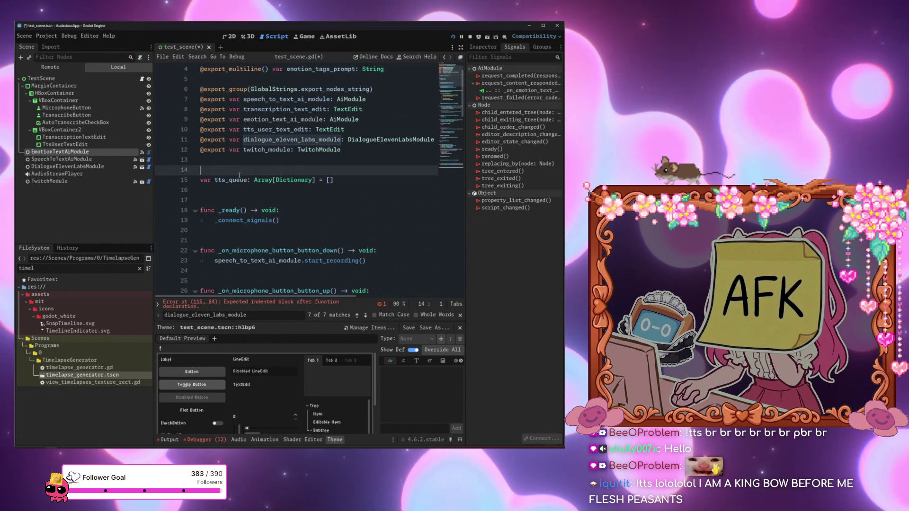
{"action": "scroll", "coordinate": [286, 237], "scroll_direction": "down", "scroll_amount": 20}
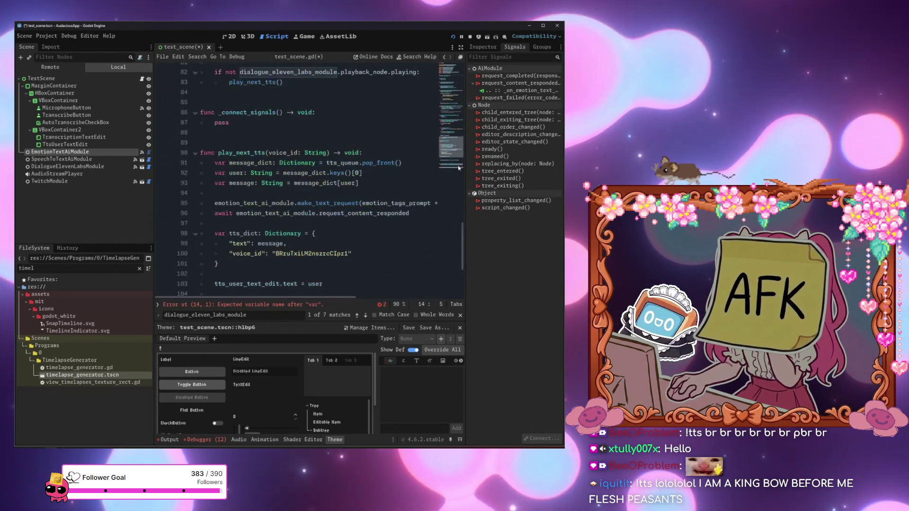
{"action": "left_click", "coordinate": [286, 280]}
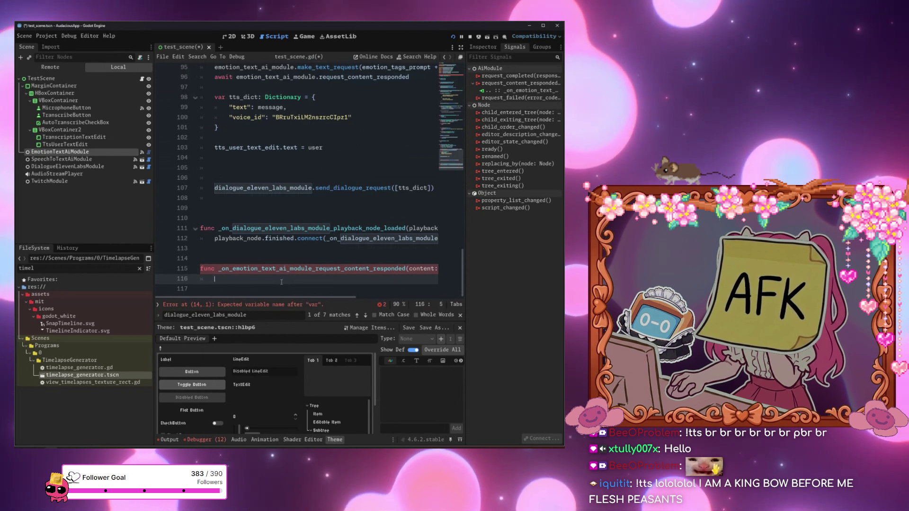
- Begin a 'message =' line below the await statement in play_next_tts
{"action": "scroll", "coordinate": [276, 282], "scroll_direction": "up", "scroll_amount": 3}
{"action": "left_click", "coordinate": [267, 208]}
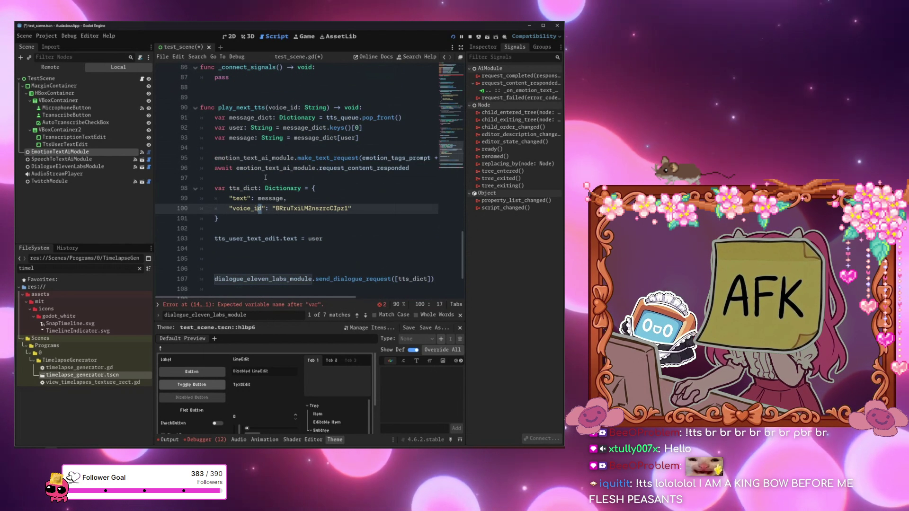
{"action": "left_click", "coordinate": [266, 177]}
{"action": "key", "text": "Return"}
{"action": "key", "text": "Return"}
{"action": "key", "text": "Up"}
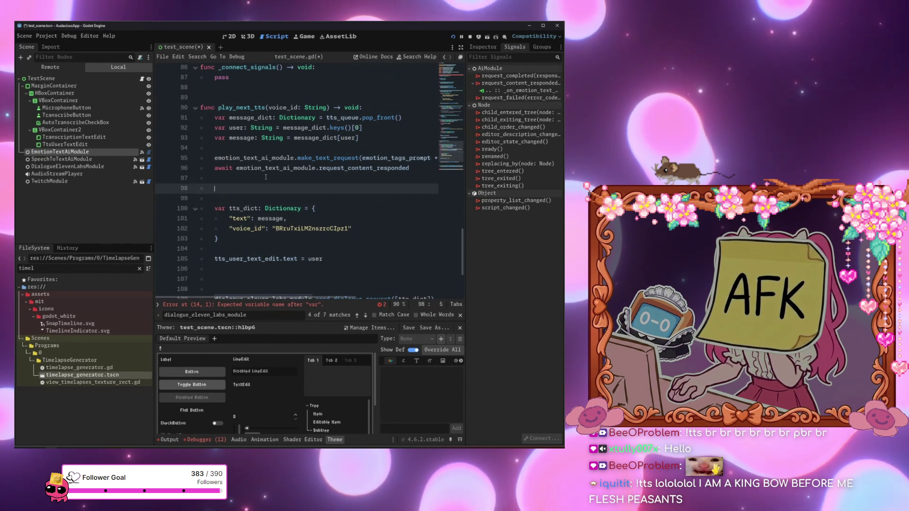
{"action": "type", "text": "message )"}
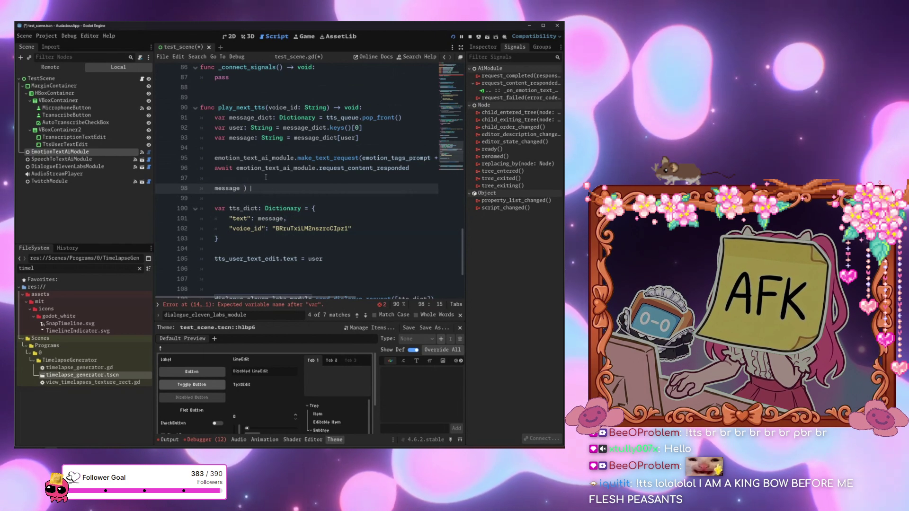
{"action": "key", "text": "BackSpace"}
{"action": "type", "text": "="}
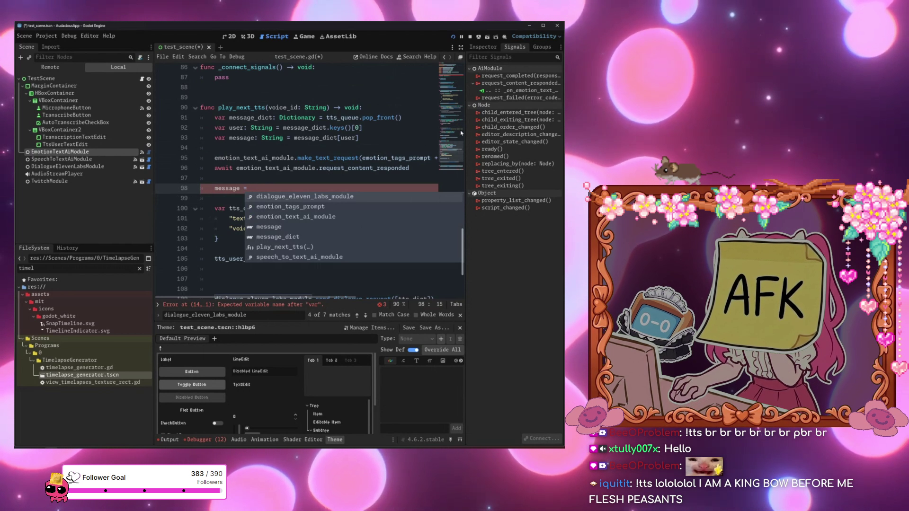
- Declare 'var message_with_tags: String' on line 14 above tts_queue
{"action": "left_click", "coordinate": [442, 118]}
{"action": "scroll", "coordinate": [441, 119], "scroll_direction": "up", "scroll_amount": 10}
{"action": "left_click", "coordinate": [244, 80]}
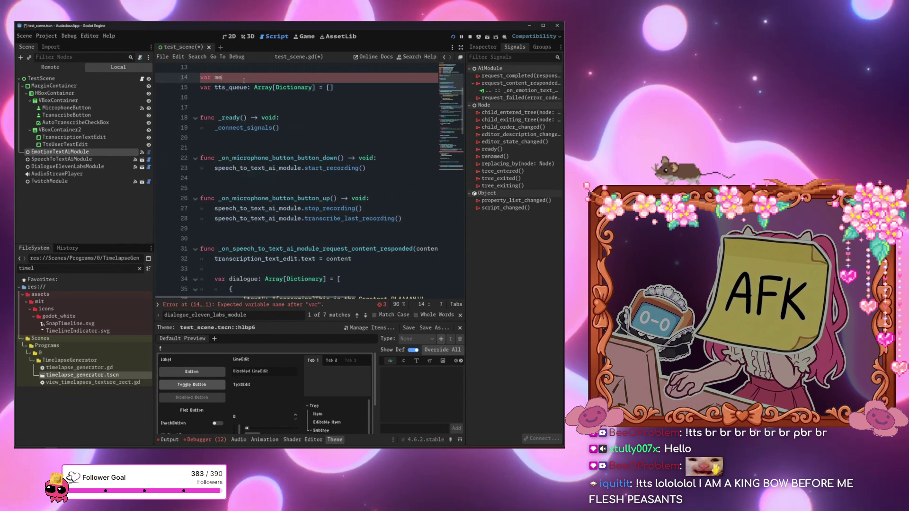
{"action": "type", "text": "ssage_with"}
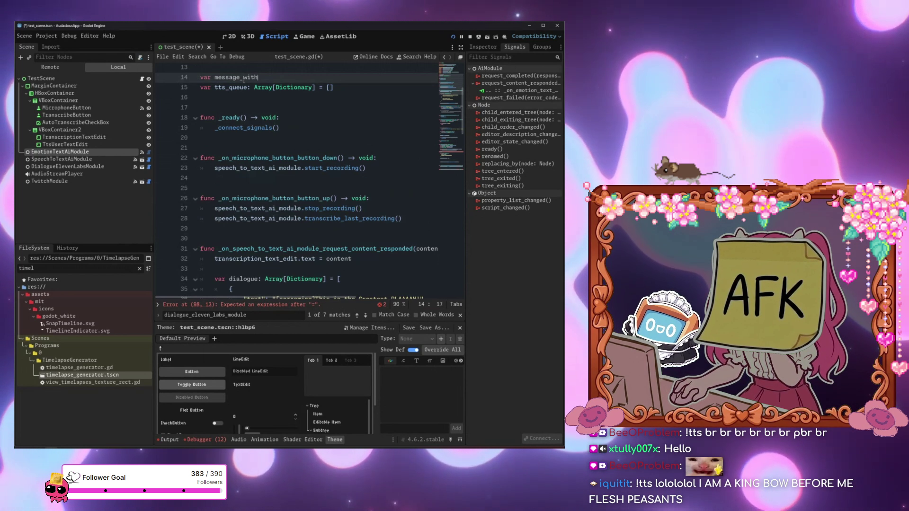
{"action": "type", "text": "_tags: String"}
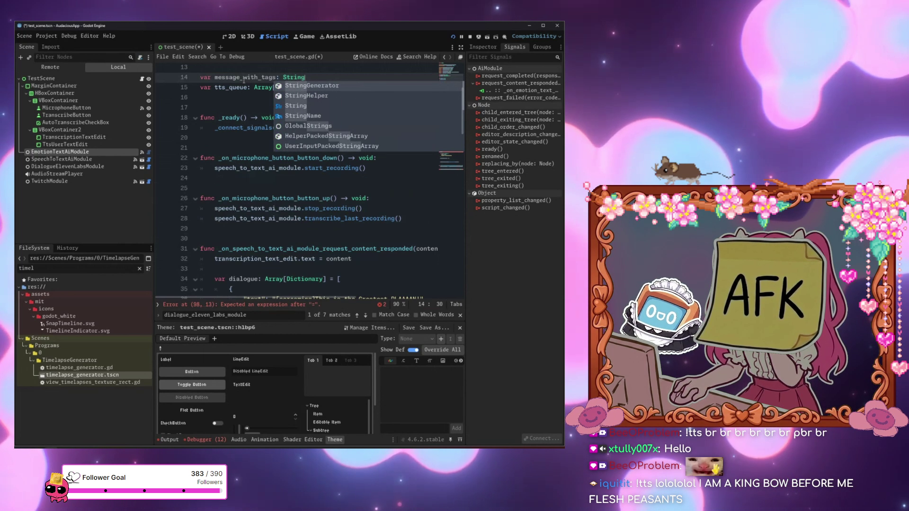
{"action": "left_click", "coordinate": [331, 137]}
- Remove the unfinished 'message =' line and start a new 'await' line after the await statement
{"action": "scroll", "coordinate": [452, 142], "scroll_direction": "down", "scroll_amount": 20}
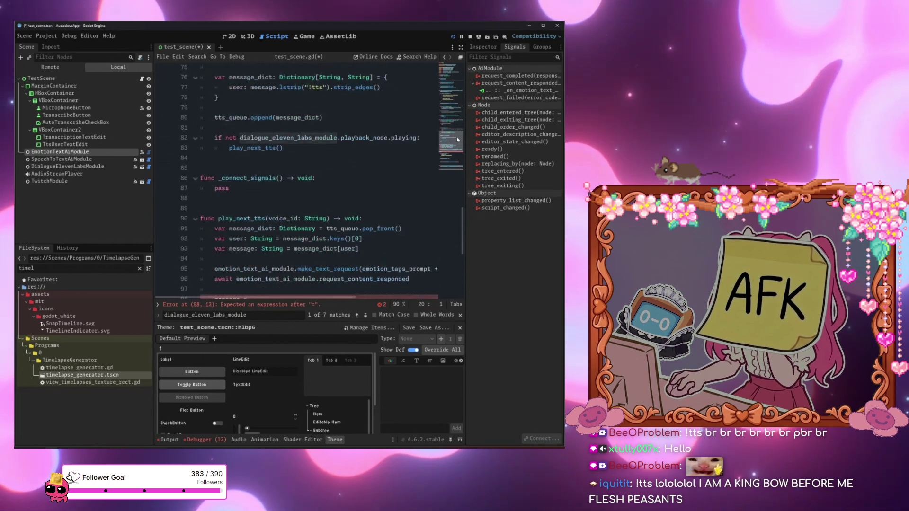
{"action": "left_click", "coordinate": [454, 148]}
{"action": "key", "text": "BackSpace"}
{"action": "key", "text": "BackSpace"}
{"action": "key", "text": "BackSpace"}
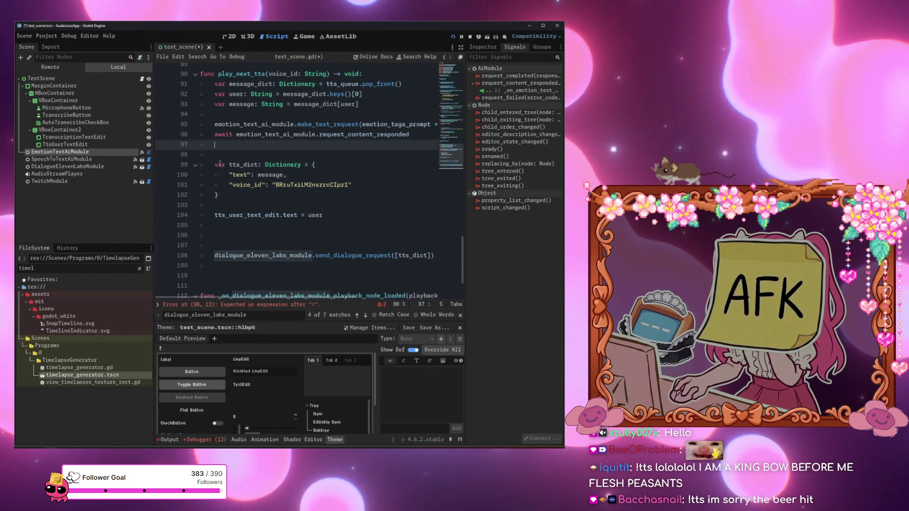
{"action": "left_click", "coordinate": [302, 159]}
{"action": "left_click", "coordinate": [416, 142]}
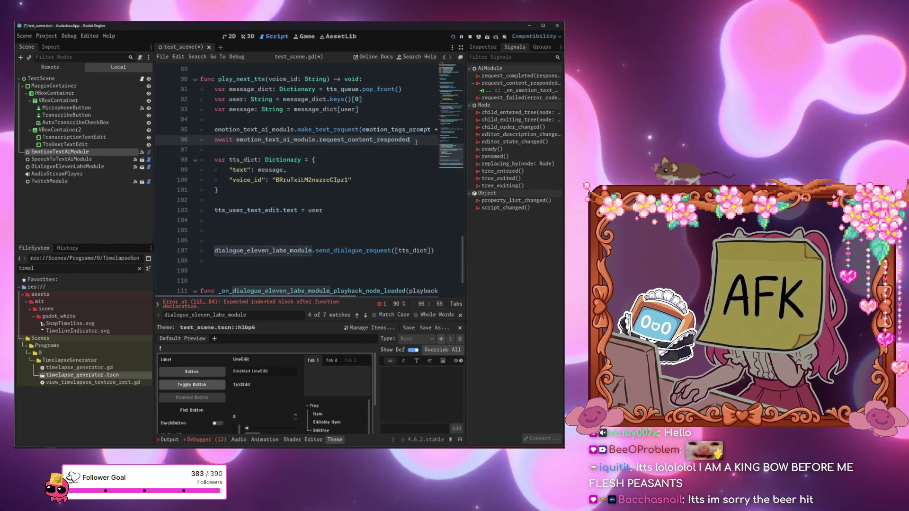
{"action": "key", "text": "Return"}
{"action": "type", "text": "await"}
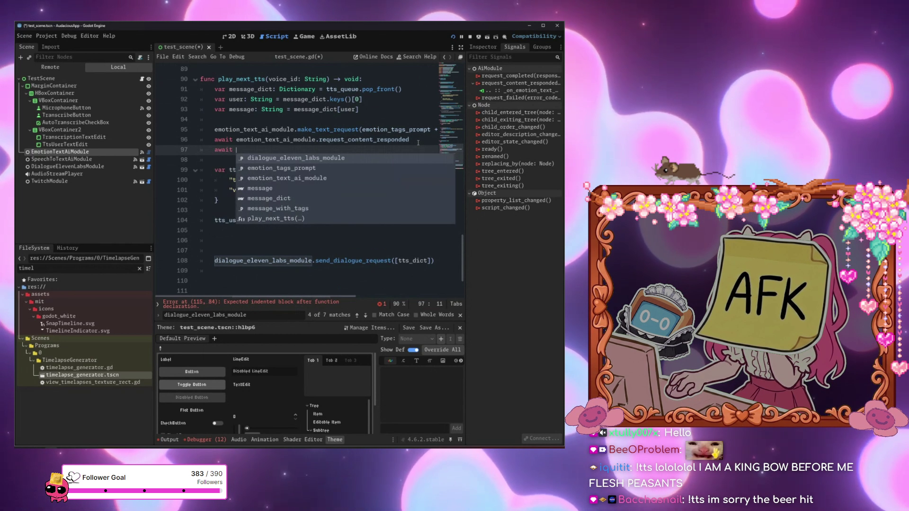
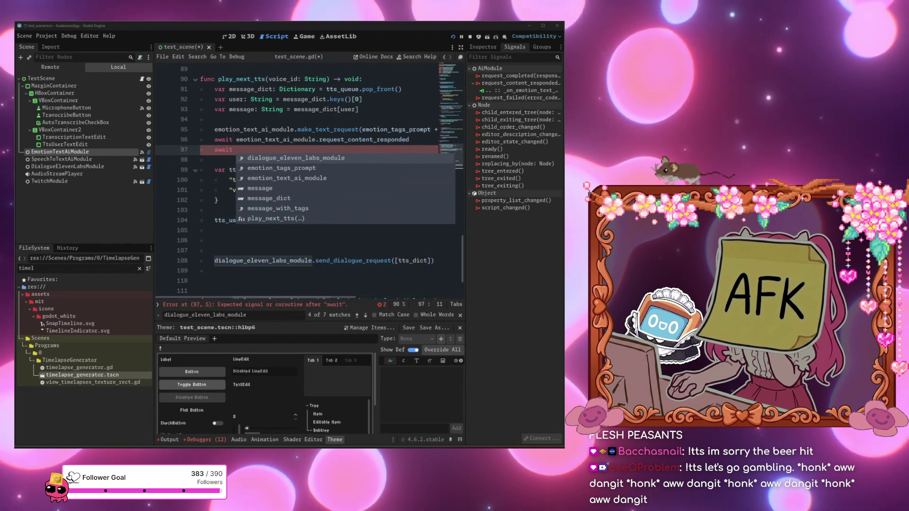
- Save the script and complete line 97 as 'await get_tree().create_timer(0).timeout'
{"action": "key", "text": "ctrl+s"}
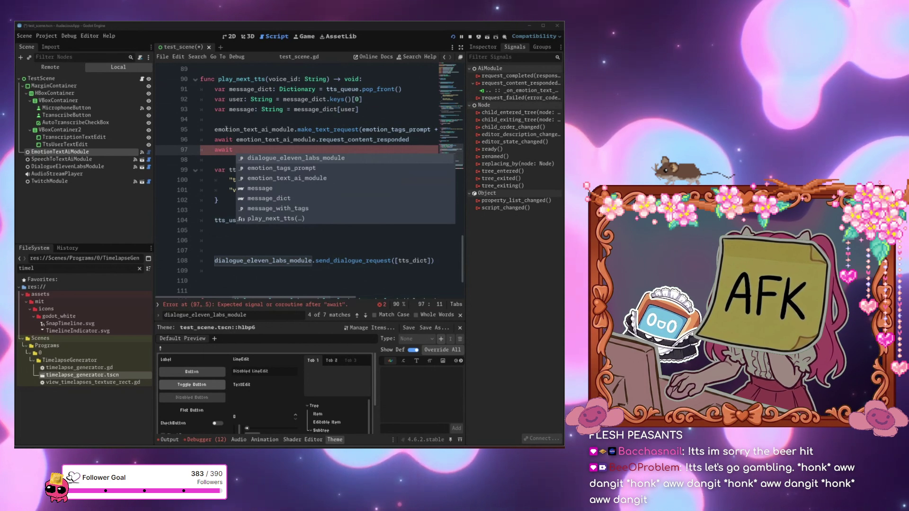
{"action": "key", "text": "Escape"}
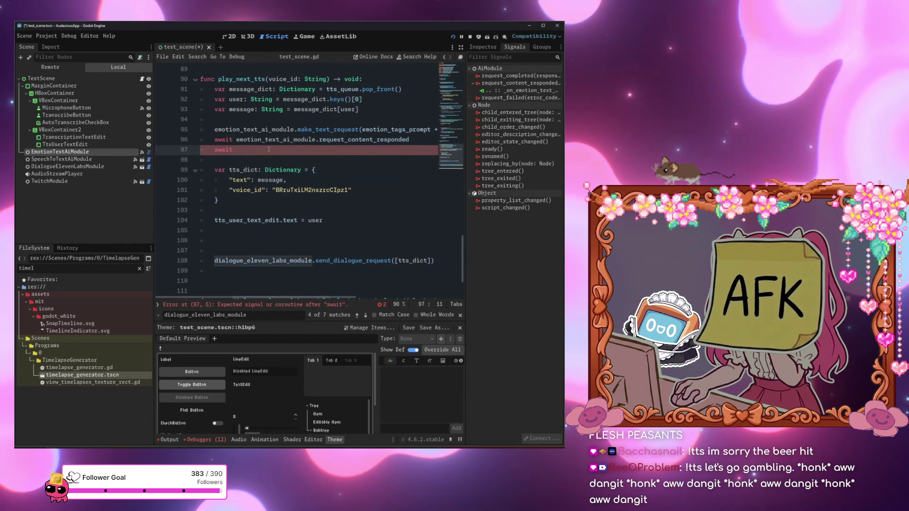
{"action": "type", "text": "get_tree."}
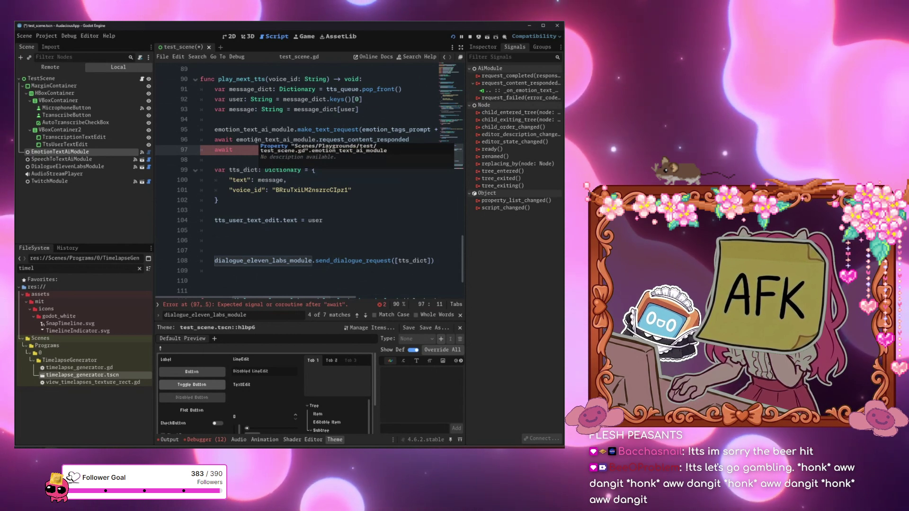
{"action": "key", "text": "BackSpace"}
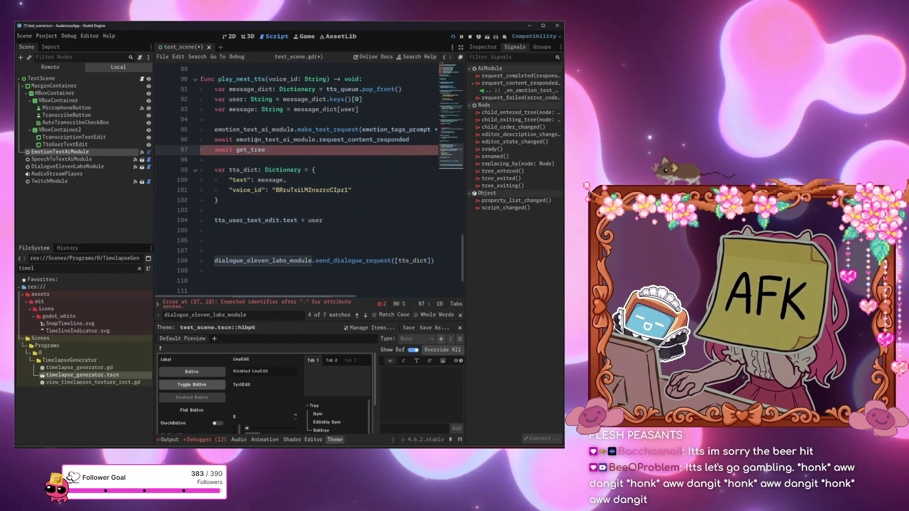
{"action": "type", "text": ").Craete"}
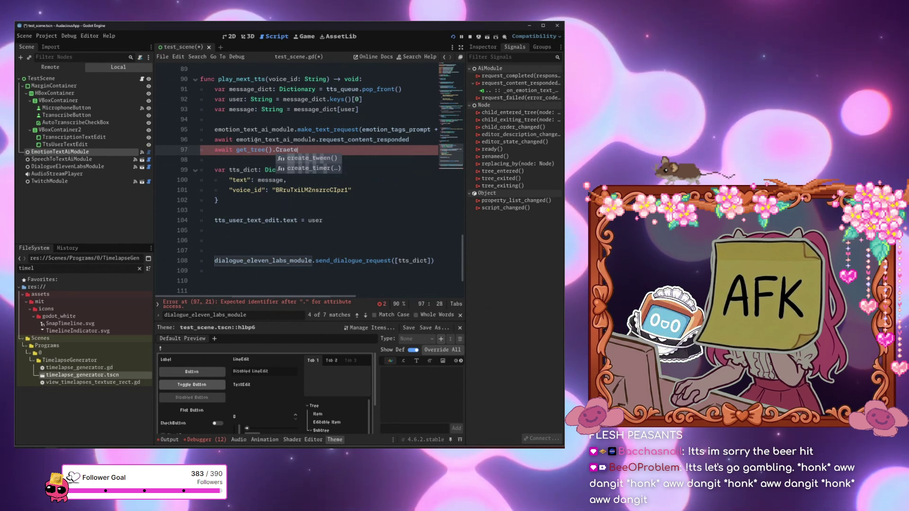
{"action": "key", "text": "Down"}
{"action": "key", "text": "Return"}
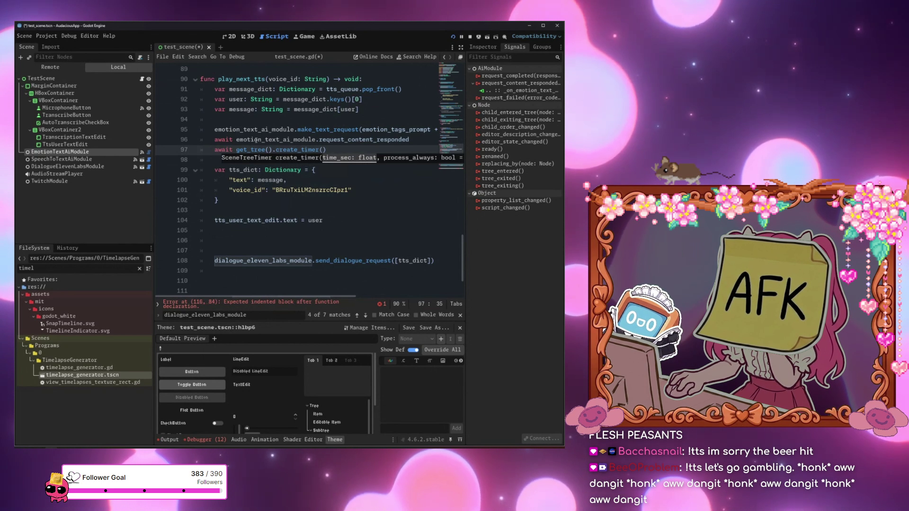
{"action": "type", "text": ").timeout"}
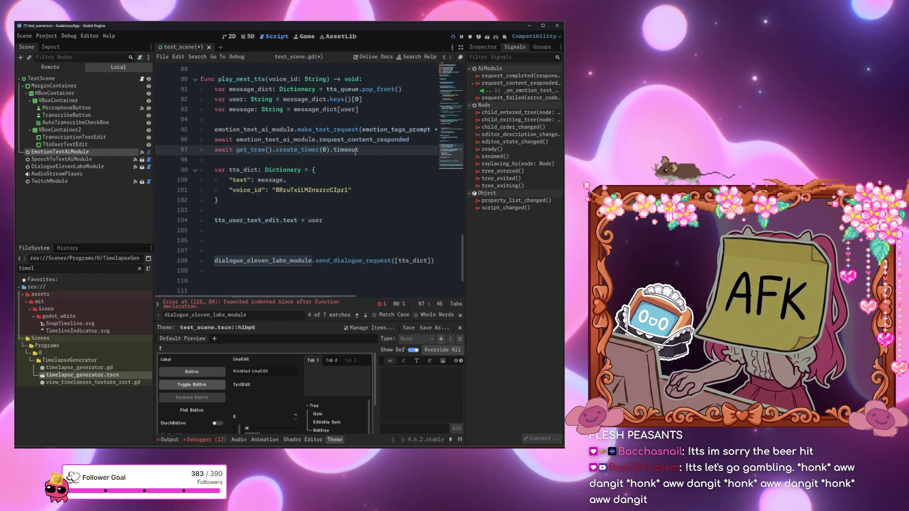
{"action": "left_click", "coordinate": [335, 166]}
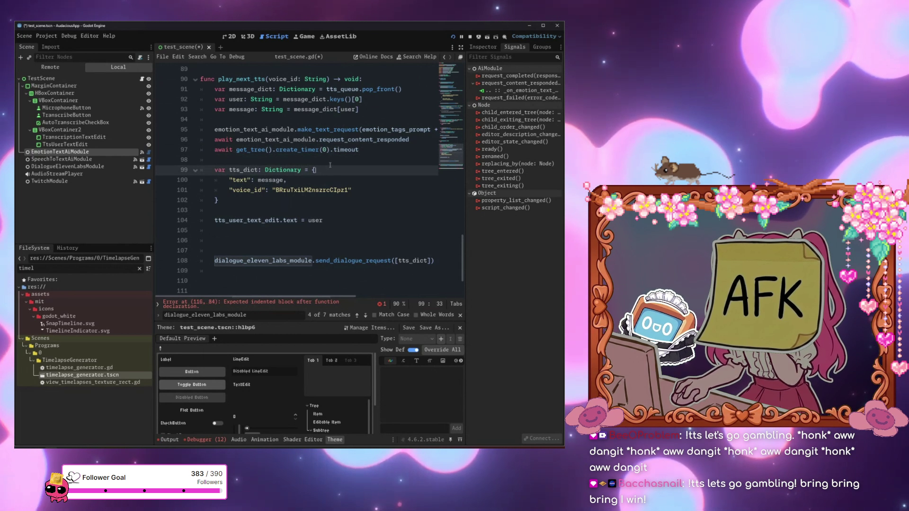
- Add a 'message_with_tags = content' line to the content-responded handler
{"action": "scroll", "coordinate": [317, 239], "scroll_direction": "down", "scroll_amount": 1}
{"action": "scroll", "coordinate": [318, 239], "scroll_direction": "down", "scroll_amount": 2}
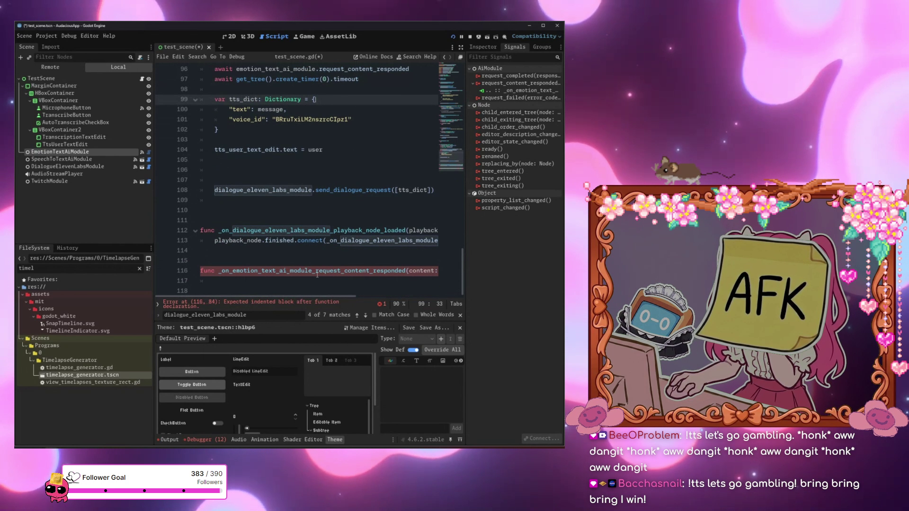
{"action": "left_click", "coordinate": [317, 271]}
{"action": "key", "text": "Return"}
{"action": "type", "text": "message_with_tags = content"}
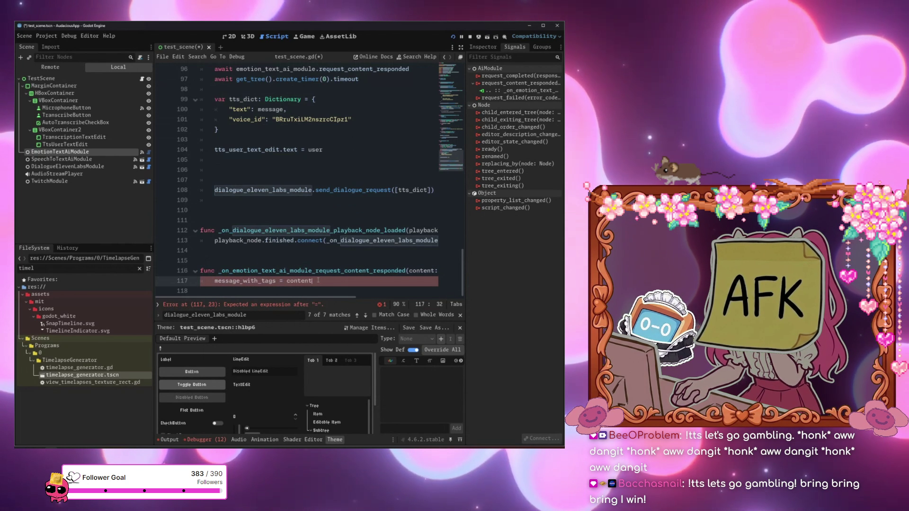
- Change the tts_dict text entry from message to message_with_tags
{"action": "scroll", "coordinate": [318, 280], "scroll_direction": "up", "scroll_amount": 4}
{"action": "left_click", "coordinate": [309, 259]}
{"action": "scroll", "coordinate": [309, 261], "scroll_direction": "down", "scroll_amount": 2}
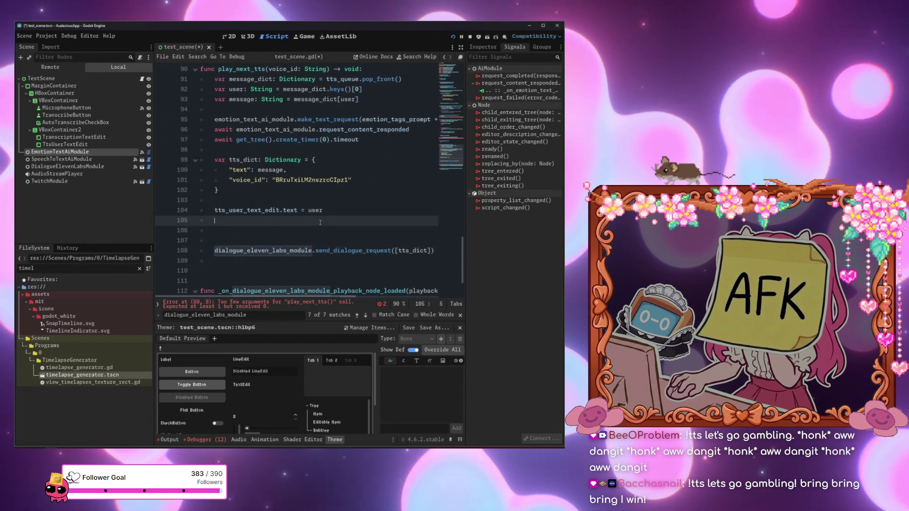
{"action": "left_click", "coordinate": [284, 220]}
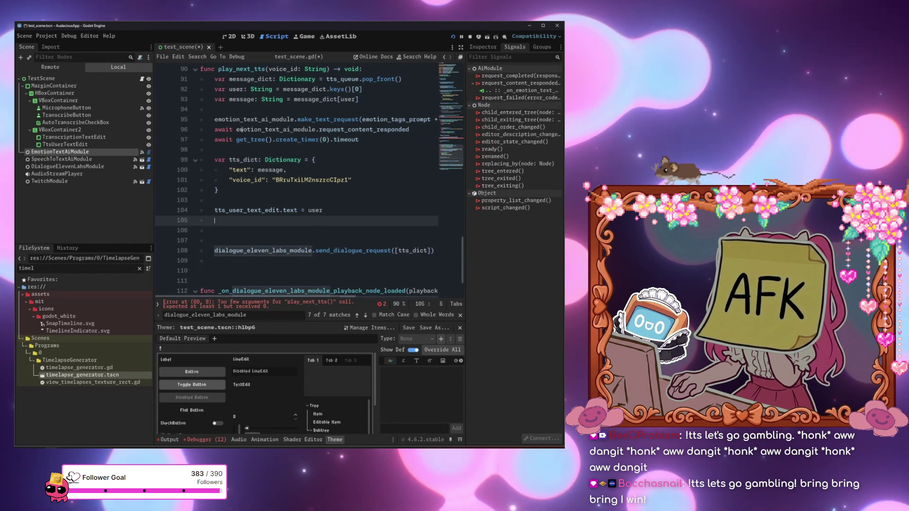
{"action": "left_click", "coordinate": [276, 169]}
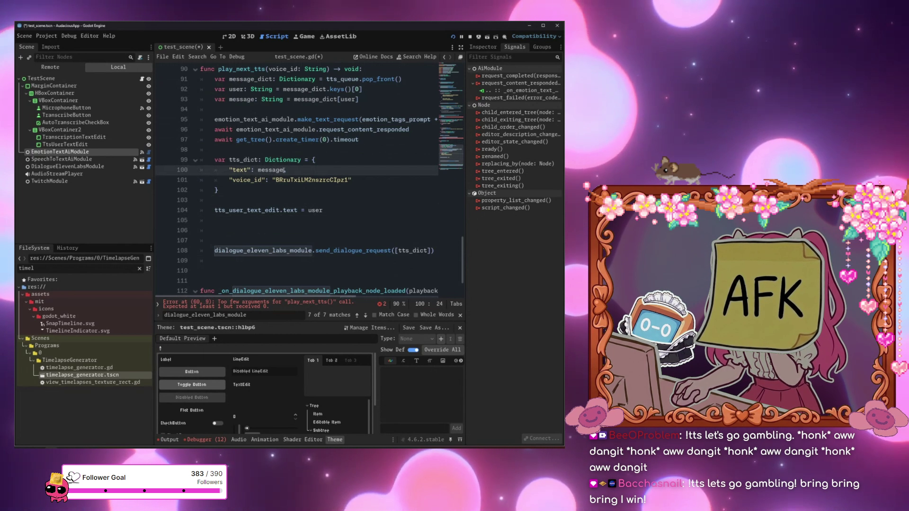
{"action": "type", "text": "_with_tags"}
- Delete the blank lines above the send request in play_next_tts
{"action": "scroll", "coordinate": [329, 211], "scroll_direction": "down", "scroll_amount": 2}
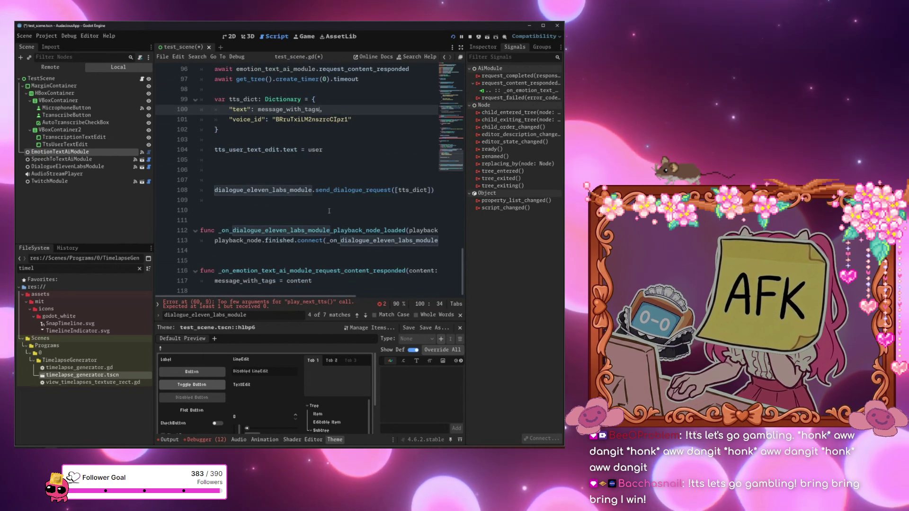
{"action": "key", "text": "Down"}
{"action": "key", "text": "Down"}
{"action": "key", "text": "Down"}
{"action": "key", "text": "Up"}
{"action": "key", "text": "Up"}
{"action": "key", "text": "Up"}
{"action": "key", "text": "ctrl+shift+k"}
{"action": "key", "text": "ctrl+shift+k"}
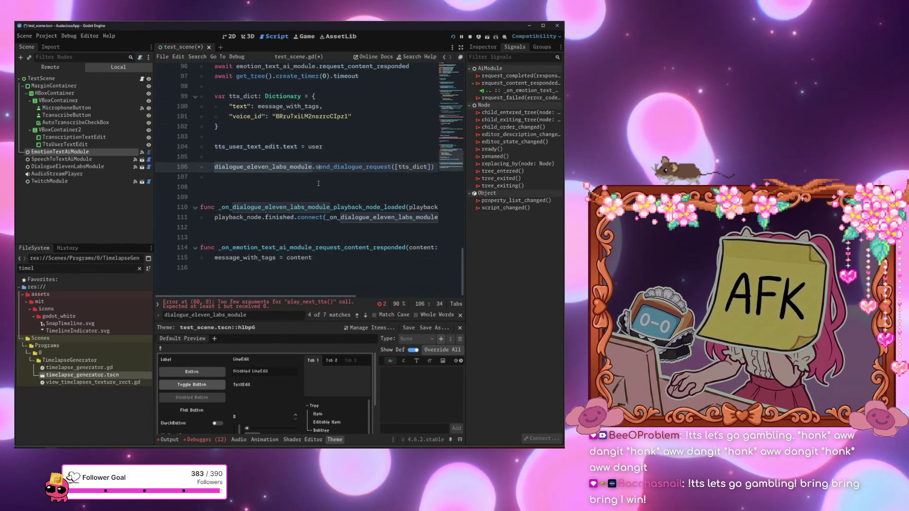
{"action": "scroll", "coordinate": [184, 181], "scroll_direction": "up", "scroll_amount": 1}
{"action": "key", "text": "End"}
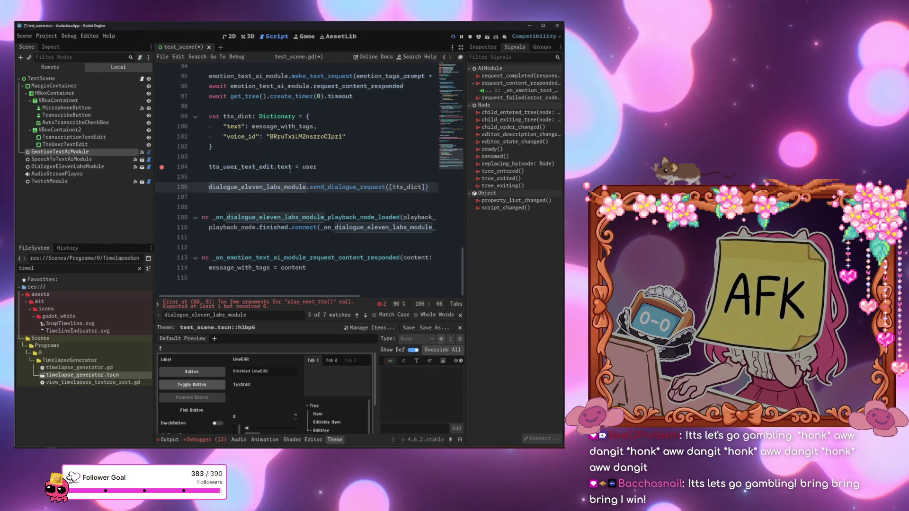
- Add 'transcription_text_edit.text = message_with_tags' after the user assignment, then save and run
{"action": "left_click", "coordinate": [357, 176]}
{"action": "left_click", "coordinate": [300, 166]}
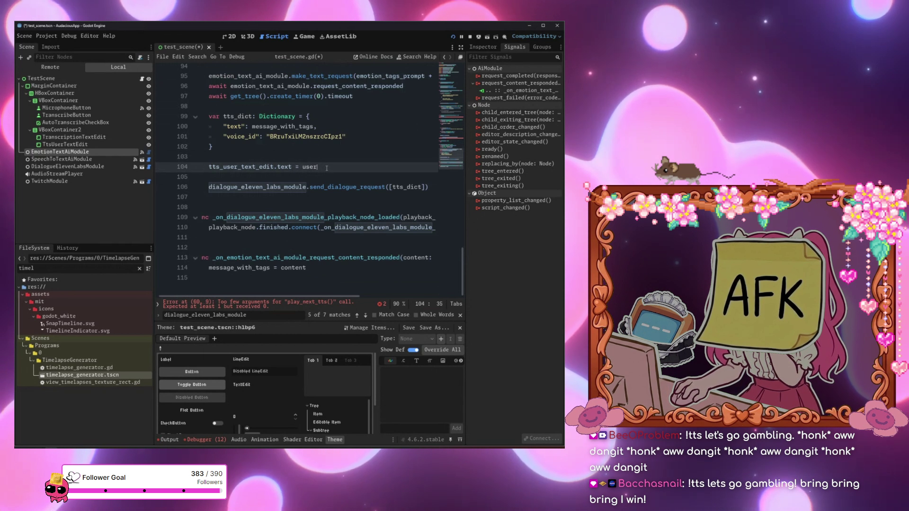
{"action": "key", "text": "Return"}
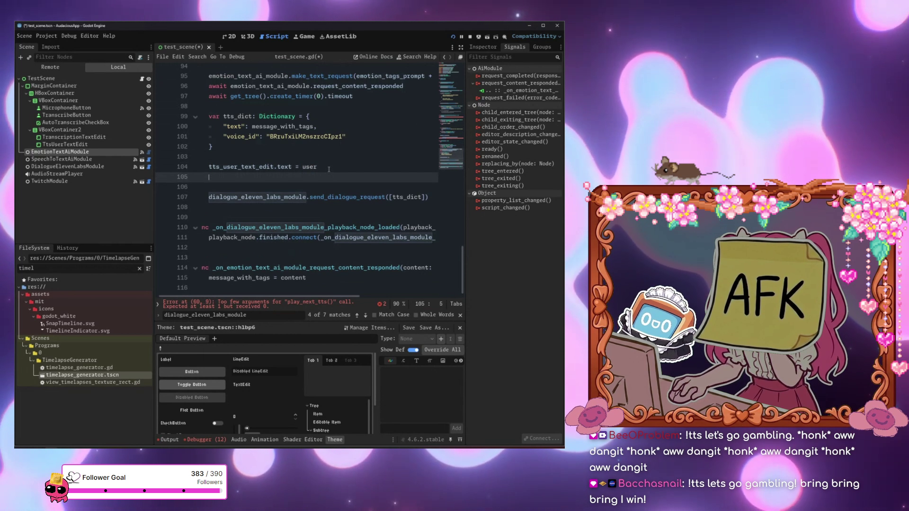
{"action": "type", "text": "tra"}
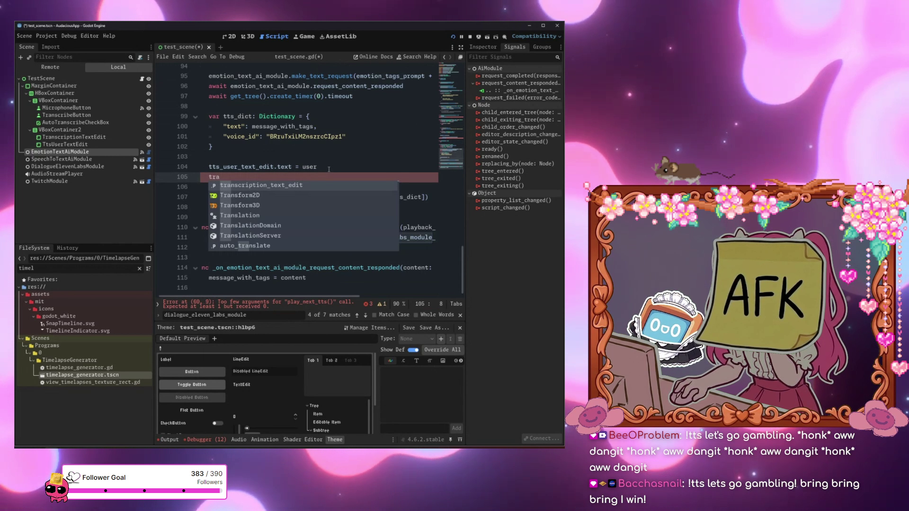
{"action": "key", "text": "Return"}
{"action": "type", "text": ".text"}
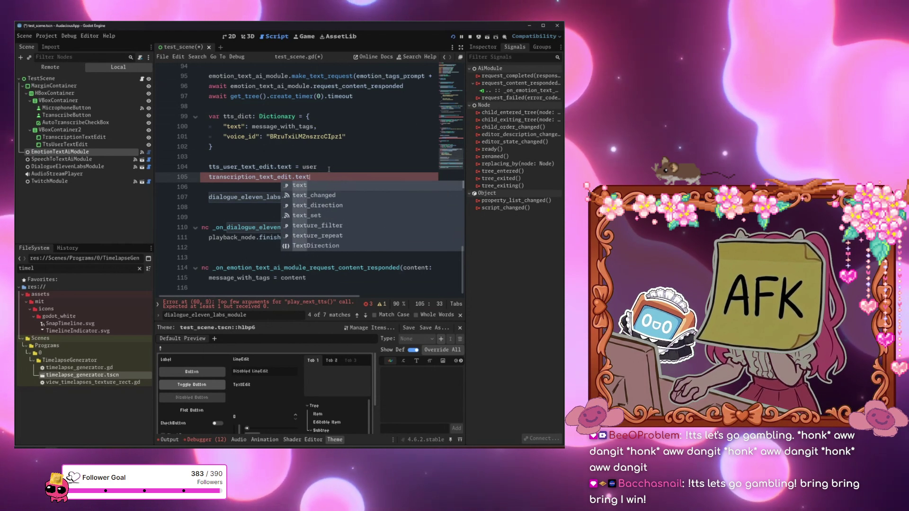
{"action": "type", "text": " = mes"}
{"action": "key", "text": "Down"}
{"action": "key", "text": "Down"}
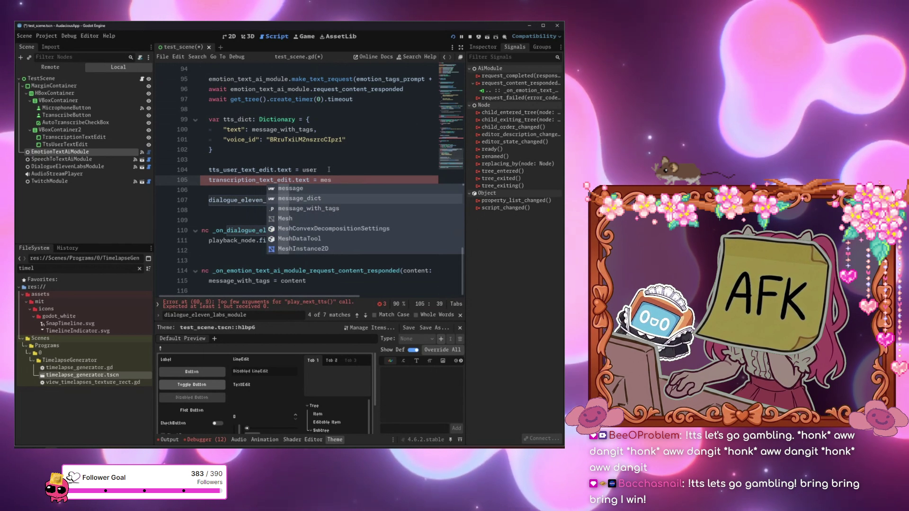
{"action": "key", "text": "Return"}
{"action": "left_click", "coordinate": [328, 169]}
{"action": "key", "text": "ctrl+s"}
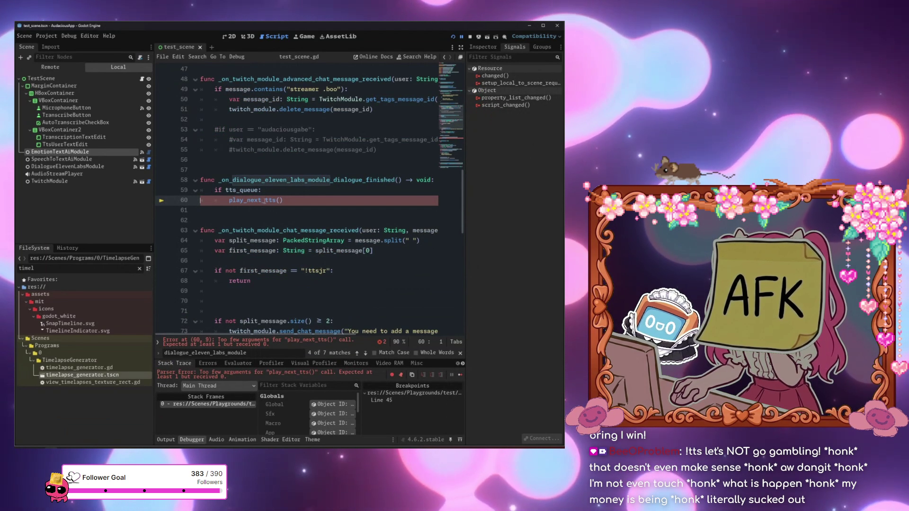
- Remove the blank line below the return in the chat-message handler
{"action": "left_click", "coordinate": [261, 201], "text": "ctrl"}
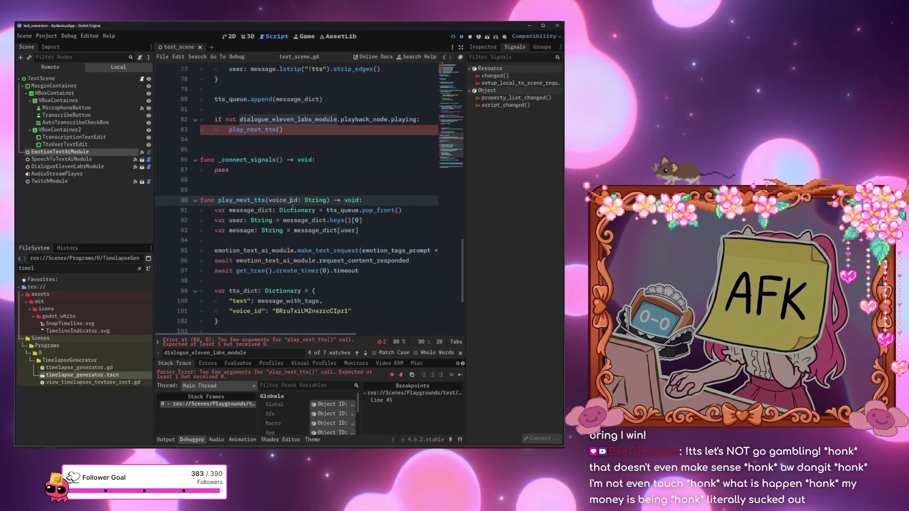
{"action": "scroll", "coordinate": [314, 201], "scroll_direction": "up", "scroll_amount": 5}
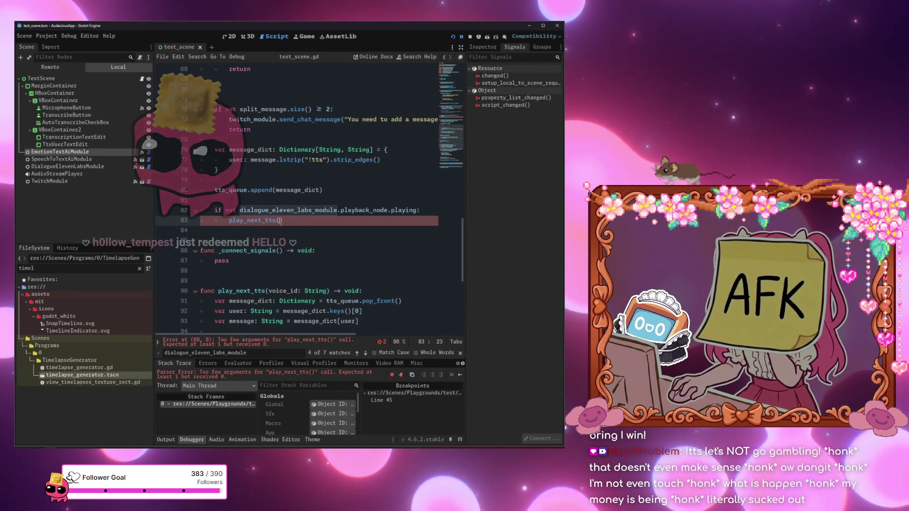
{"action": "scroll", "coordinate": [314, 254], "scroll_direction": "up", "scroll_amount": 4}
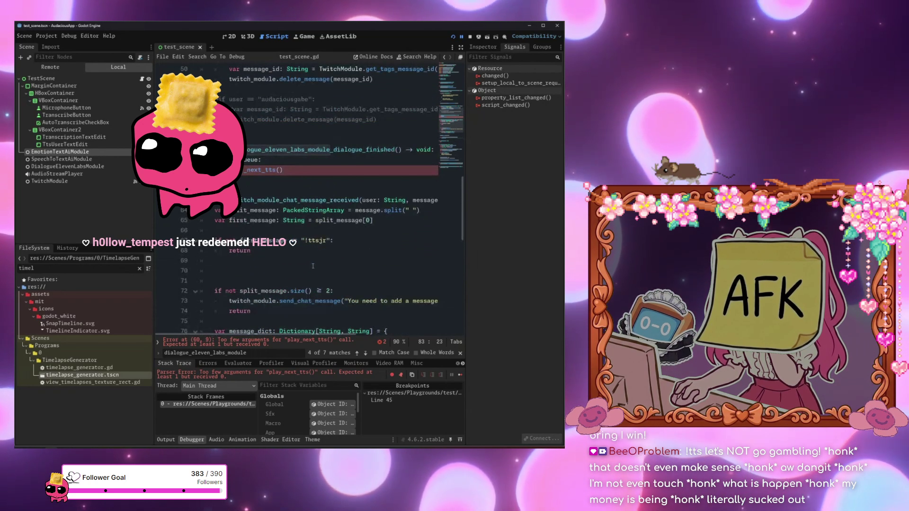
{"action": "left_click", "coordinate": [282, 247]}
{"action": "key", "text": "Down"}
{"action": "key", "text": "Down"}
{"action": "key", "text": "BackSpace"}
{"action": "left_click", "coordinate": [312, 251]}
- Start a new 'if not' condition line below the !ttsjr check's return
{"action": "left_click", "coordinate": [331, 241]}
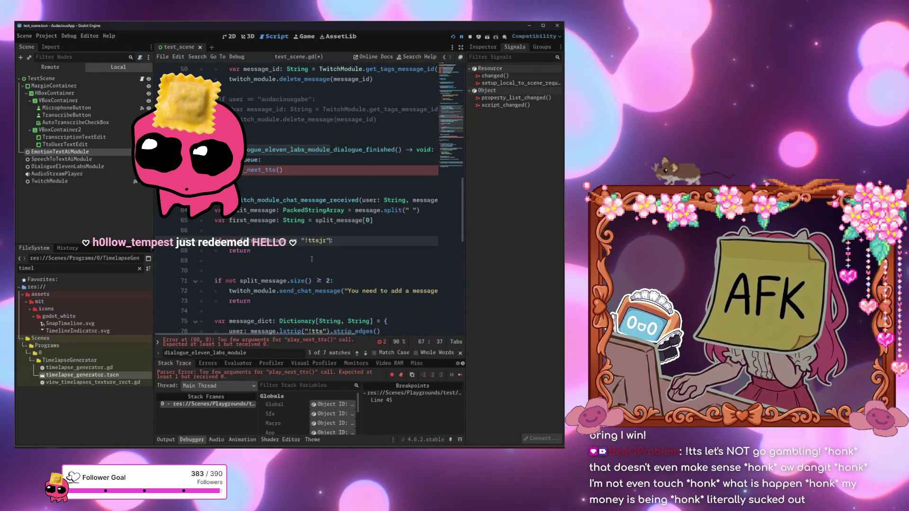
{"action": "left_click", "coordinate": [294, 263]}
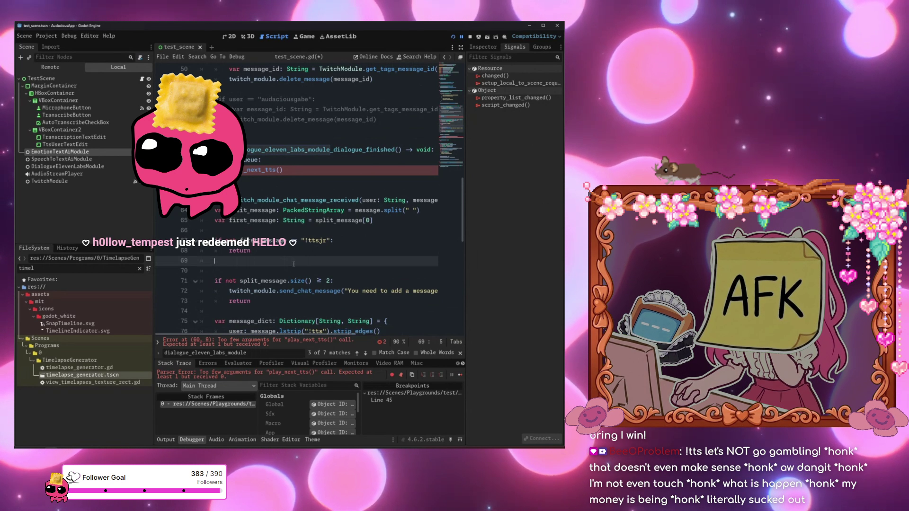
{"action": "key", "text": "Return"}
{"action": "key", "text": "Return"}
{"action": "key", "text": "Up"}
{"action": "type", "text": "if not"}
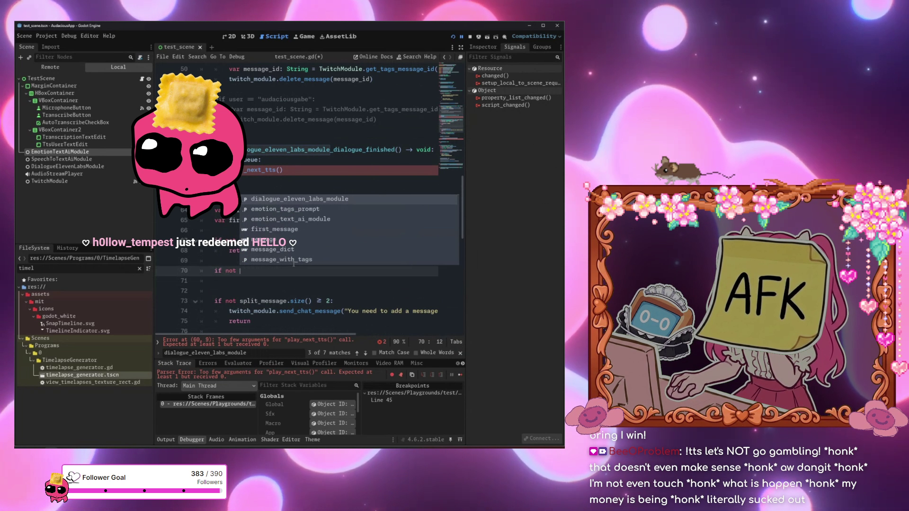
{"action": "left_click", "coordinate": [265, 301]}
{"action": "left_click", "coordinate": [304, 274]}
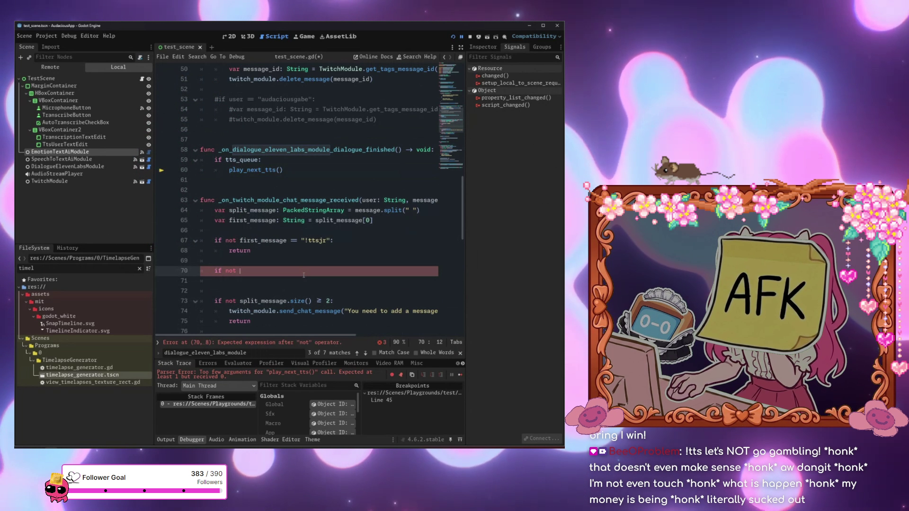
{"action": "left_click", "coordinate": [241, 243]}
{"action": "left_click_drag", "start_coordinate": [262, 253], "coordinate": [231, 255]}
- Declare 'var voice_id: String' below the first_message line
{"action": "left_click", "coordinate": [385, 219]}
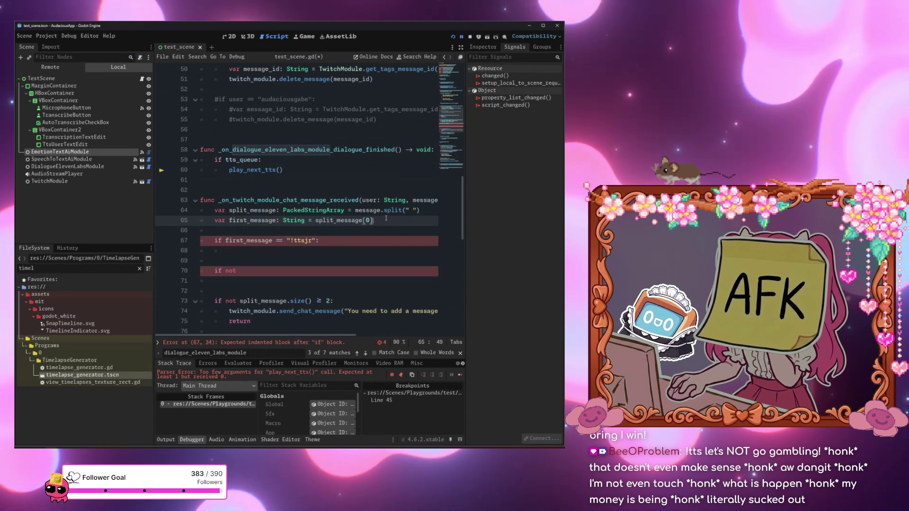
{"action": "key", "text": "Return"}
{"action": "type", "text": "var voice_id: "}
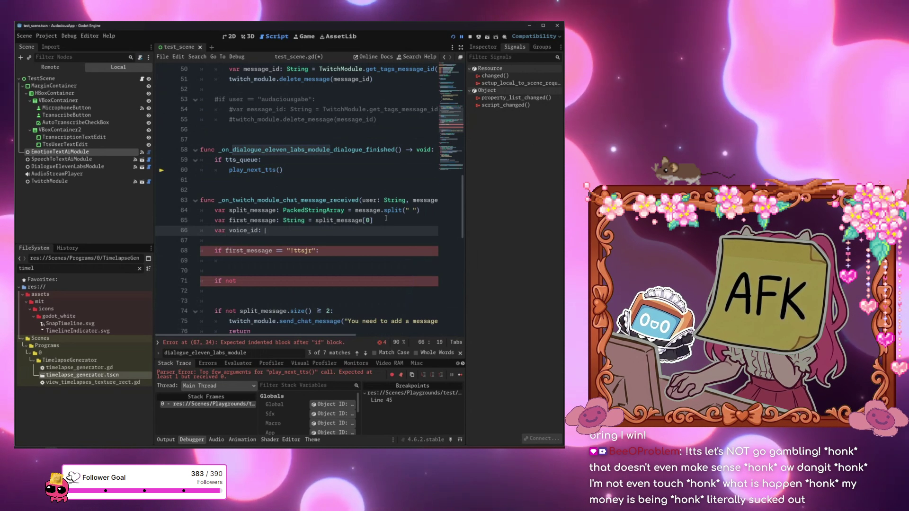
{"action": "type", "text": "String"}
{"action": "left_click", "coordinate": [386, 219]}
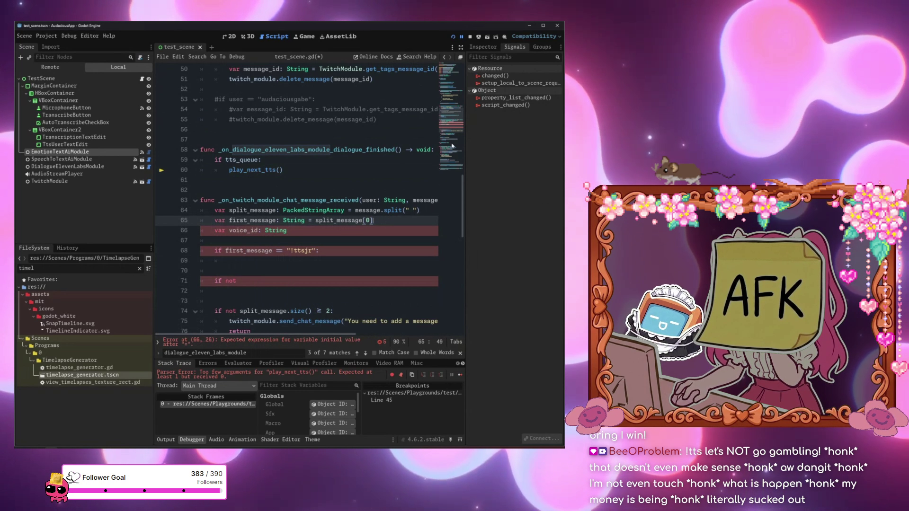
{"action": "scroll", "coordinate": [452, 146], "scroll_direction": "up", "scroll_amount": 15}
{"action": "left_click", "coordinate": [303, 252]}
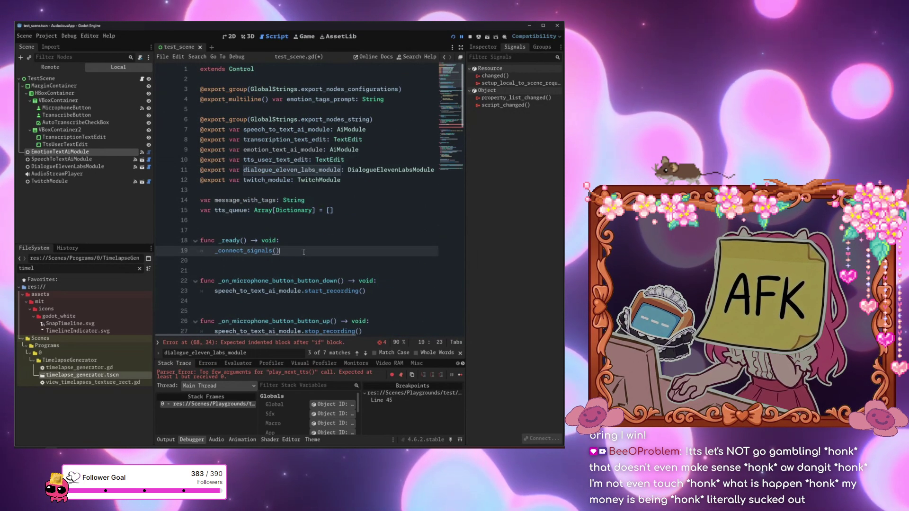
- Insert blank lines below 'extends Control' and begin a const declaration on line 4
{"action": "left_click", "coordinate": [324, 222]}
{"action": "key", "text": "Down"}
{"action": "key", "text": "Down"}
{"action": "key", "text": "Up"}
{"action": "key", "text": "Up"}
{"action": "key", "text": "Up"}
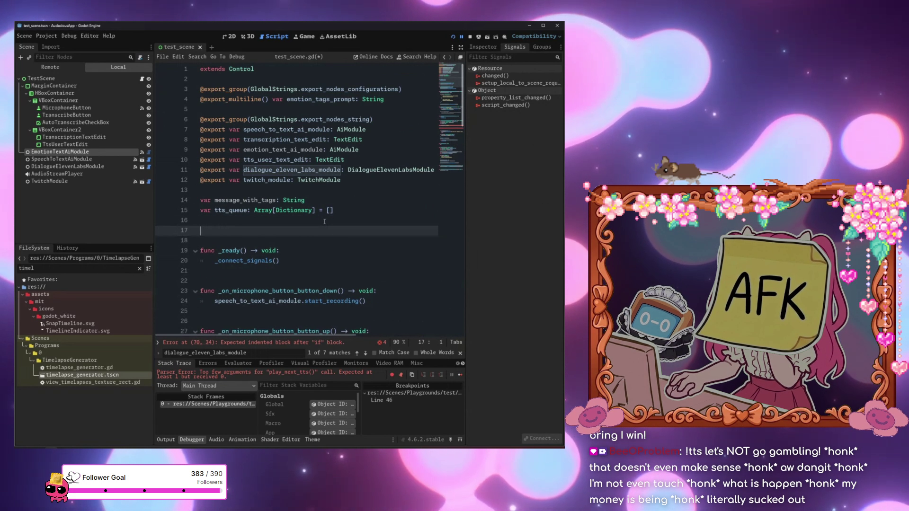
{"action": "key", "text": "Up"}
{"action": "key", "text": "Up"}
{"action": "key", "text": "Up"}
{"action": "key", "text": "Return"}
{"action": "key", "text": "Return"}
{"action": "key", "text": "Return"}
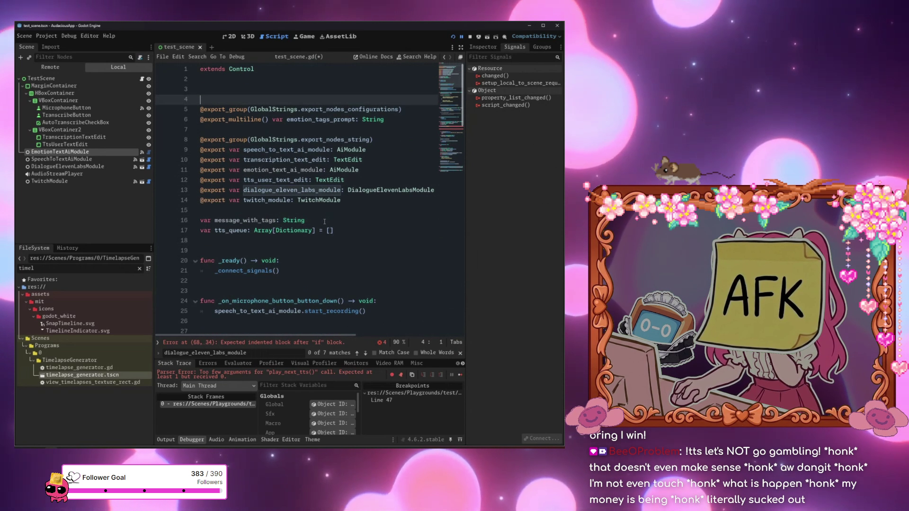
{"action": "key", "text": "Up"}
{"action": "key", "text": "Up"}
{"action": "key", "text": "Up"}
{"action": "type", "text": "co"}
{"action": "key", "text": "Return"}
{"action": "key", "text": "F3"}
{"action": "key", "text": "ctrl+z"}
{"action": "key", "text": "ctrl+z"}
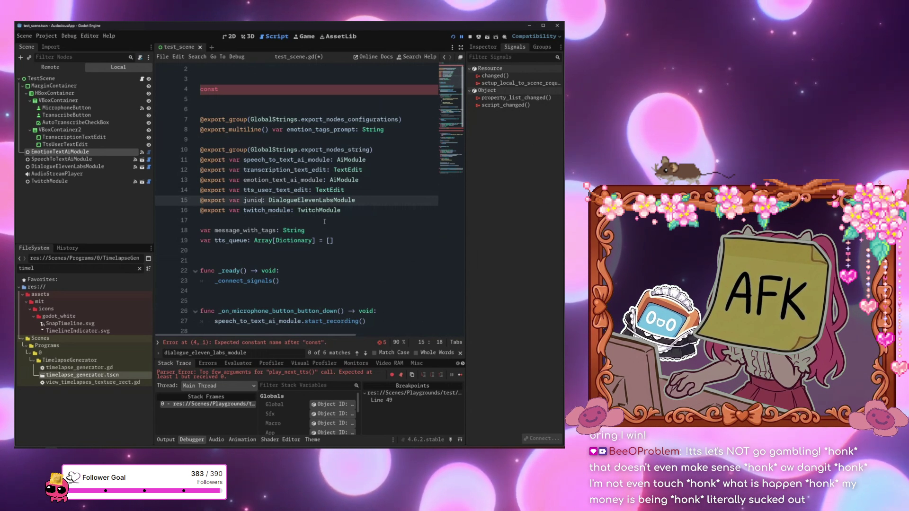
{"action": "type", "text": "const"}
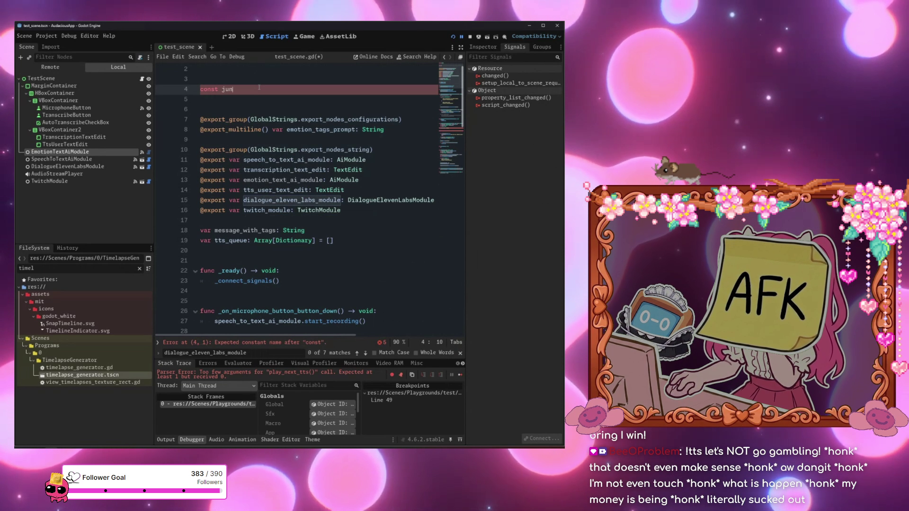
{"action": "key", "text": "F3"}
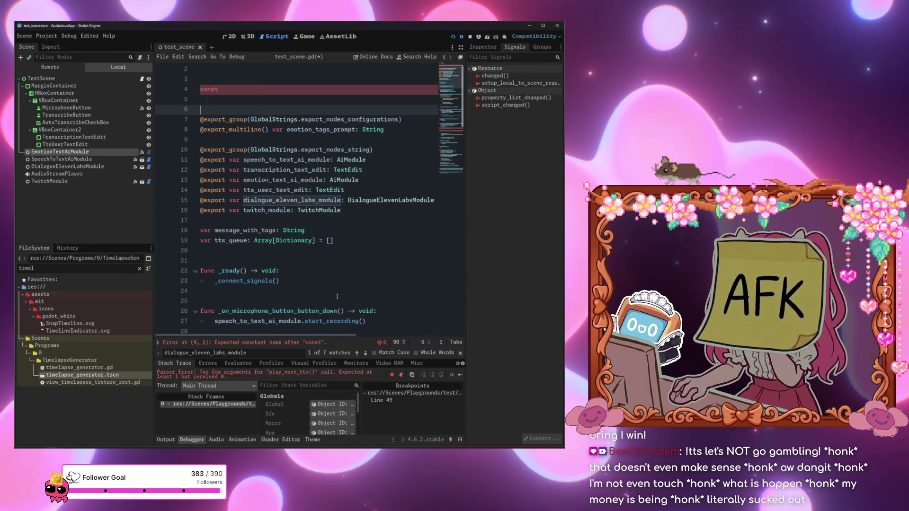
{"action": "left_click", "coordinate": [256, 88]}
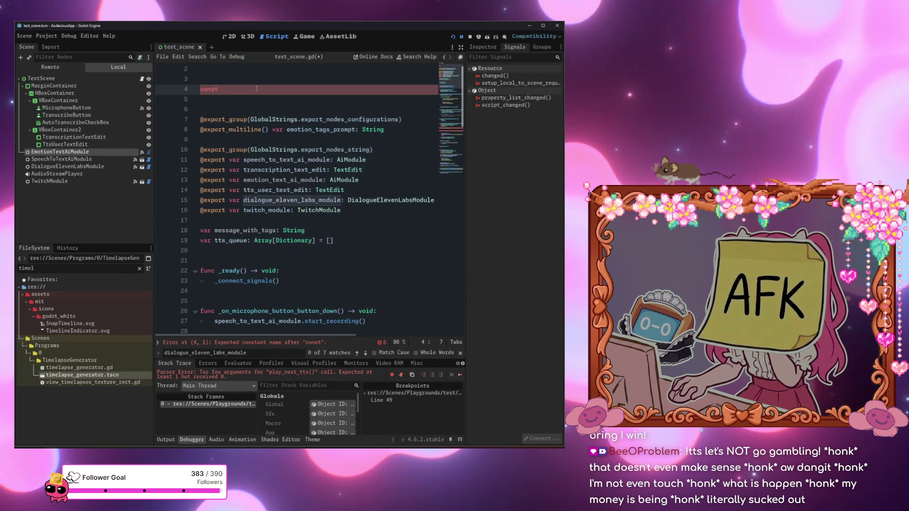
- Define JUNIOR_VOICE_ID as a String constant holding the second speaker's voice ID
{"action": "type", "text": "JUNIOR"}
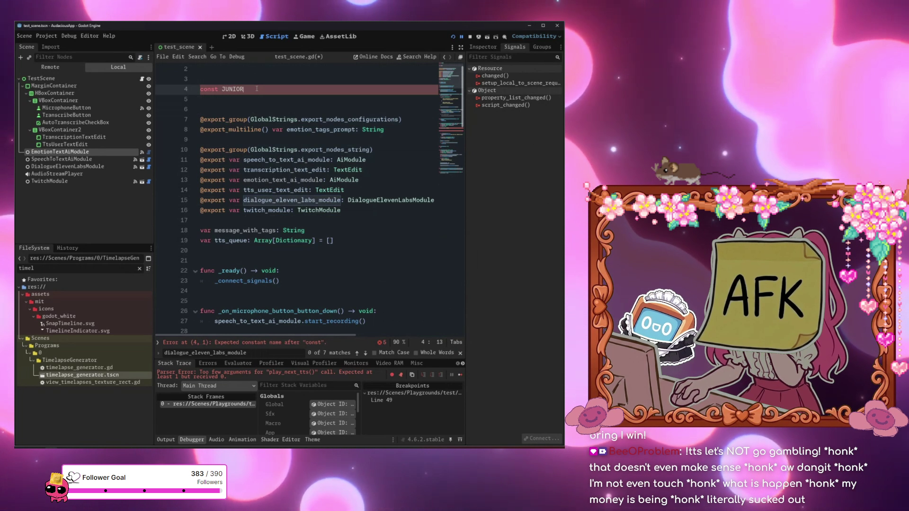
{"action": "type", "text": "-"}
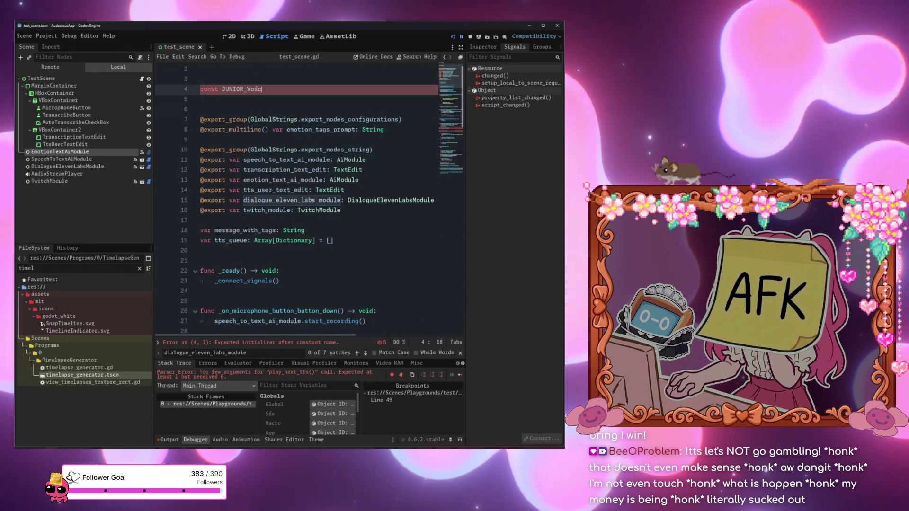
{"action": "type", "text": "OICE_"}
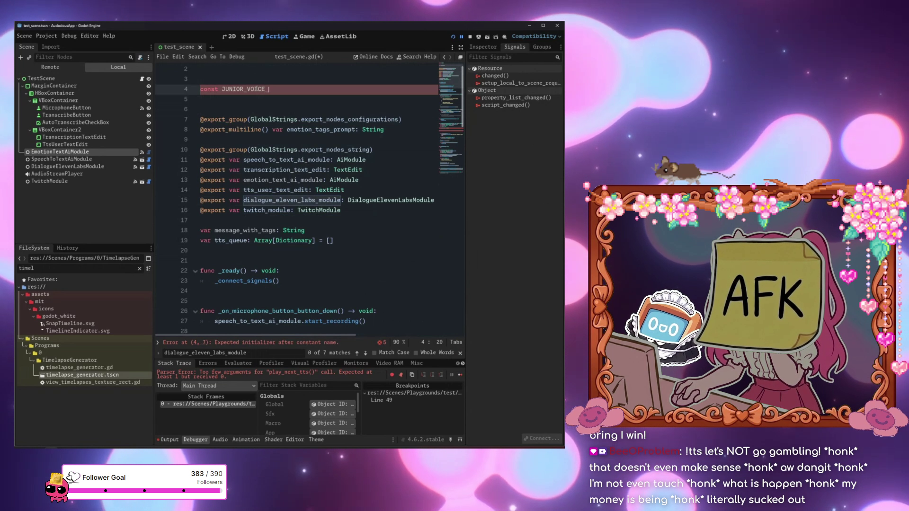
{"action": "type", "text": "String ="}
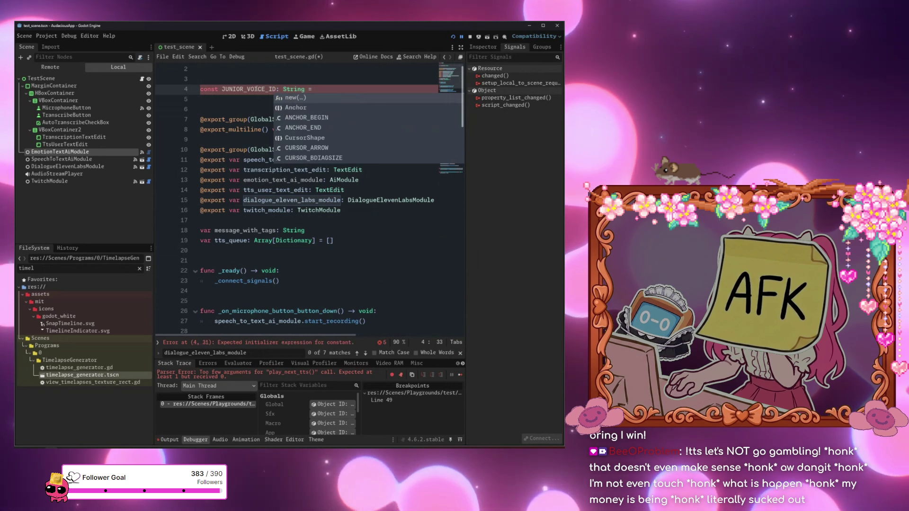
{"action": "left_click", "coordinate": [281, 220]}
{"action": "scroll", "coordinate": [280, 235], "scroll_direction": "down", "scroll_amount": 6}
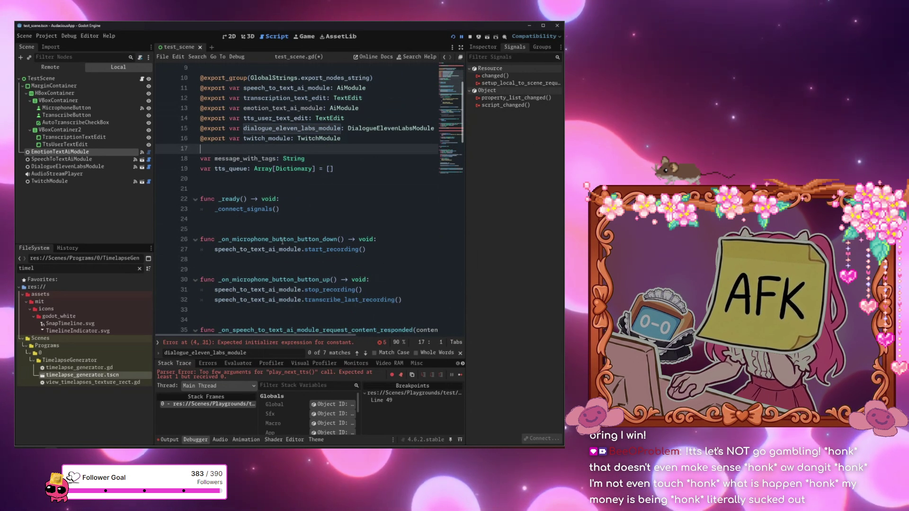
{"action": "scroll", "coordinate": [280, 234], "scroll_direction": "down", "scroll_amount": 7}
{"action": "scroll", "coordinate": [327, 142], "scroll_direction": "up", "scroll_amount": 2}
{"action": "double_click", "coordinate": [331, 142]}
{"action": "key", "text": "ctrl+c"}
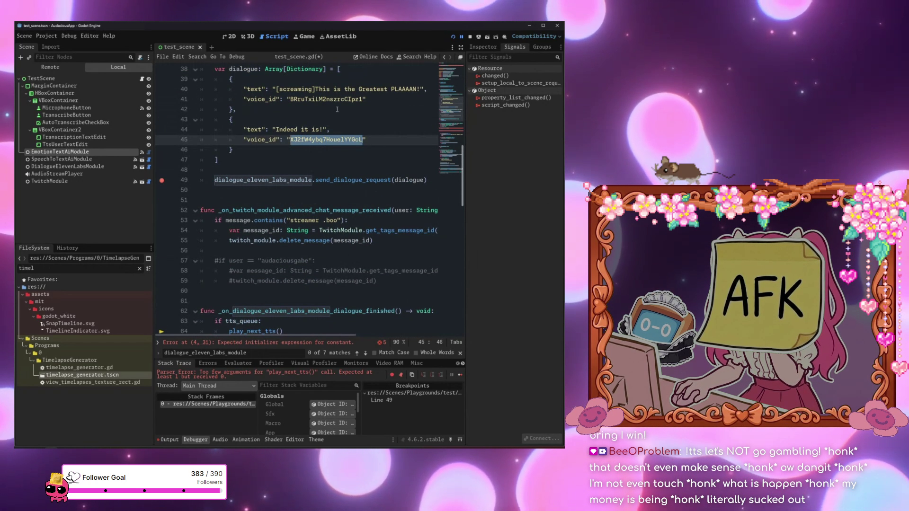
{"action": "scroll", "coordinate": [327, 88], "scroll_direction": "up", "scroll_amount": 9}
{"action": "scroll", "coordinate": [332, 142], "scroll_direction": "up", "scroll_amount": 3}
{"action": "left_click", "coordinate": [369, 99]}
{"action": "key", "text": "ctrl+v"}
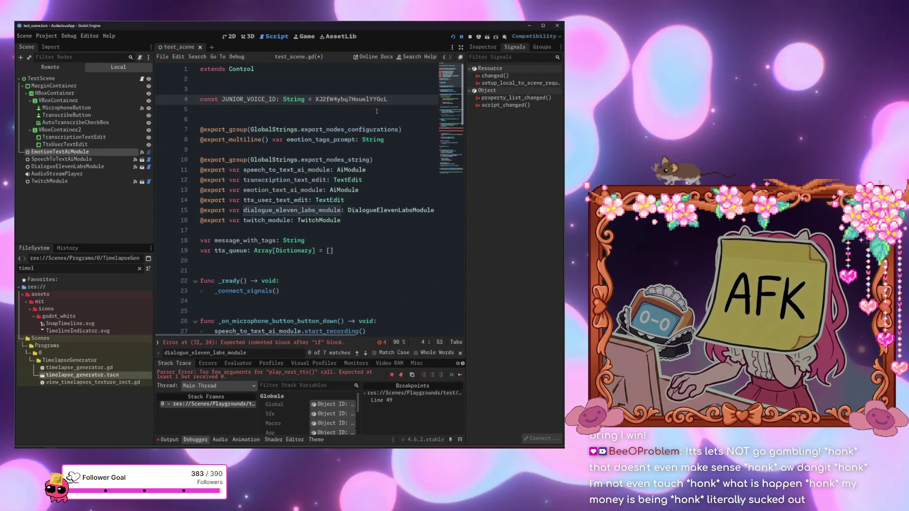
{"action": "key", "text": "ctrl+z"}
{"action": "key", "text": "ctrl+v"}
{"action": "key", "text": "Return"}
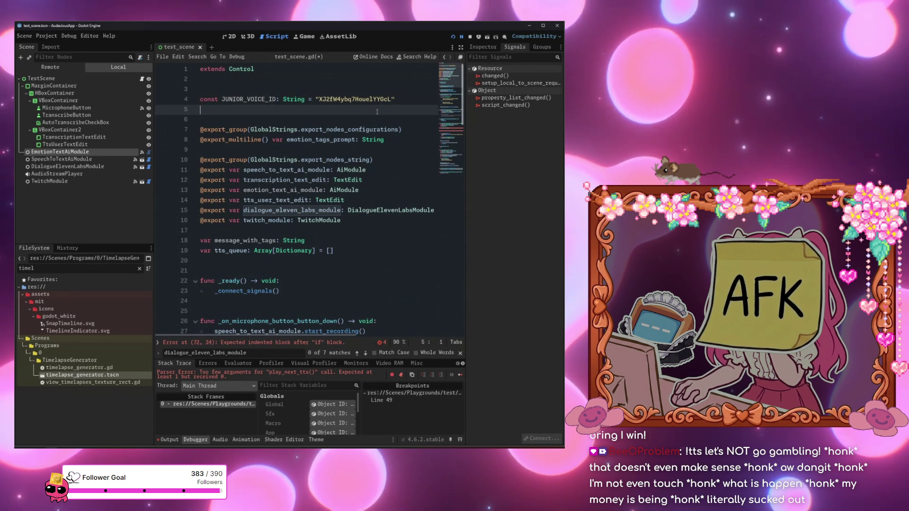
- Add a MOCHI_VOICE_ID String constant using the first speaker's voice ID
{"action": "type", "text": "const MO"}
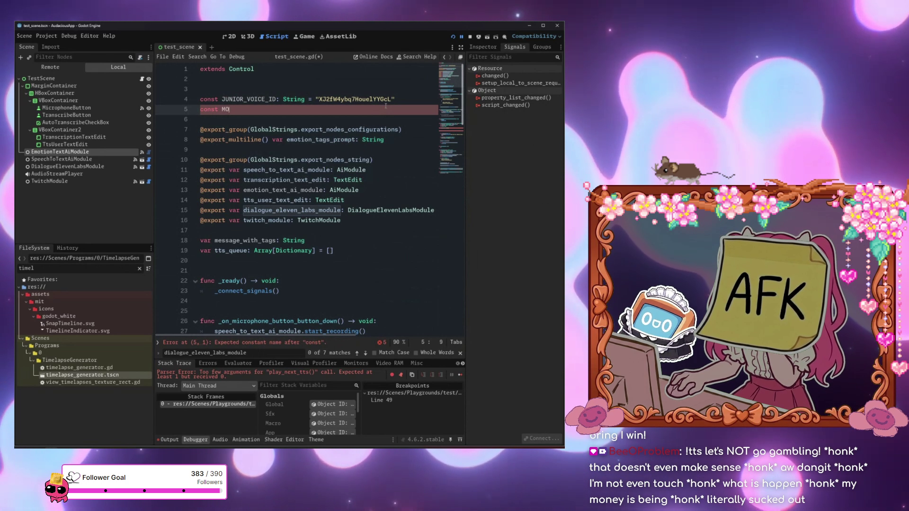
{"action": "type", "text": "CHI_VOICE_ID"}
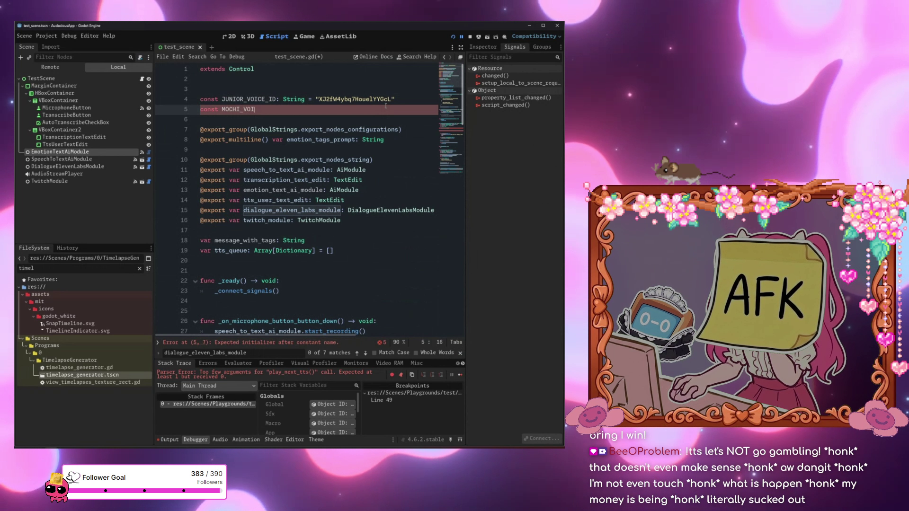
{"action": "type", "text": ": String ="}
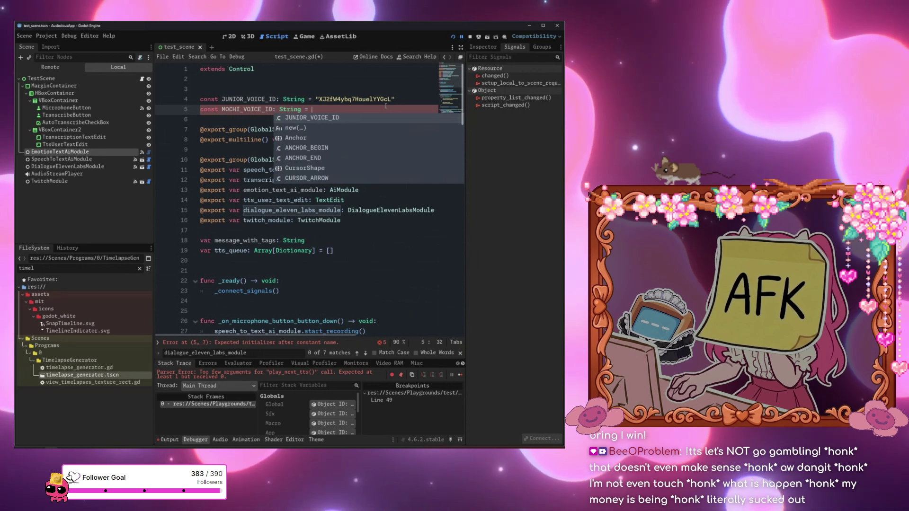
{"action": "left_click", "coordinate": [381, 100]}
{"action": "scroll", "coordinate": [368, 230], "scroll_direction": "down", "scroll_amount": 8}
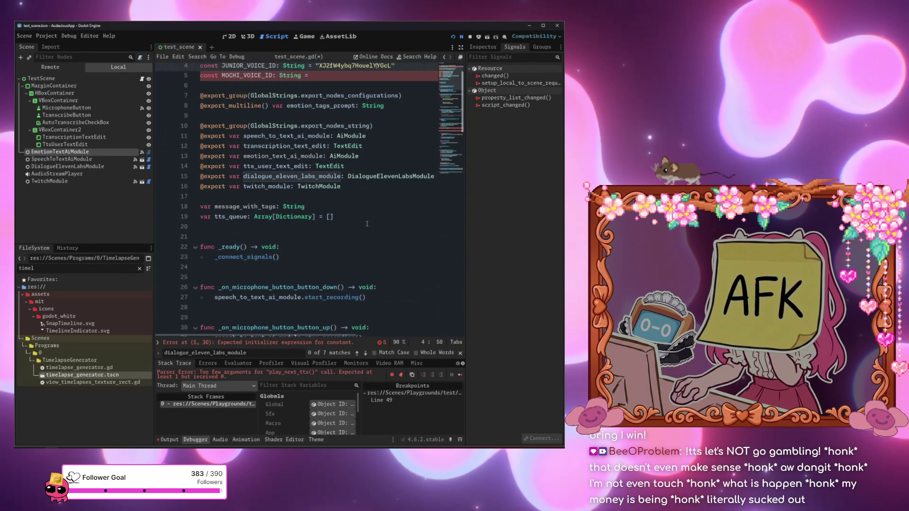
{"action": "scroll", "coordinate": [368, 230], "scroll_direction": "down", "scroll_amount": 3}
{"action": "double_click", "coordinate": [326, 139]}
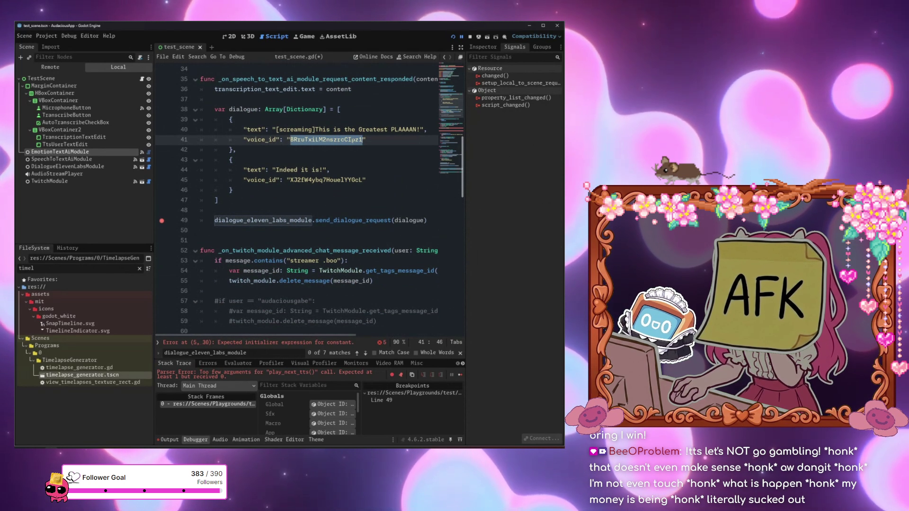
{"action": "scroll", "coordinate": [343, 109], "scroll_direction": "up", "scroll_amount": 11}
{"action": "left_click", "coordinate": [342, 110]}
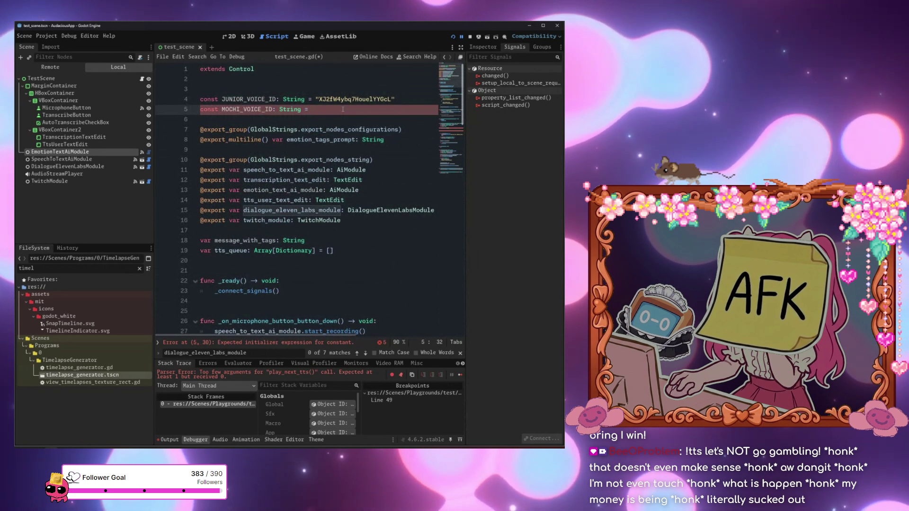
{"action": "left_click", "coordinate": [421, 150]}
- Check the hardcoded voice ID in tts_dict and return to the !ttsjr branch body
{"action": "scroll", "coordinate": [452, 167], "scroll_direction": "down", "scroll_amount": 20}
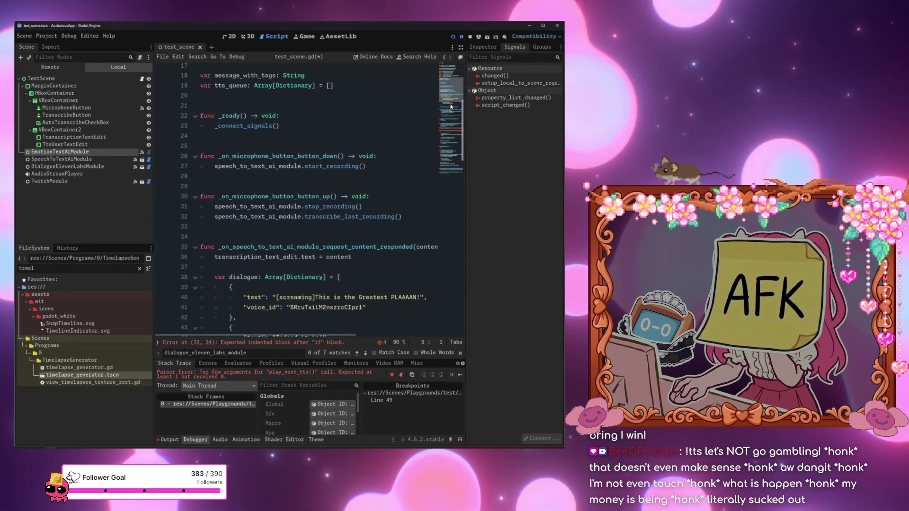
{"action": "double_click", "coordinate": [317, 220]}
{"action": "scroll", "coordinate": [317, 223], "scroll_direction": "down", "scroll_amount": 2}
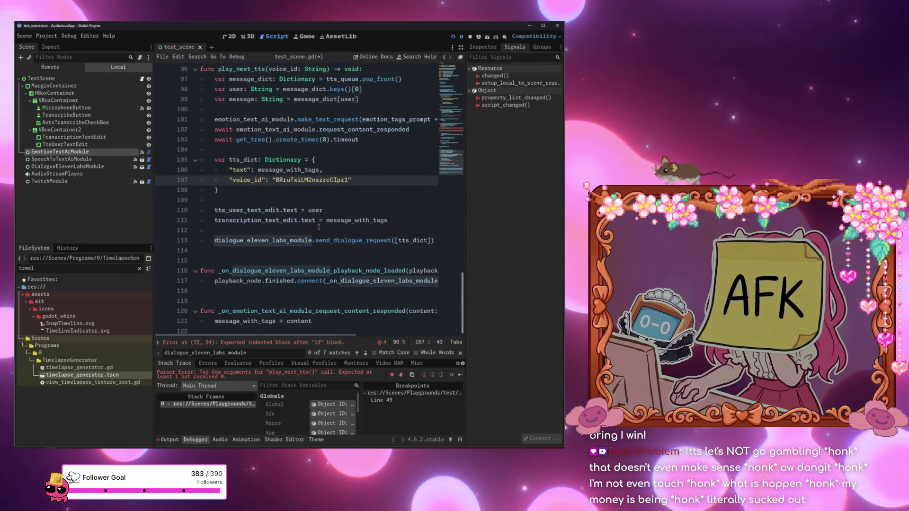
{"action": "scroll", "coordinate": [317, 223], "scroll_direction": "up", "scroll_amount": 7}
{"action": "scroll", "coordinate": [317, 223], "scroll_direction": "up", "scroll_amount": 6}
{"action": "left_click", "coordinate": [336, 200]}
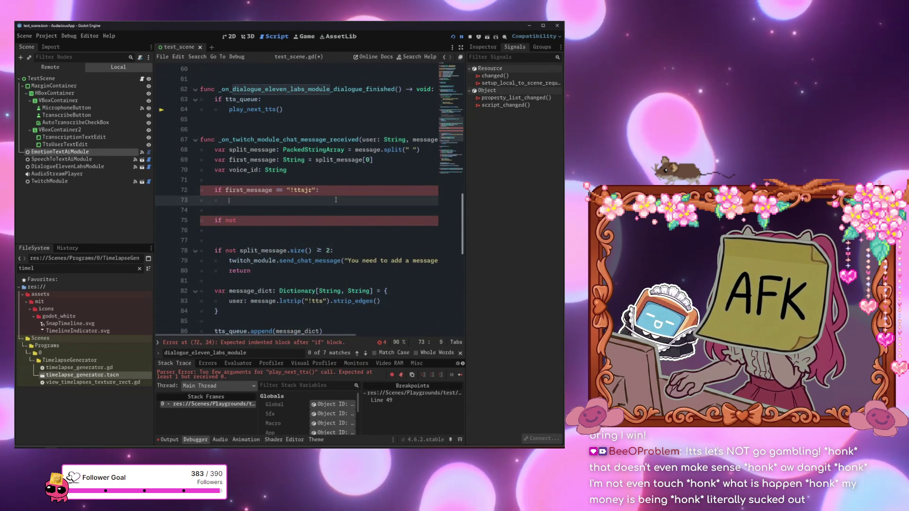
- Set voice_id = JUNIOR_VOICE_ID inside the !ttsjr branch
{"action": "type", "text": "voi"}
{"action": "key", "text": "Return"}
{"action": "type", "text": "="}
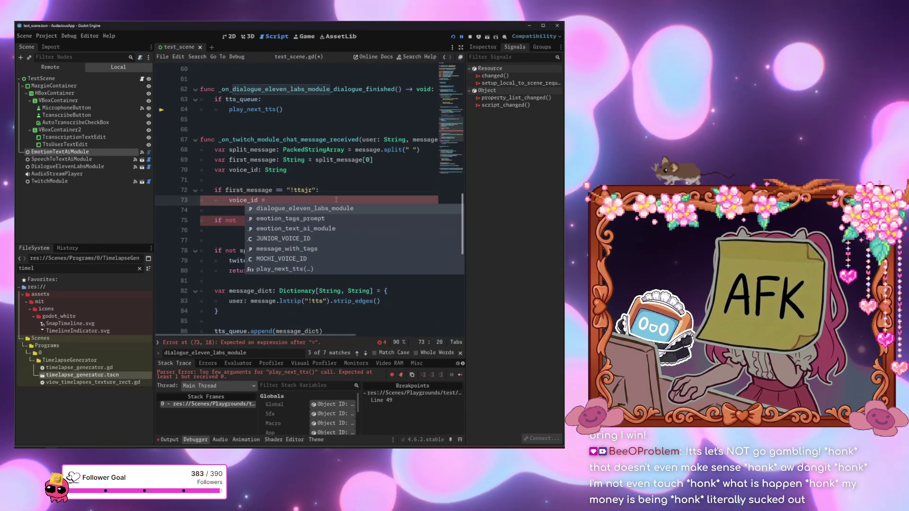
{"action": "key", "text": "Down"}
{"action": "key", "text": "Return"}
- Add a first_message == "!ttsmochi" branch that sets voice_id = MOCHI_VOICE_ID
{"action": "key", "text": "Down"}
{"action": "key", "text": "Down"}
{"action": "key", "text": "BackSpace"}
{"action": "key", "text": "BackSpace"}
{"action": "key", "text": "BackSpace"}
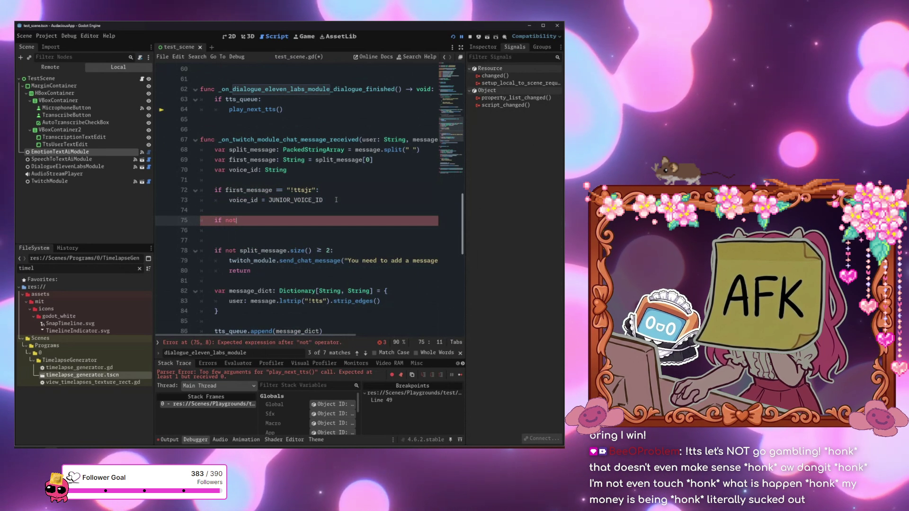
{"action": "type", "text": "first"}
{"action": "key", "text": "Return"}
{"action": "type", "text": "== \"!tts"}
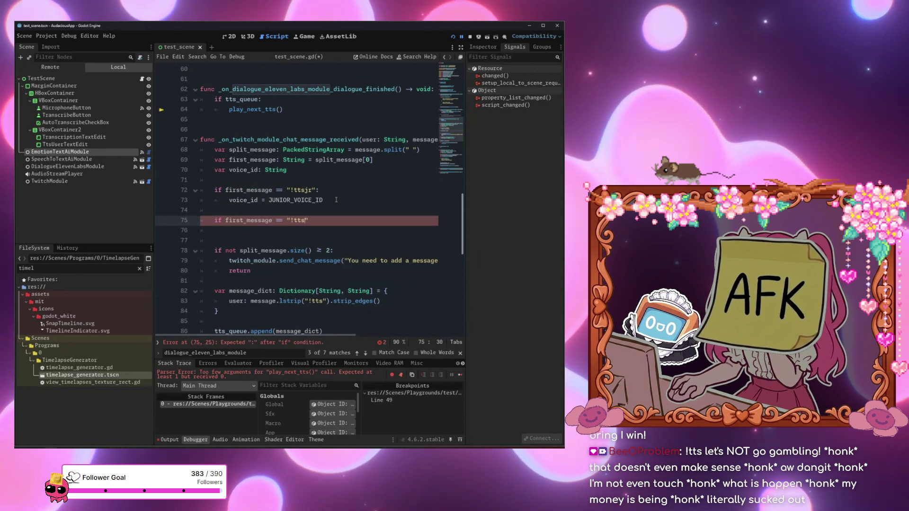
{"action": "type", "text": "mochi\""}
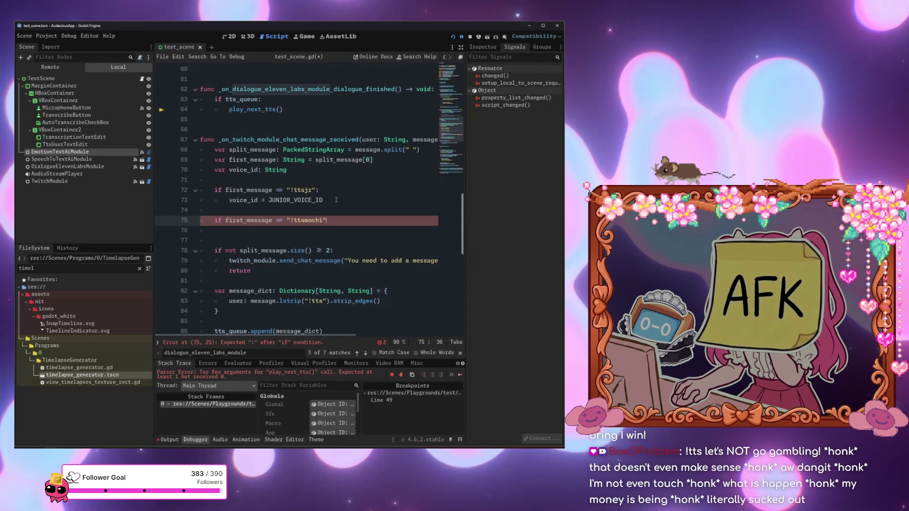
{"action": "type", "text": ":"}
{"action": "key", "text": "Return"}
{"action": "type", "text": "oice_id ="}
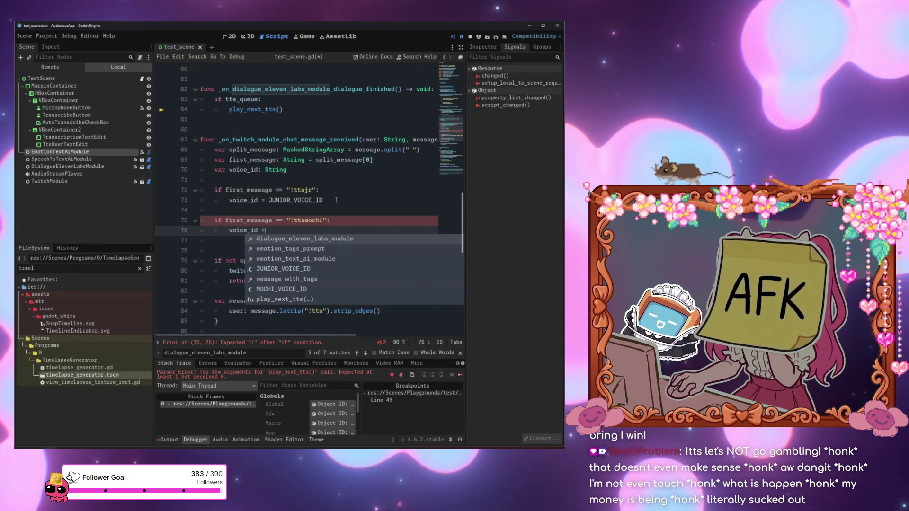
{"action": "key", "text": "Return"}
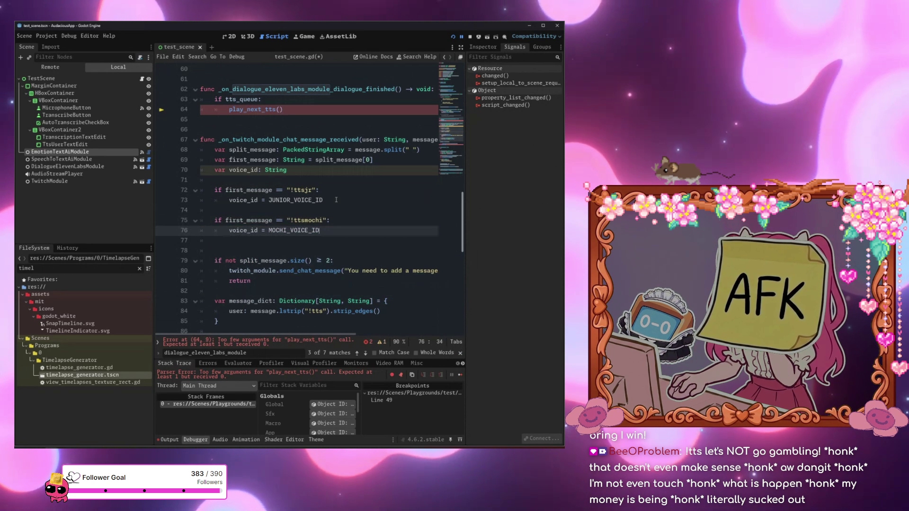
{"action": "key", "text": "Return"}
{"action": "key", "text": "Return"}
- Add 'if voice_id.is_empty(): return' on line 78 and delete the extra blank line
{"action": "key", "text": "BackSpace"}
{"action": "type", "text": "if "}
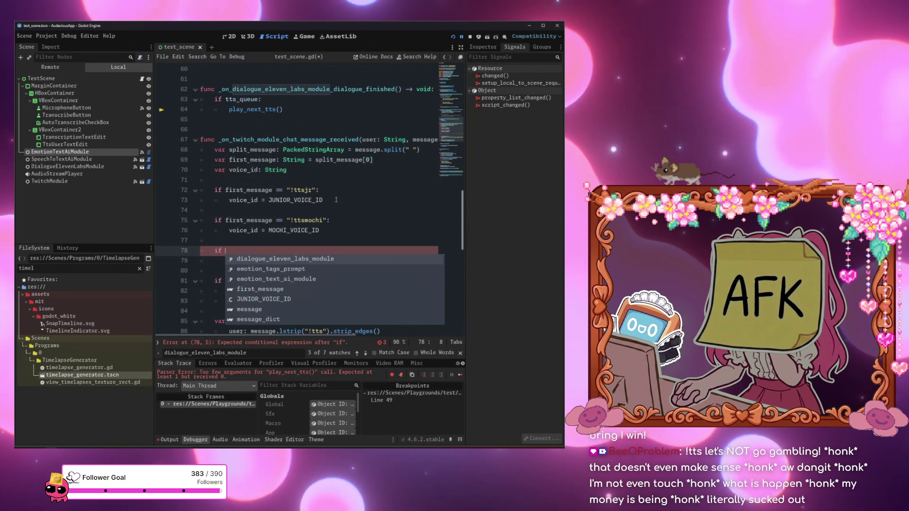
{"action": "type", "text": "not voice_id:"}
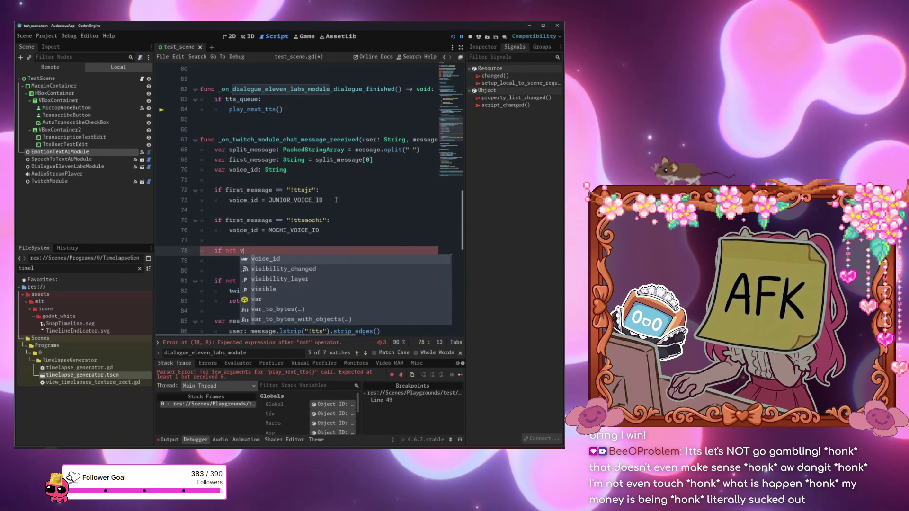
{"action": "key", "text": "Return"}
{"action": "type", "text": "return"}
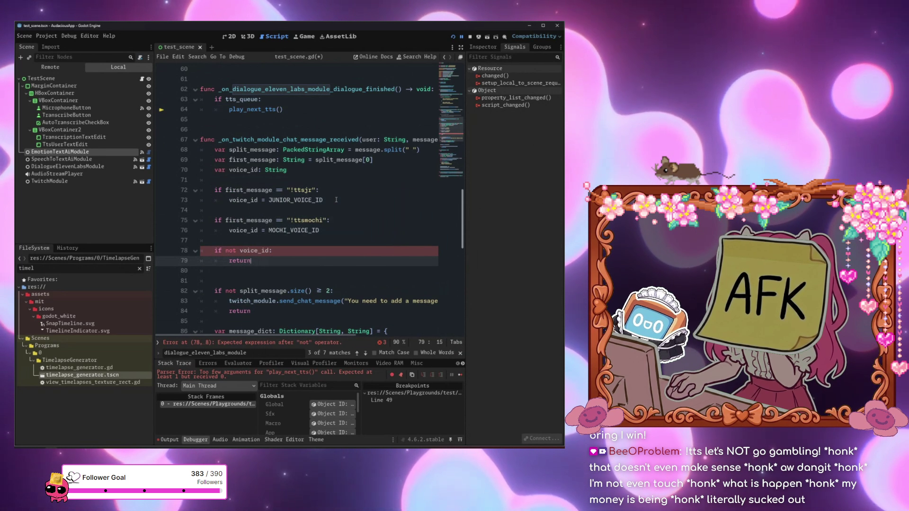
{"action": "left_click", "coordinate": [239, 251]}
{"action": "key", "text": "BackSpace"}
{"action": "key", "text": "BackSpace"}
{"action": "key", "text": "BackSpace"}
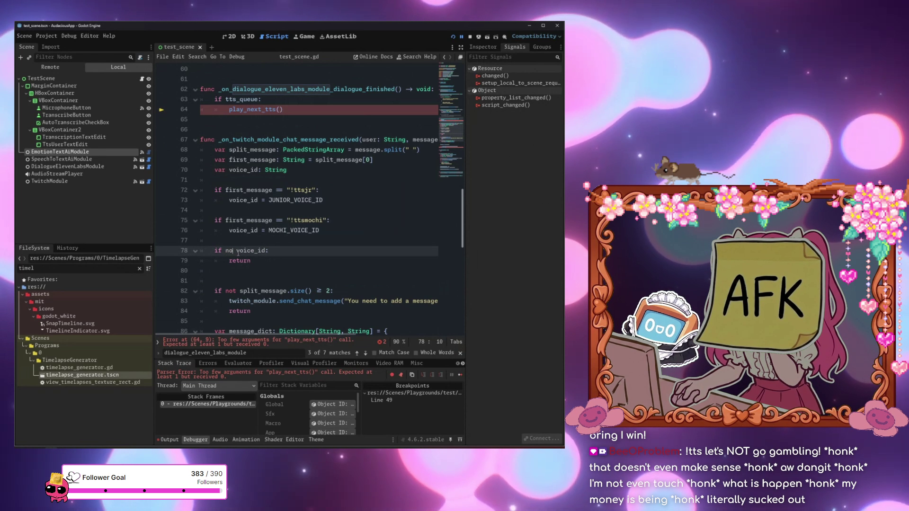
{"action": "left_click", "coordinate": [255, 251]}
{"action": "type", "text": ".i"}
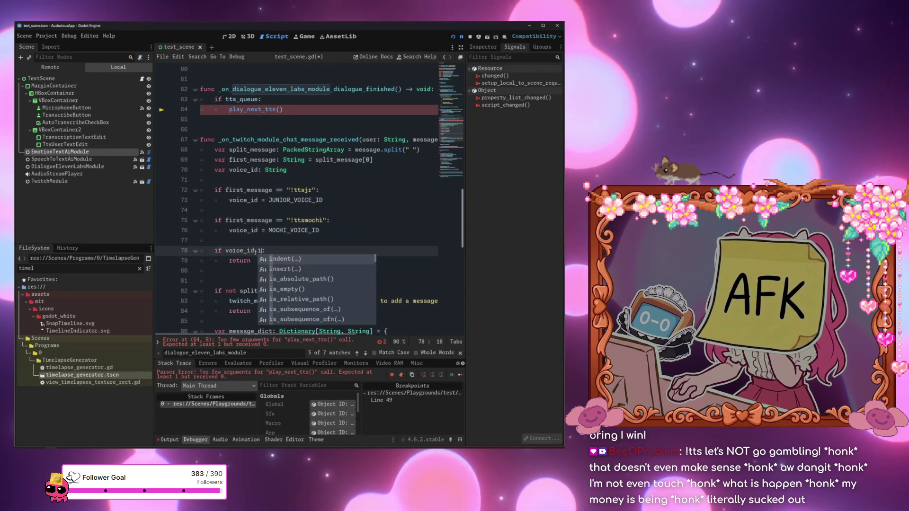
{"action": "key", "text": "Down"}
{"action": "key", "text": "Return"}
{"action": "key", "text": "Down"}
{"action": "key", "text": "Down"}
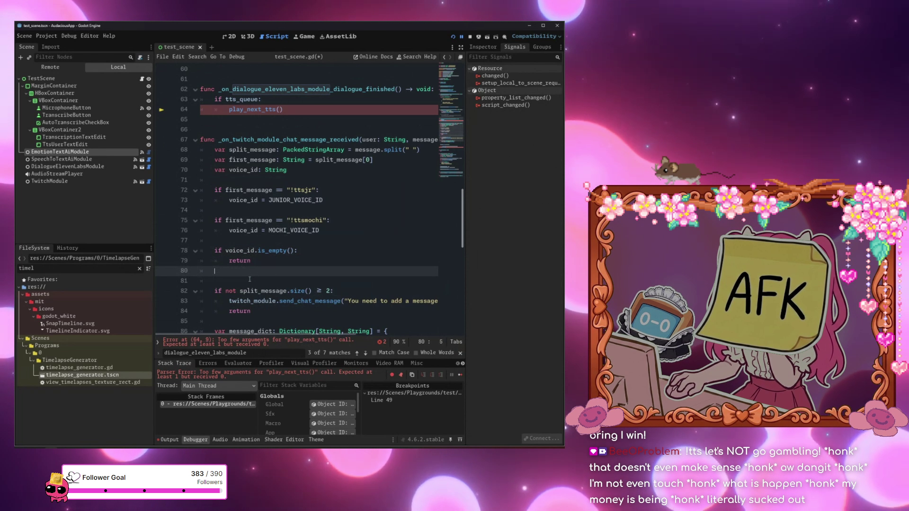
{"action": "key", "text": "BackSpace"}
{"action": "key", "text": "BackSpace"}
{"action": "scroll", "coordinate": [276, 213], "scroll_direction": "down", "scroll_amount": 3}
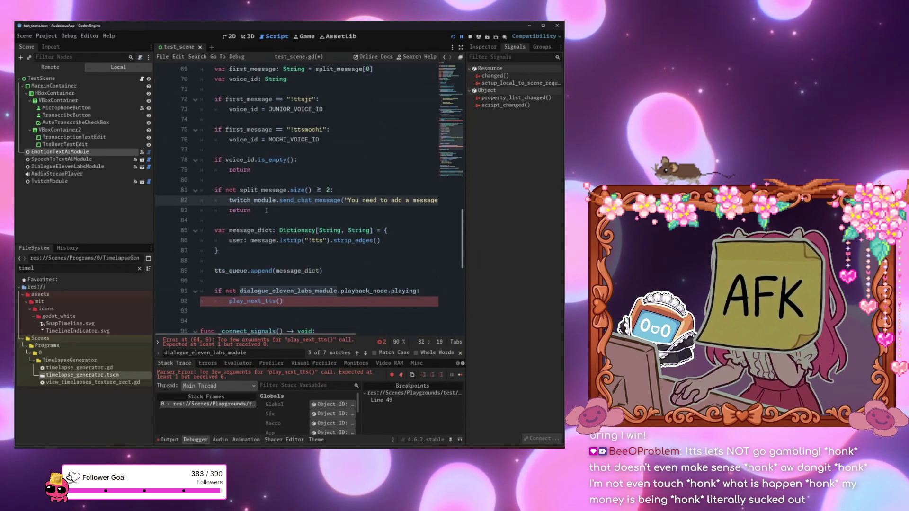
- Pass voice_id as the argument of the play_next_tts call
{"action": "key", "text": "Up"}
{"action": "key", "text": "Up"}
{"action": "left_click", "coordinate": [299, 290]}
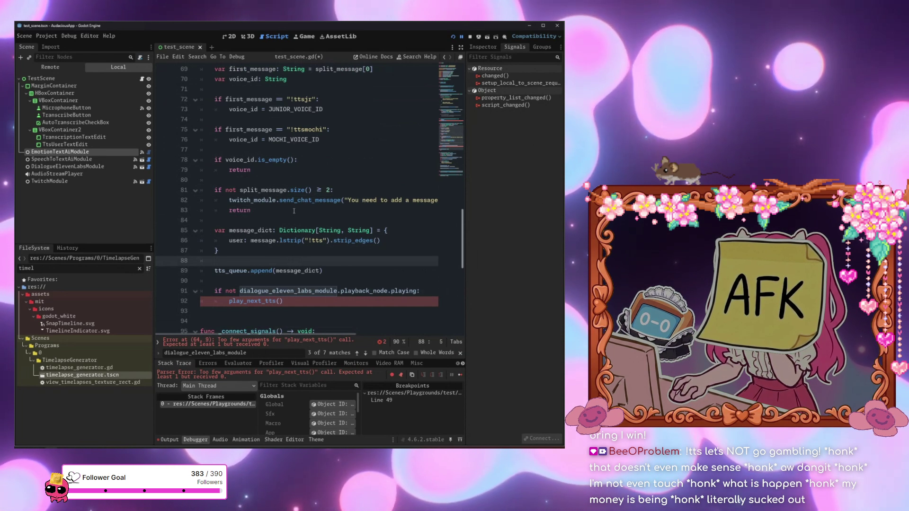
{"action": "scroll", "coordinate": [298, 261], "scroll_direction": "down", "scroll_amount": 1}
{"action": "left_click", "coordinate": [319, 240]}
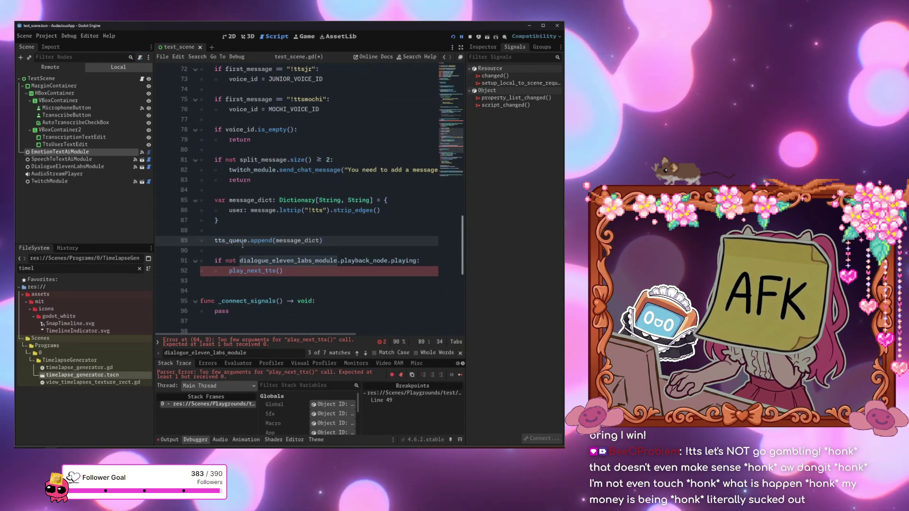
{"action": "scroll", "coordinate": [298, 235], "scroll_direction": "up", "scroll_amount": 2}
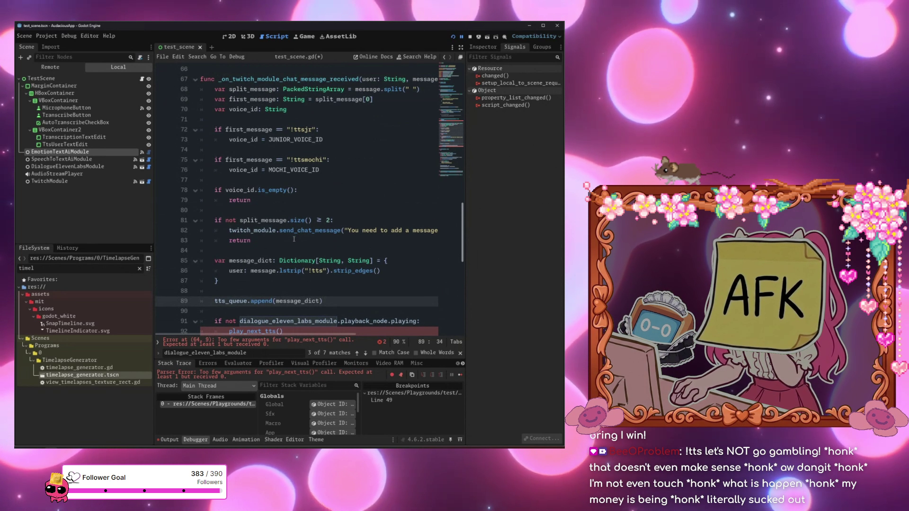
{"action": "scroll", "coordinate": [298, 239], "scroll_direction": "down", "scroll_amount": 2}
{"action": "left_click", "coordinate": [279, 277]}
{"action": "scroll", "coordinate": [279, 265], "scroll_direction": "down", "scroll_amount": 2}
{"action": "type", "text": "voice"}
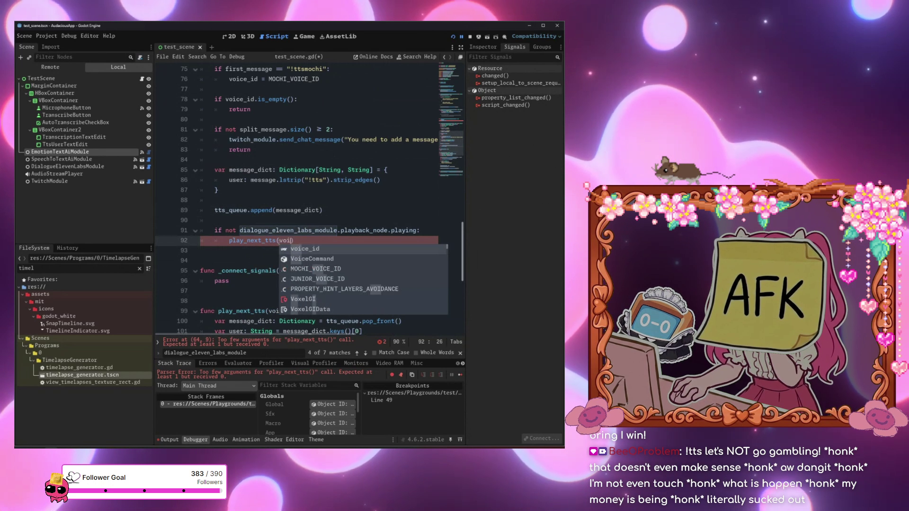
{"action": "left_click", "coordinate": [326, 251]}
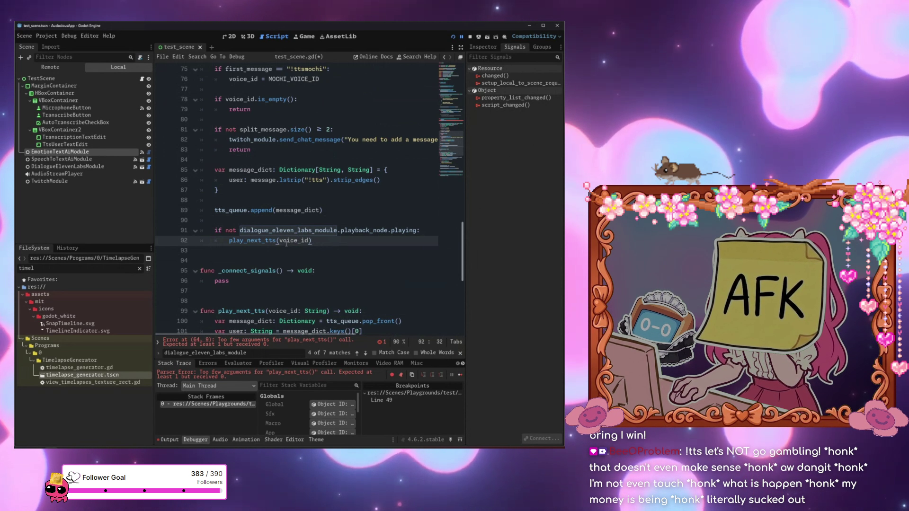
- Add a '"voice_id": voice_id' entry after the user entry in message_dict, with a separating comma
{"action": "left_click", "coordinate": [256, 217]}
{"action": "scroll", "coordinate": [256, 216], "scroll_direction": "up", "scroll_amount": 3}
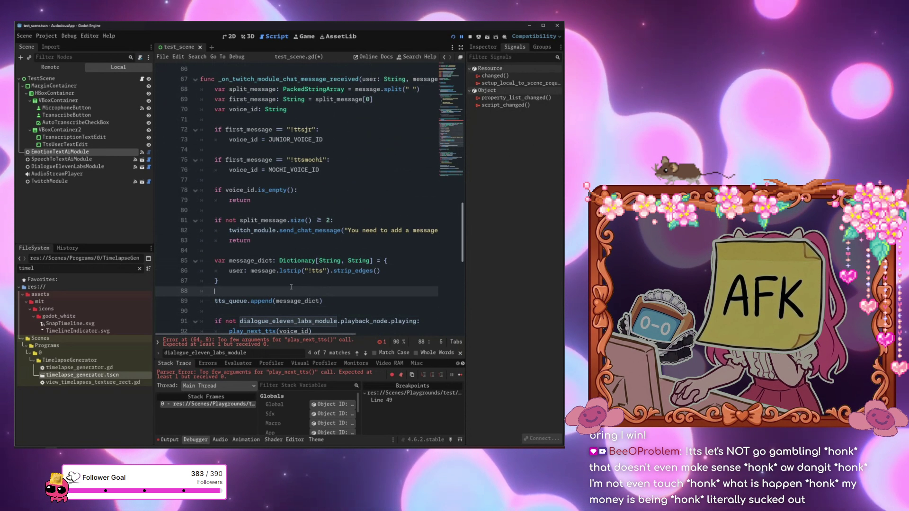
{"action": "key", "text": "Up"}
{"action": "key", "text": "Up"}
{"action": "left_click", "coordinate": [381, 241]}
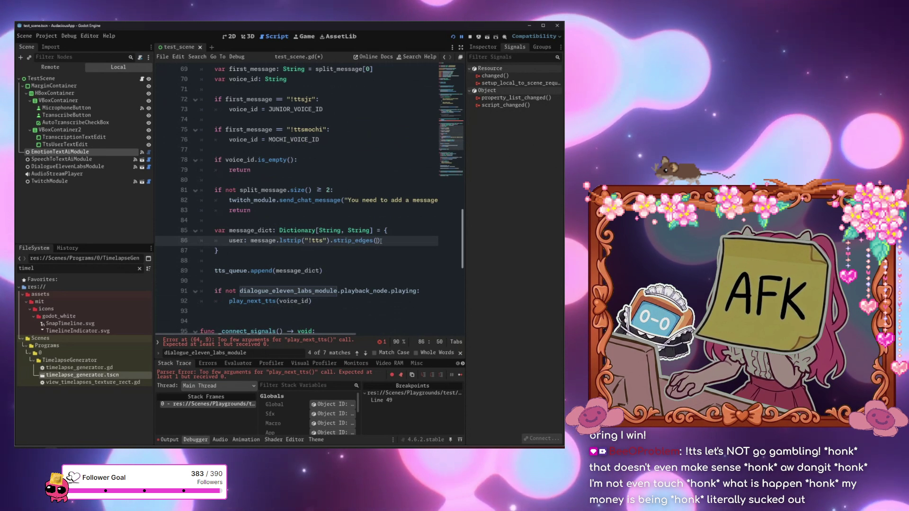
{"action": "key", "text": "Return"}
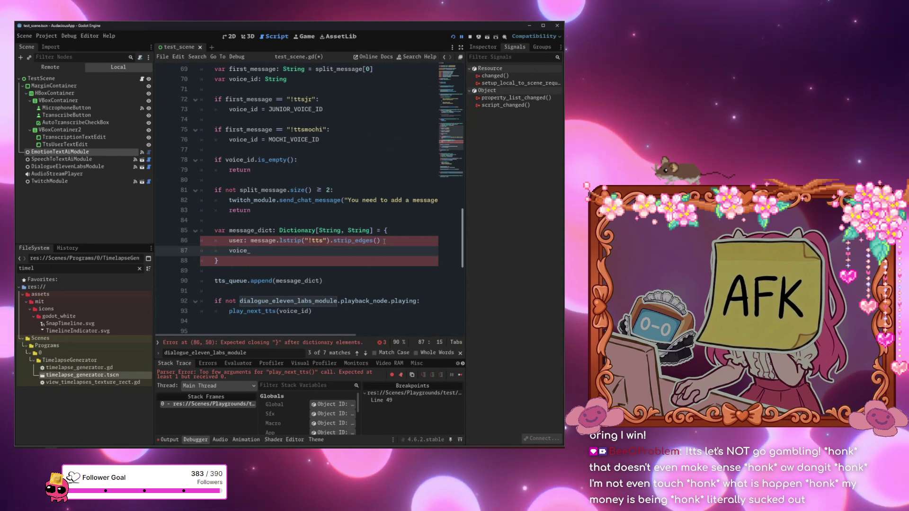
{"action": "type", "text": "\":"}
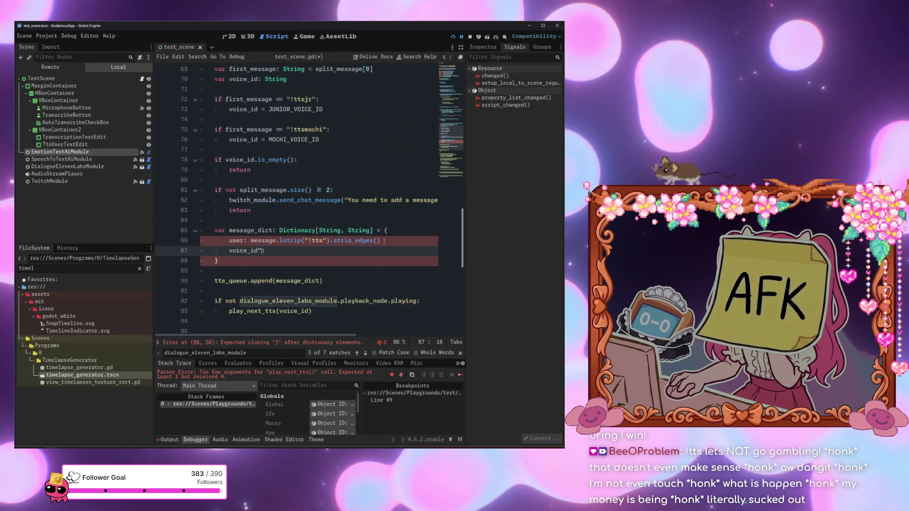
{"action": "key", "text": "Left"}
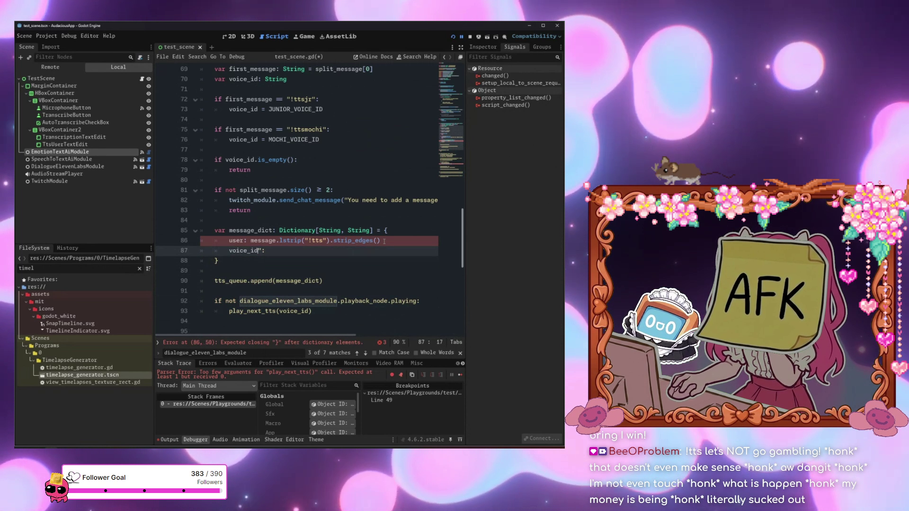
{"action": "type", "text": "\""}
{"action": "key", "text": "End"}
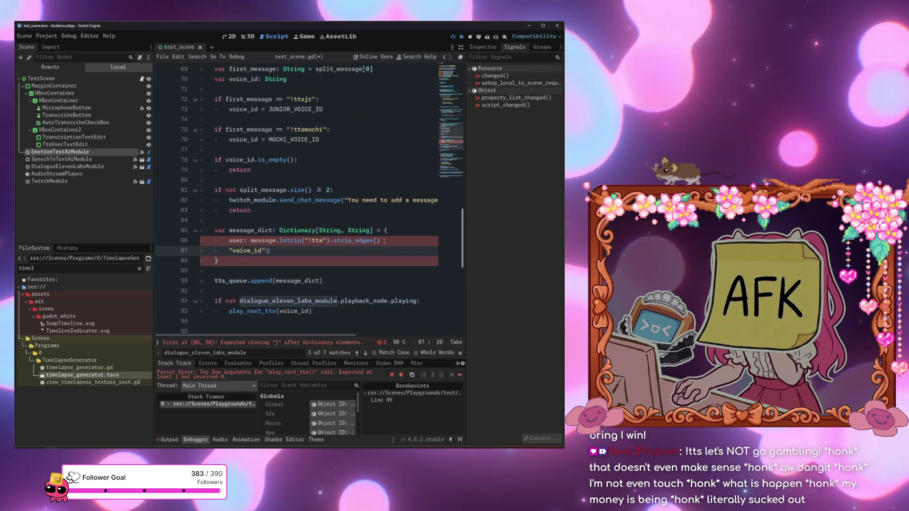
{"action": "type", "text": "voice_id"}
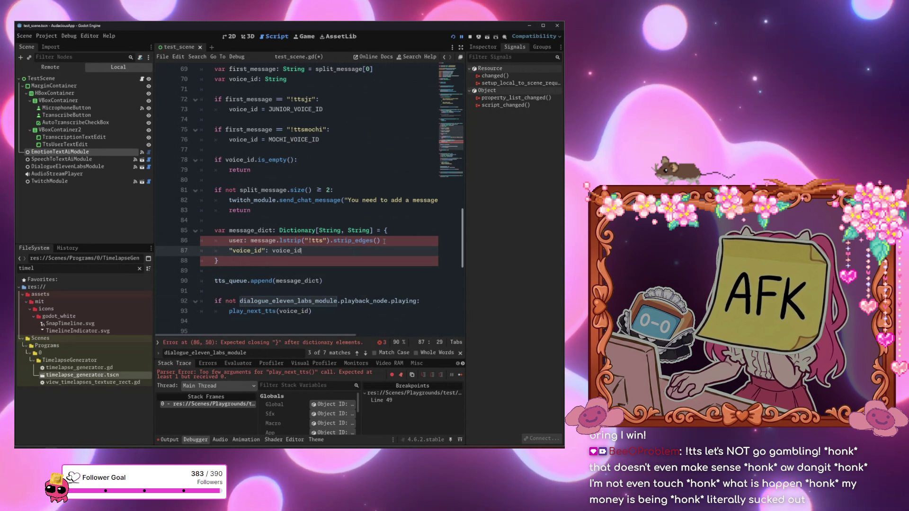
{"action": "left_click", "coordinate": [384, 242]}
{"action": "type", "text": ","}
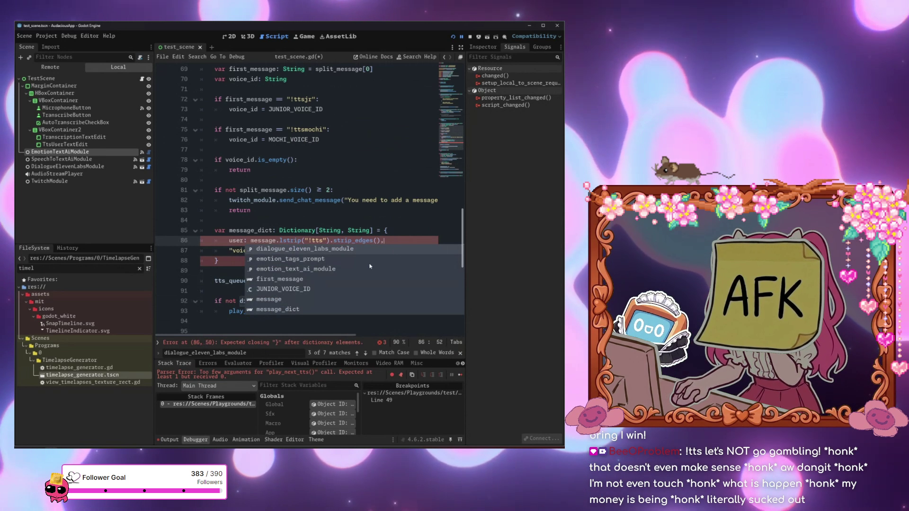
{"action": "key", "text": "Escape"}
{"action": "scroll", "coordinate": [312, 258], "scroll_direction": "down", "scroll_amount": 2}
{"action": "left_click", "coordinate": [312, 251]}
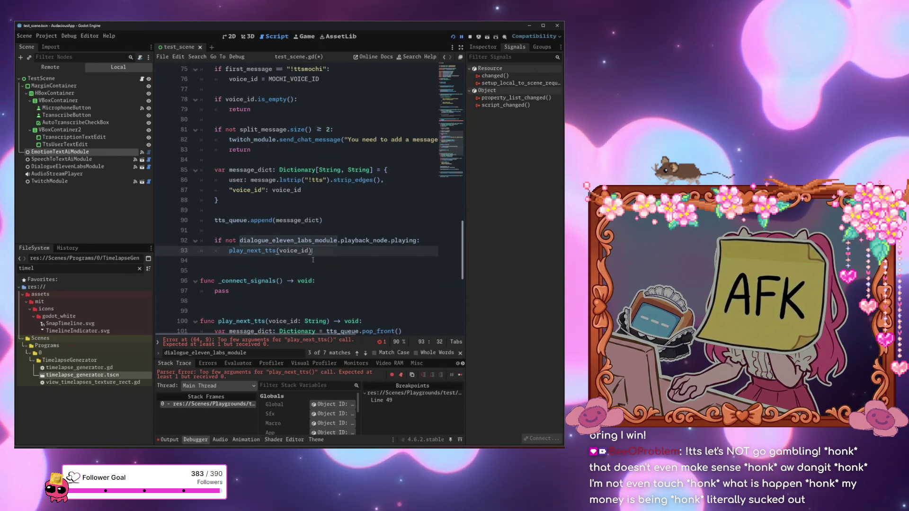
{"action": "scroll", "coordinate": [312, 263], "scroll_direction": "down", "scroll_amount": 4}
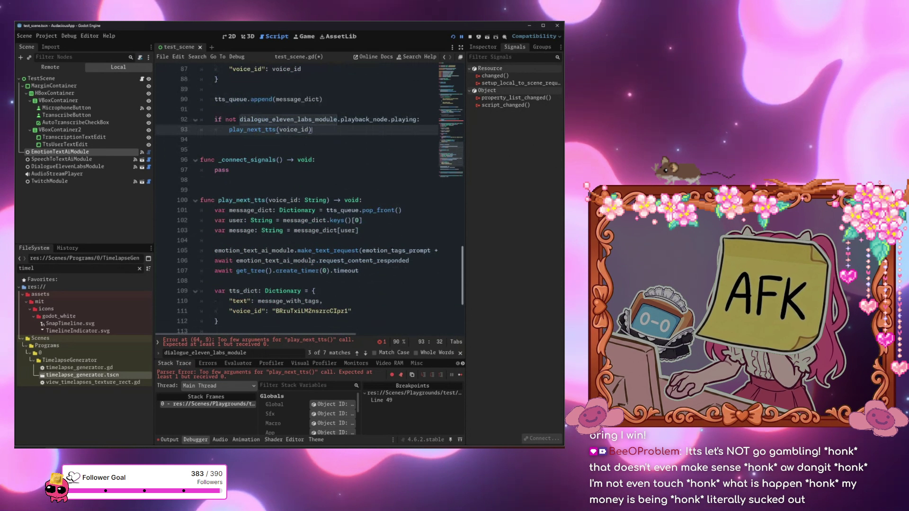
- Remove voice_id from both the play_next_tts call and its parameter list
{"action": "scroll", "coordinate": [292, 242], "scroll_direction": "up", "scroll_amount": 2}
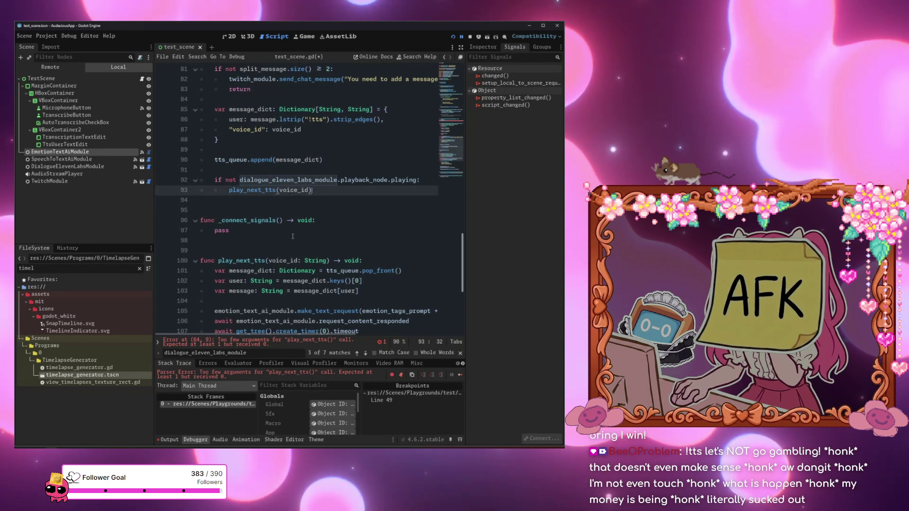
{"action": "double_click", "coordinate": [308, 190]}
{"action": "key", "text": "BackSpace"}
{"action": "left_click", "coordinate": [292, 260]}
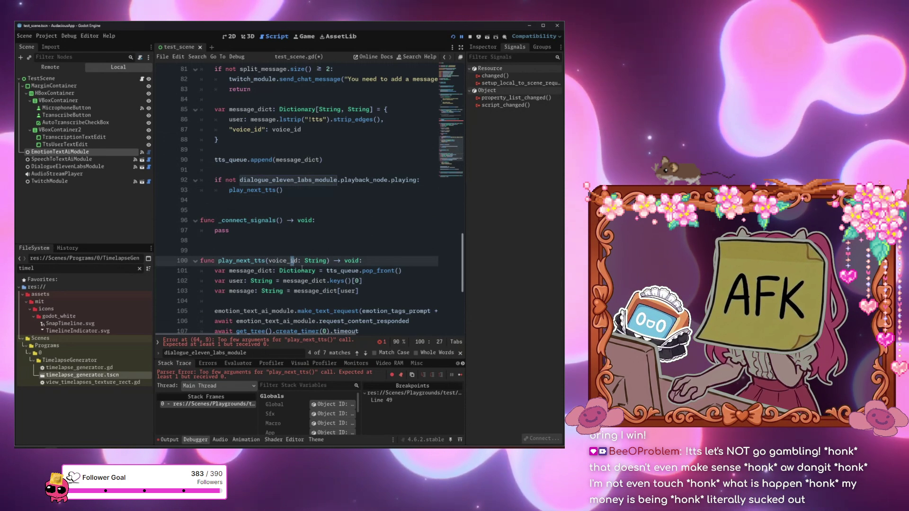
{"action": "key", "text": "BackSpace"}
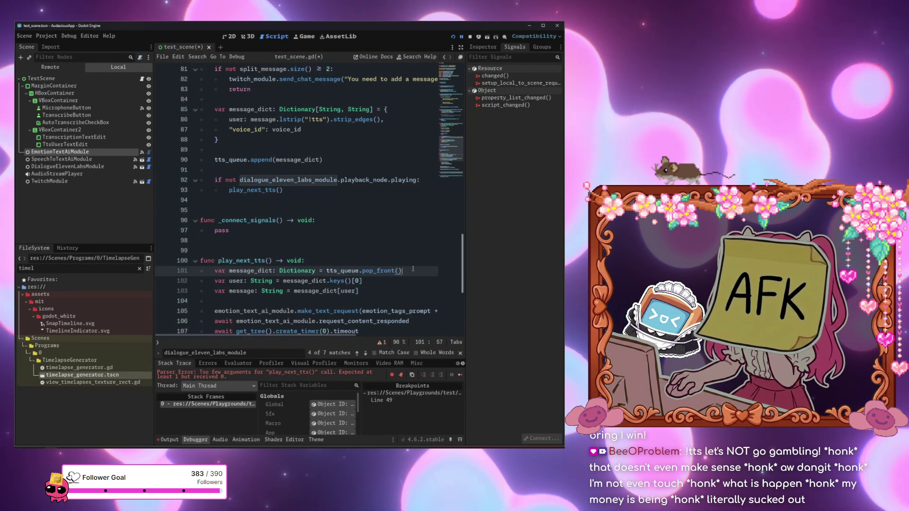
- Declare 'var voice_id: String = message_dict["voice_id"]' in play_next_tts, then save and run
{"action": "left_click", "coordinate": [406, 292]}
{"action": "key", "text": "Return"}
{"action": "type", "text": "var voic"}
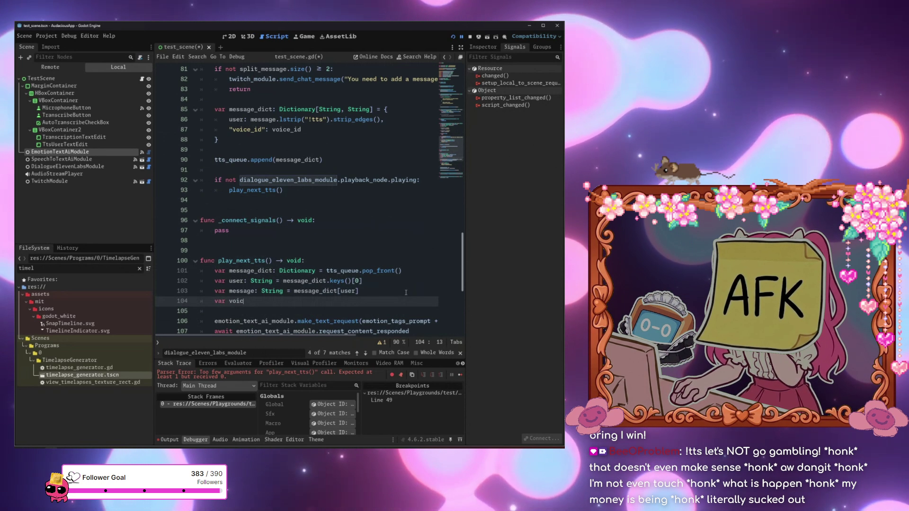
{"action": "type", "text": ": String = "}
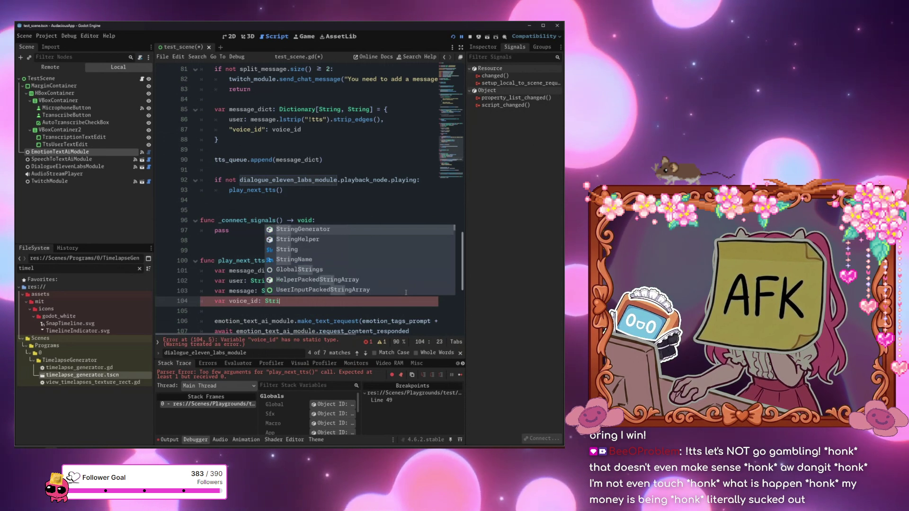
{"action": "type", "text": "voic"}
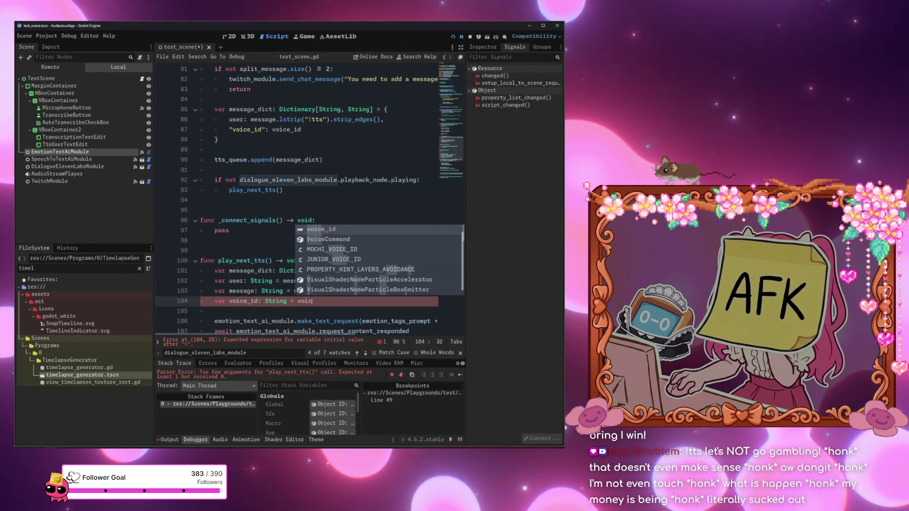
{"action": "type", "text": "mes"}
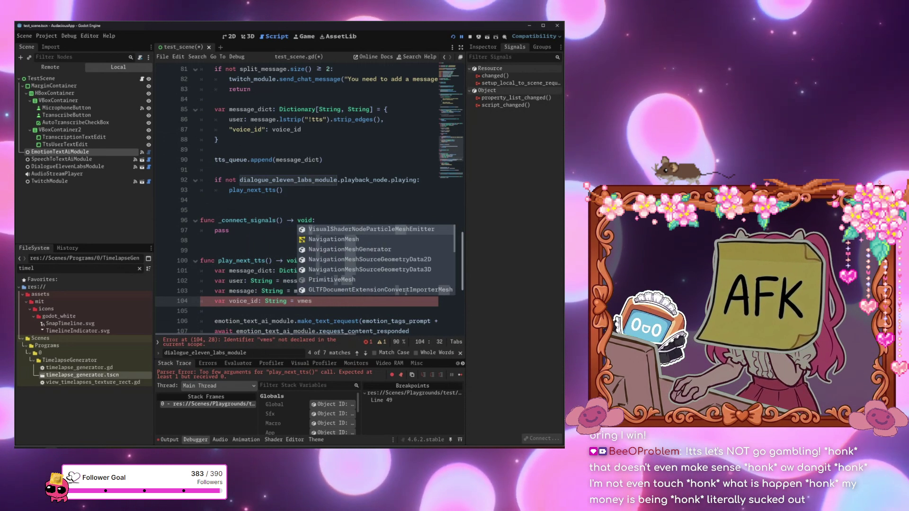
{"action": "key", "text": "Left"}
{"action": "key", "text": "Left"}
{"action": "key", "text": "Left"}
{"action": "key", "text": "BackSpace"}
{"action": "key", "text": "End"}
{"action": "key", "text": "Down"}
{"action": "key", "text": "Return"}
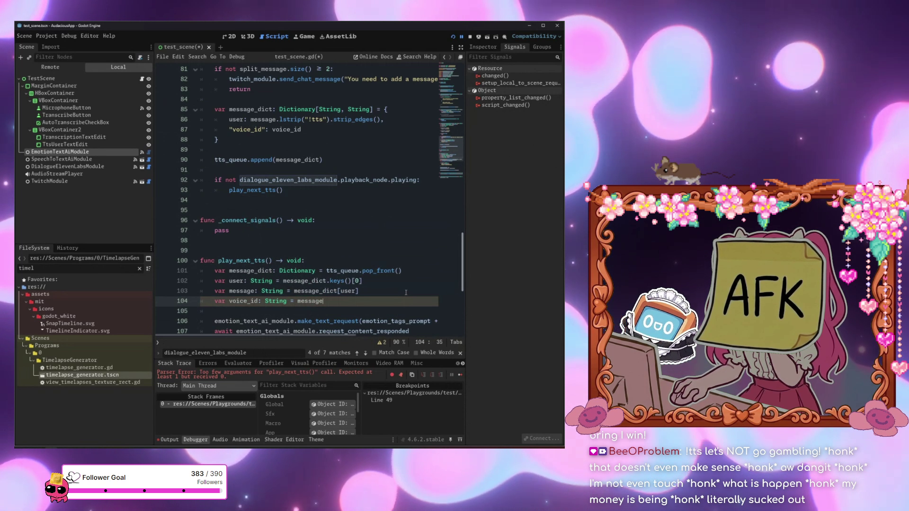
{"action": "type", "text": "[\"voice"}
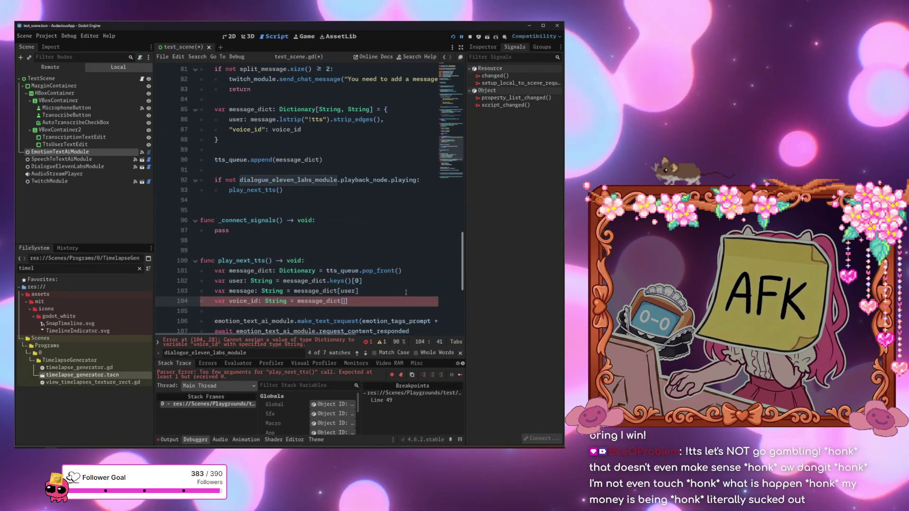
{"action": "type", "text": "_id"}
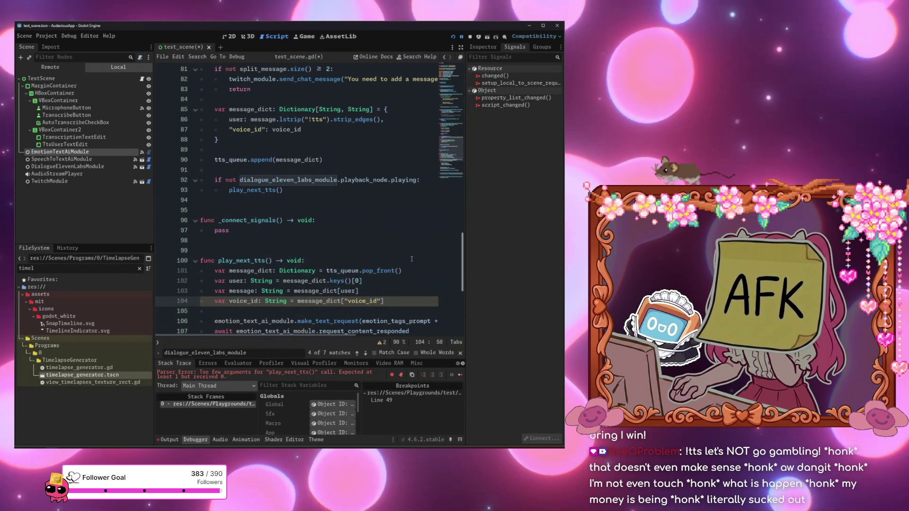
{"action": "key", "text": "Down"}
{"action": "key", "text": "Down"}
{"action": "key", "text": "Down"}
{"action": "left_click", "coordinate": [319, 242]}
{"action": "key", "text": "F6"}
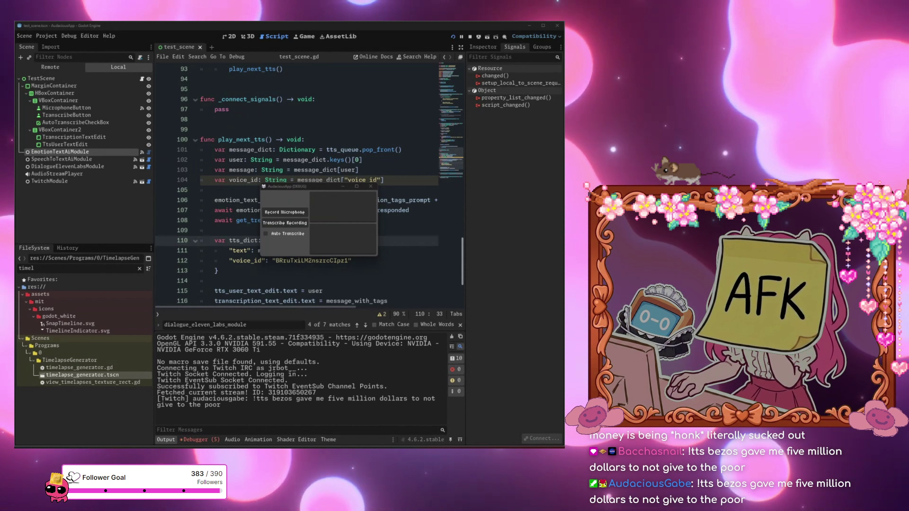
- Return to the script and check the error list, including the unused voice_id warning
{"action": "left_click", "coordinate": [342, 186]}
{"action": "left_click", "coordinate": [312, 210]}
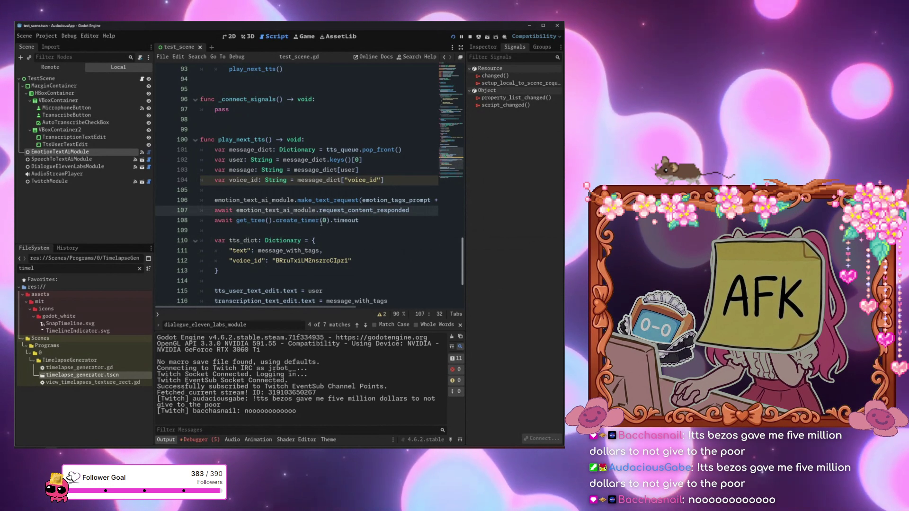
{"action": "scroll", "coordinate": [321, 223], "scroll_direction": "down", "scroll_amount": 2}
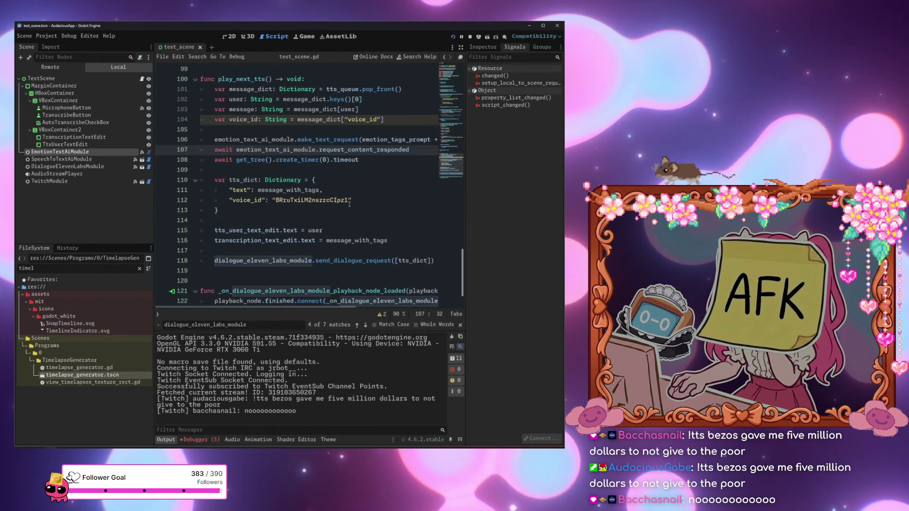
{"action": "left_click", "coordinate": [212, 437]}
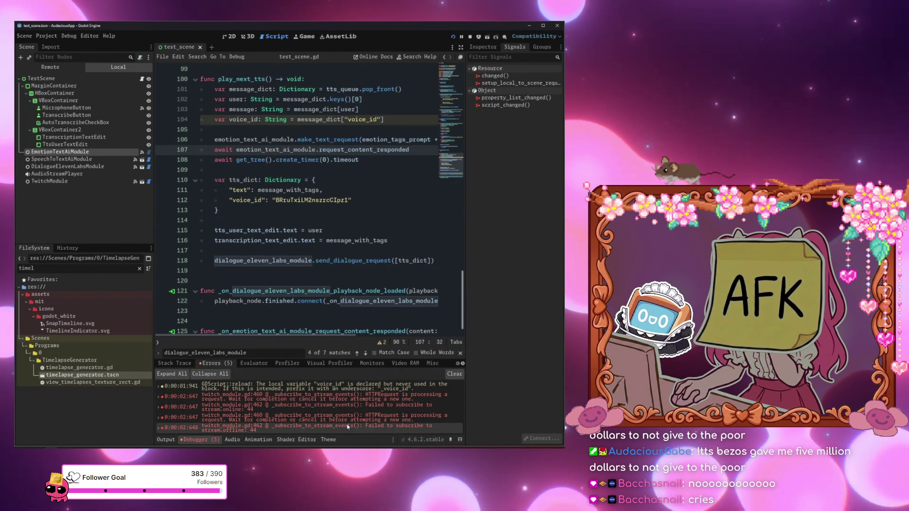
{"action": "left_click", "coordinate": [345, 428]}
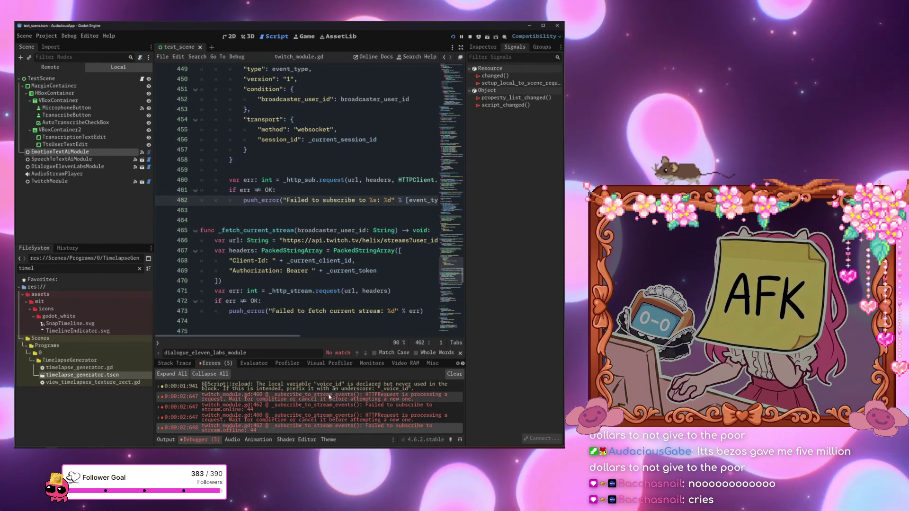
{"action": "left_click", "coordinate": [340, 390]}
{"action": "scroll", "coordinate": [356, 223], "scroll_direction": "down", "scroll_amount": 5}
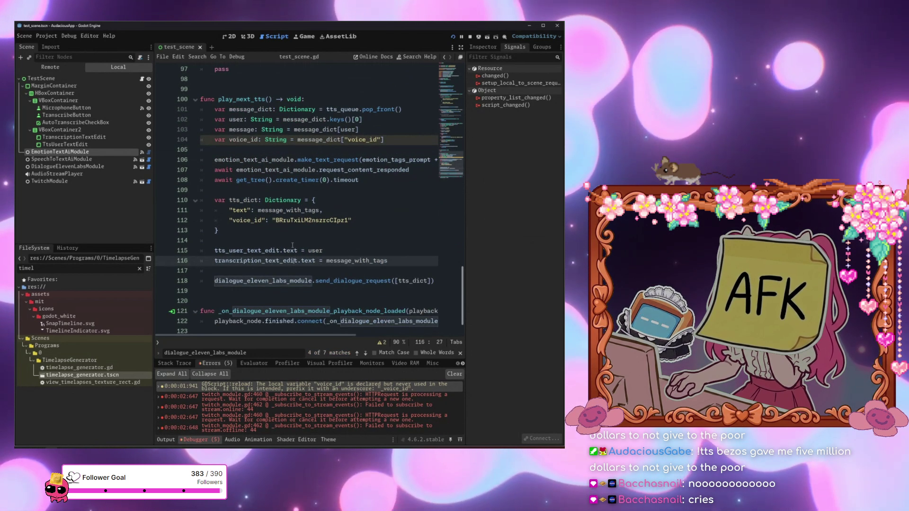
- Replace the hard-coded voice ID string on line 112 with voice_id, then save and run with F5
{"action": "left_click", "coordinate": [356, 223]}
{"action": "left_click_drag", "start_coordinate": [356, 223], "coordinate": [273, 222]}
{"action": "type", "text": "voice_id\": voice_id"}
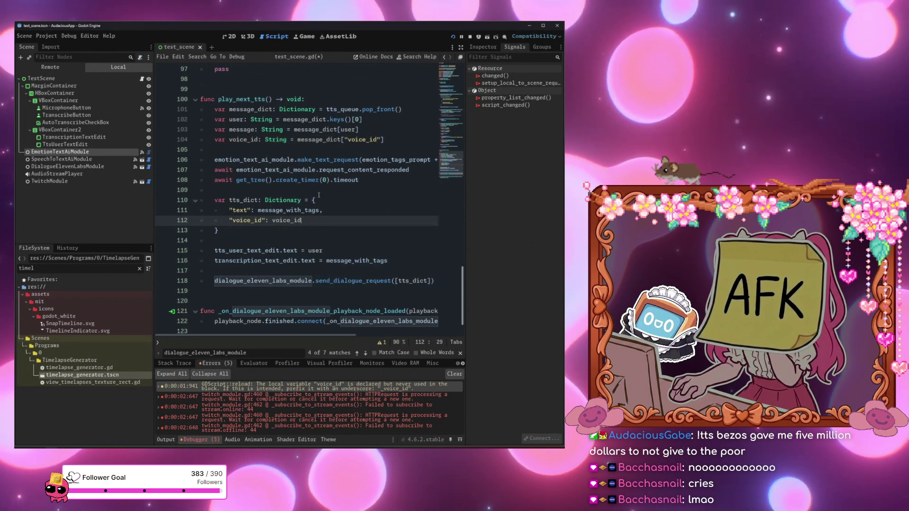
{"action": "left_click", "coordinate": [273, 190]}
{"action": "key", "text": "F5"}
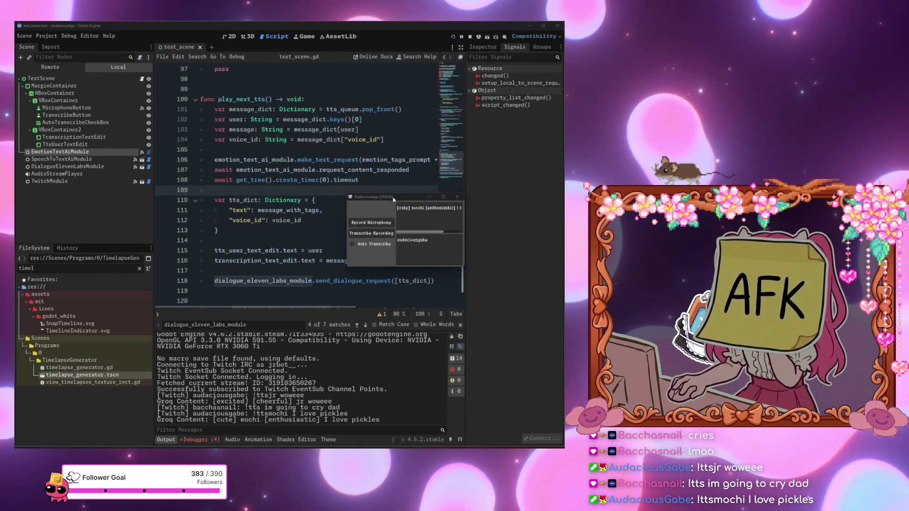
- Go back to the top of test_scene.gd and inspect the JUNIOR_VOICE_ID and MOCHI_VOICE_ID constants
{"action": "left_click", "coordinate": [446, 57]}
{"action": "left_click", "coordinate": [446, 56]}
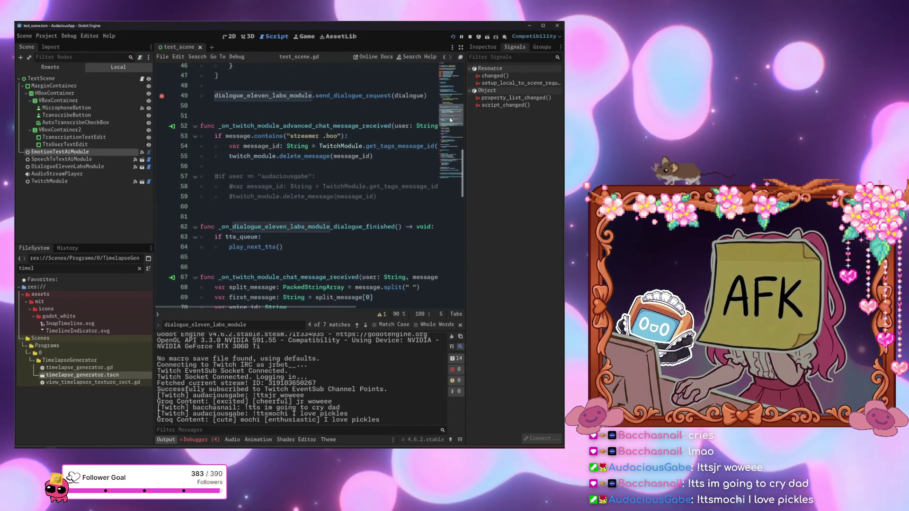
{"action": "left_click", "coordinate": [446, 57]}
{"action": "left_click", "coordinate": [242, 241]}
{"action": "left_click", "coordinate": [247, 262]}
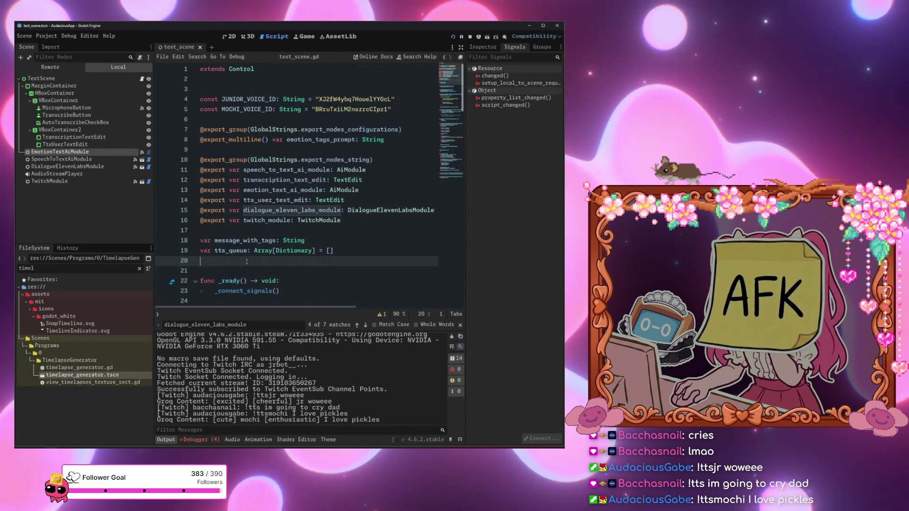
{"action": "left_click_drag", "start_coordinate": [391, 109], "coordinate": [354, 110]}
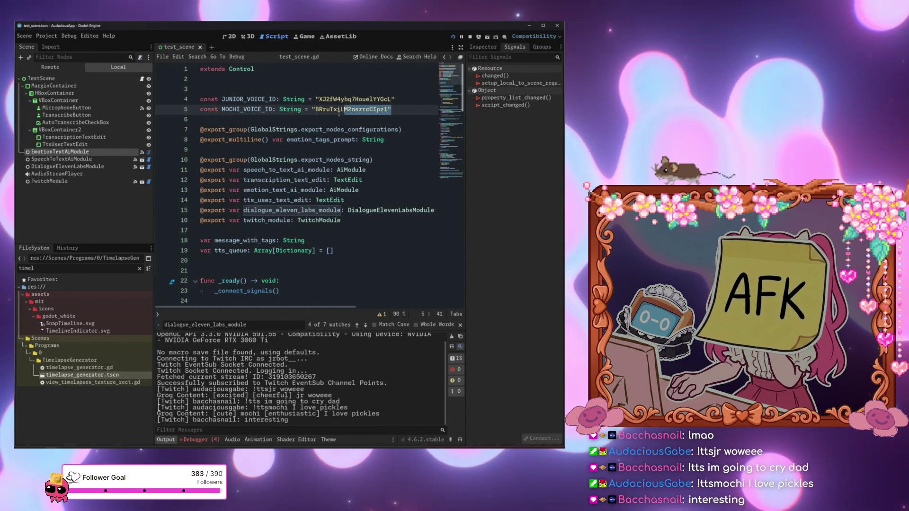
{"action": "left_click", "coordinate": [316, 99]}
{"action": "scroll", "coordinate": [323, 144], "scroll_direction": "down", "scroll_amount": 20}
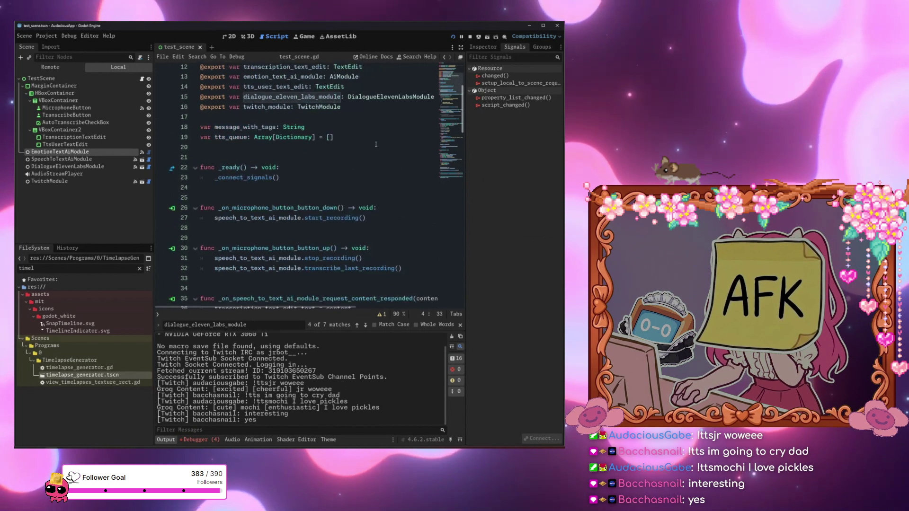
{"action": "scroll", "coordinate": [450, 153], "scroll_direction": "up", "scroll_amount": 4}
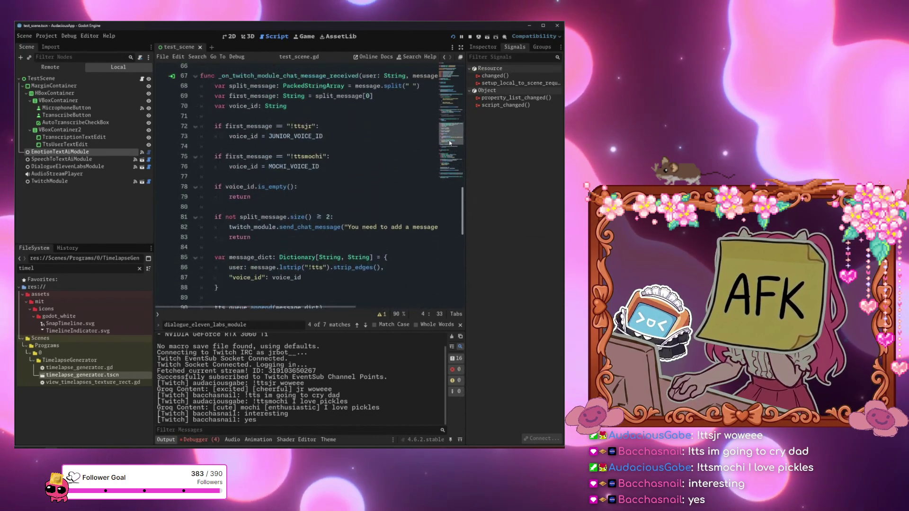
{"action": "left_click", "coordinate": [290, 140]}
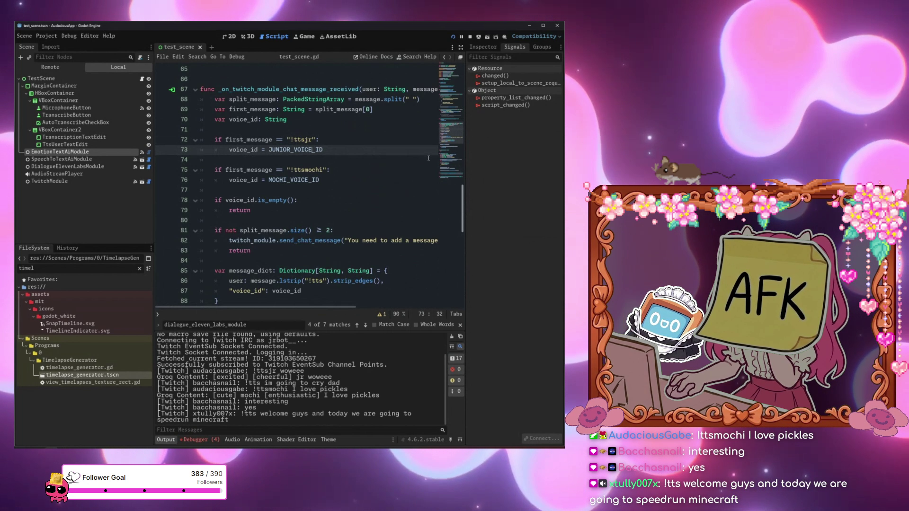
{"action": "scroll", "coordinate": [309, 149], "scroll_direction": "up", "scroll_amount": 20}
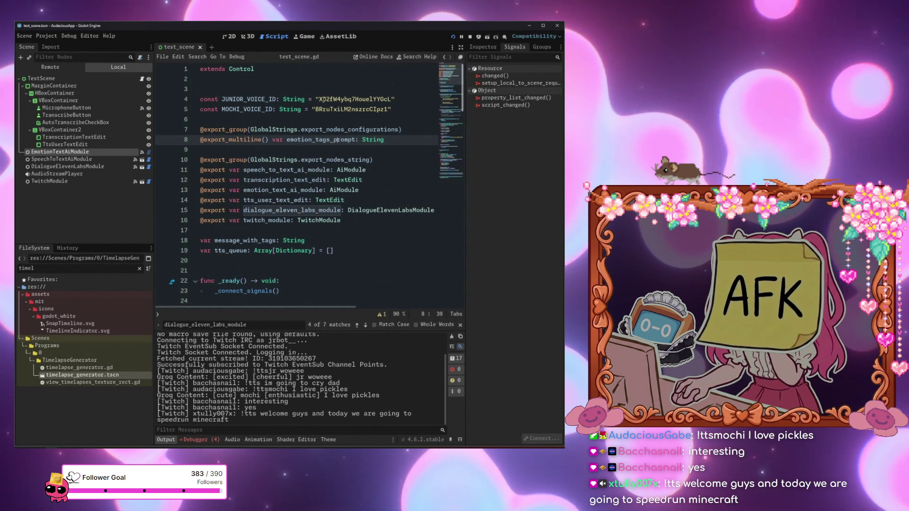
- Paste the other voice ID over MOCHI_VOICE_ID's value, then save and run with F5
{"action": "left_click", "coordinate": [317, 98]}
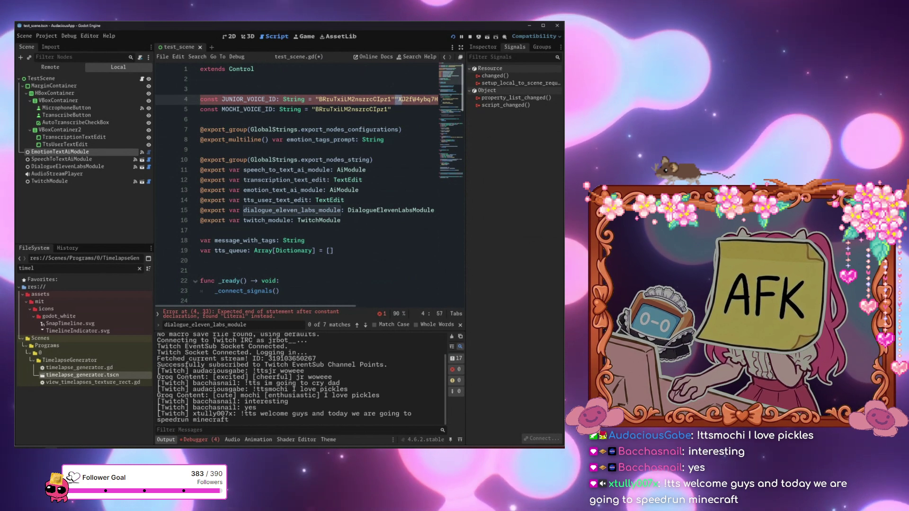
{"action": "left_click_drag", "start_coordinate": [397, 99], "coordinate": [446, 105]}
{"action": "key", "text": "ctrl+c"}
{"action": "left_click_drag", "start_coordinate": [266, 108], "coordinate": [346, 109]}
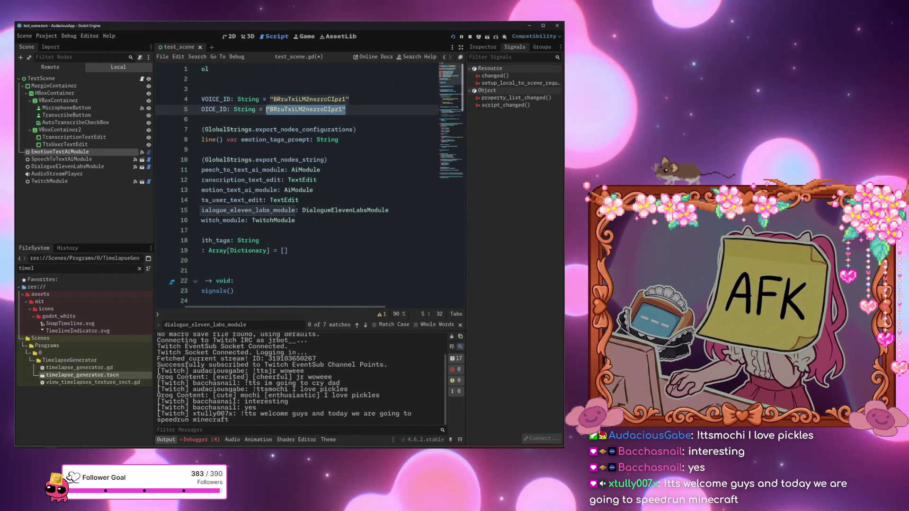
{"action": "key", "text": "ctrl+v"}
{"action": "scroll", "coordinate": [360, 196], "scroll_direction": "left", "scroll_amount": 3}
{"action": "left_click", "coordinate": [359, 190]}
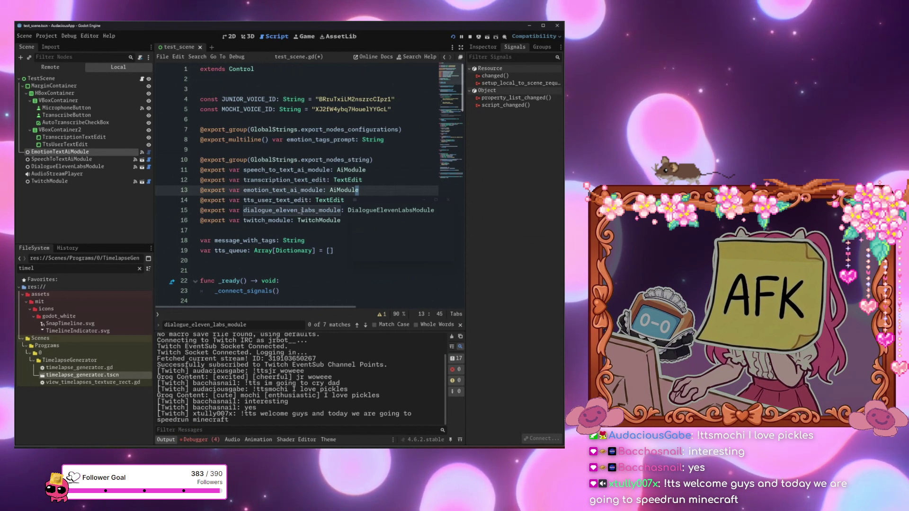
{"action": "key", "text": "F5"}
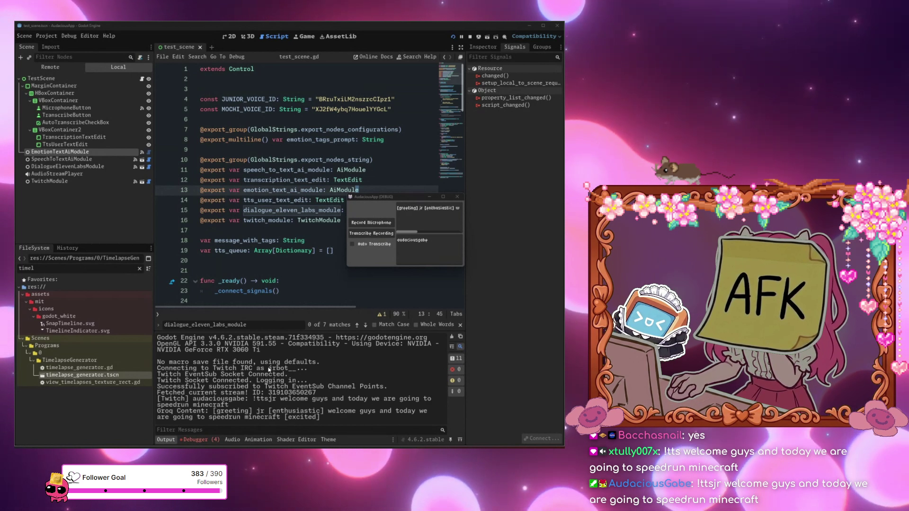
- Replace "!tts" with first_message in line 86's lstrip call, then save and run with F5
{"action": "scroll", "coordinate": [163, 166], "scroll_direction": "down", "scroll_amount": 15}
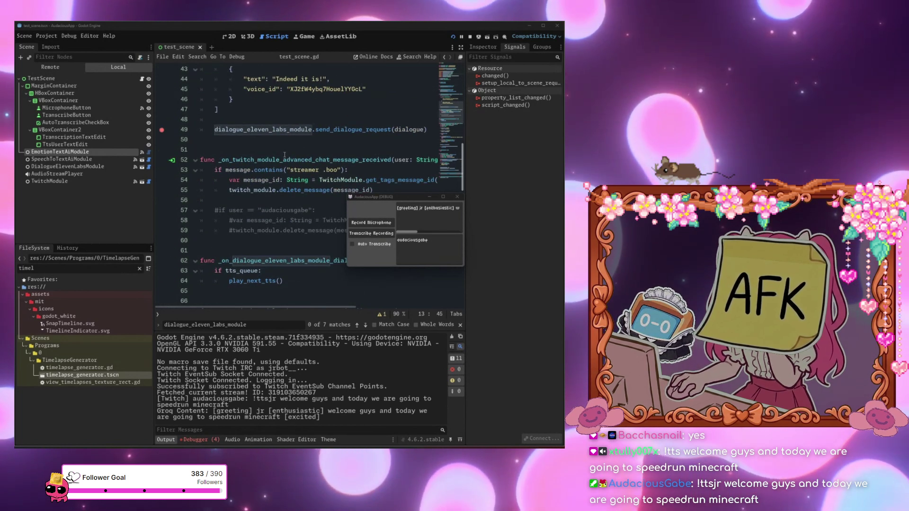
{"action": "left_click_drag", "start_coordinate": [400, 199], "coordinate": [450, 201]}
{"action": "left_click", "coordinate": [332, 209]}
{"action": "scroll", "coordinate": [331, 210], "scroll_direction": "down", "scroll_amount": 3}
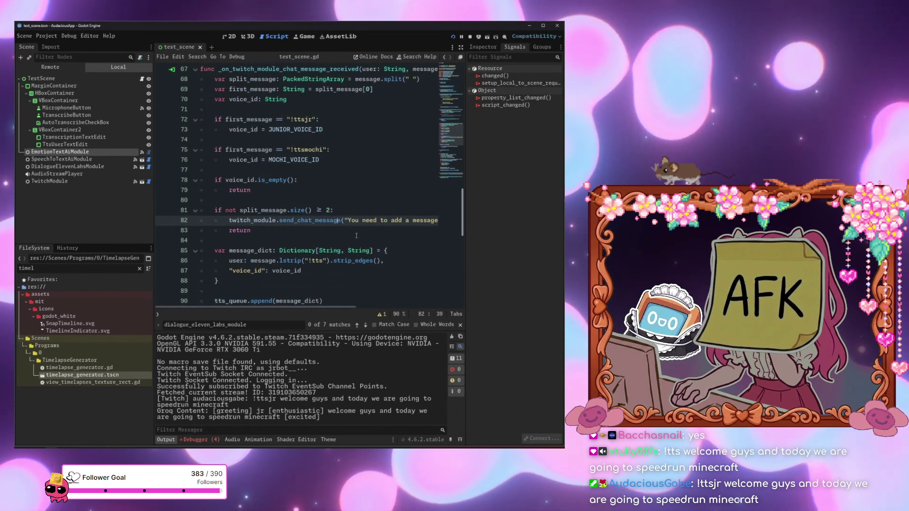
{"action": "left_click", "coordinate": [338, 264]}
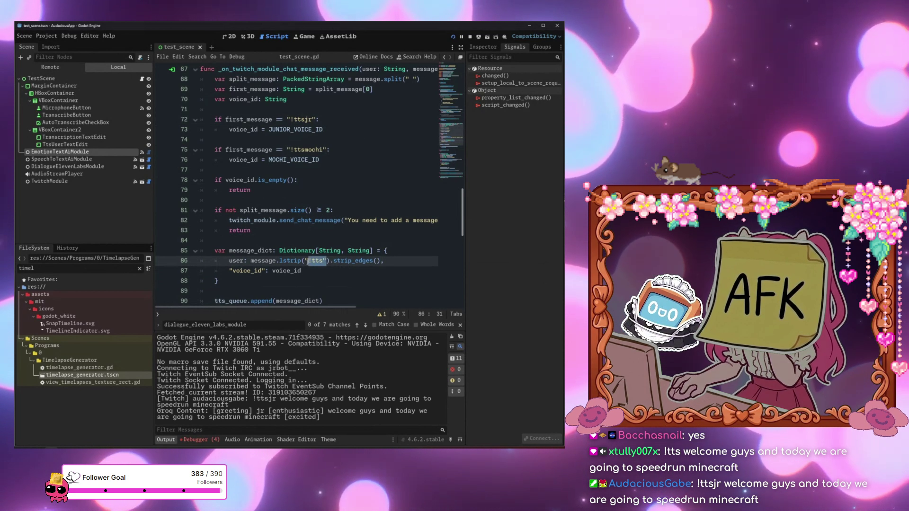
{"action": "left_click_drag", "start_coordinate": [304, 260], "coordinate": [328, 261]}
{"action": "type", "text": "first_message"}
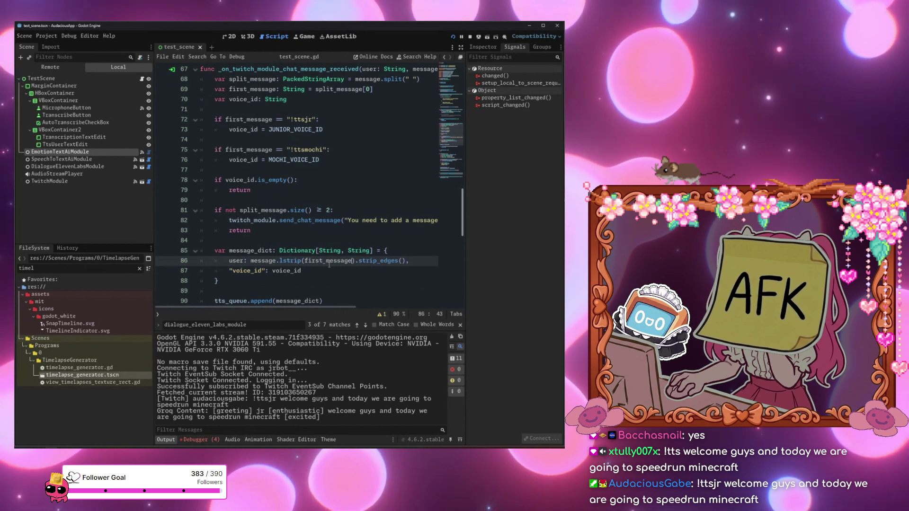
{"action": "left_click", "coordinate": [352, 245]}
{"action": "key", "text": "F5"}
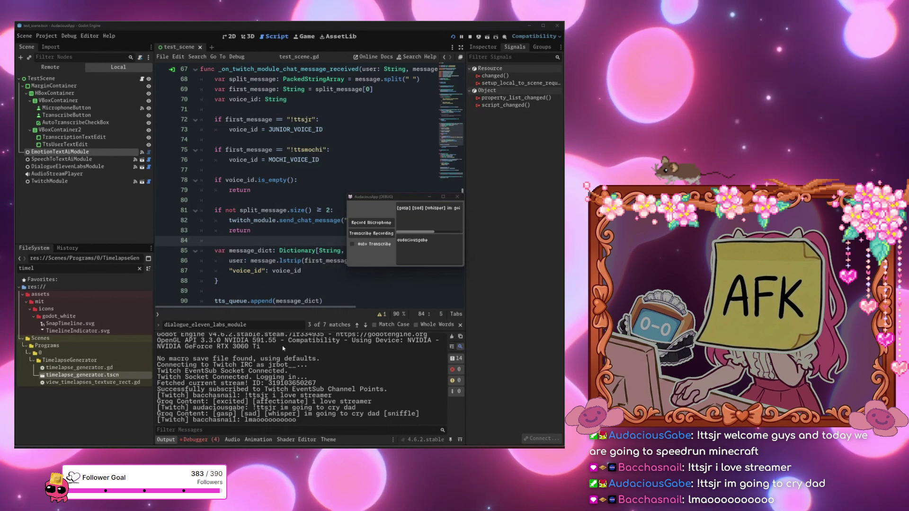
{"action": "left_click", "coordinate": [216, 413]}
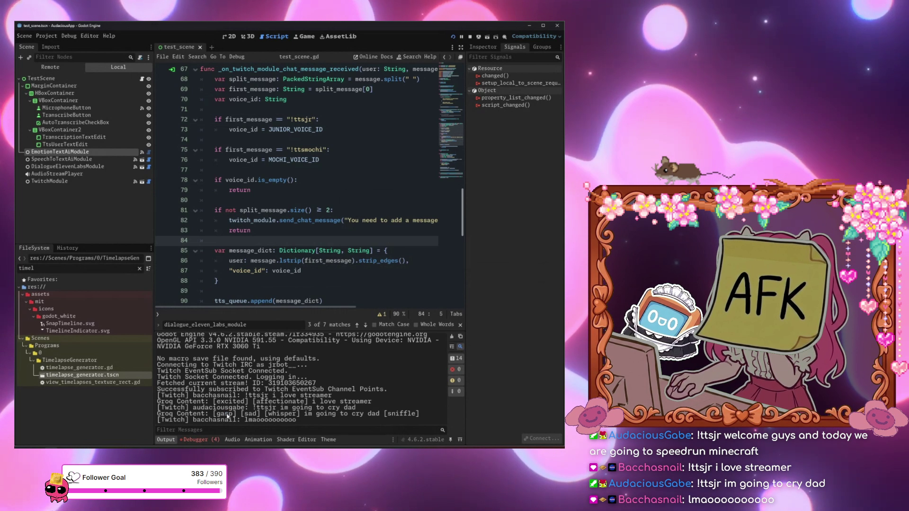
{"action": "scroll", "coordinate": [361, 175], "scroll_direction": "up", "scroll_amount": 12}
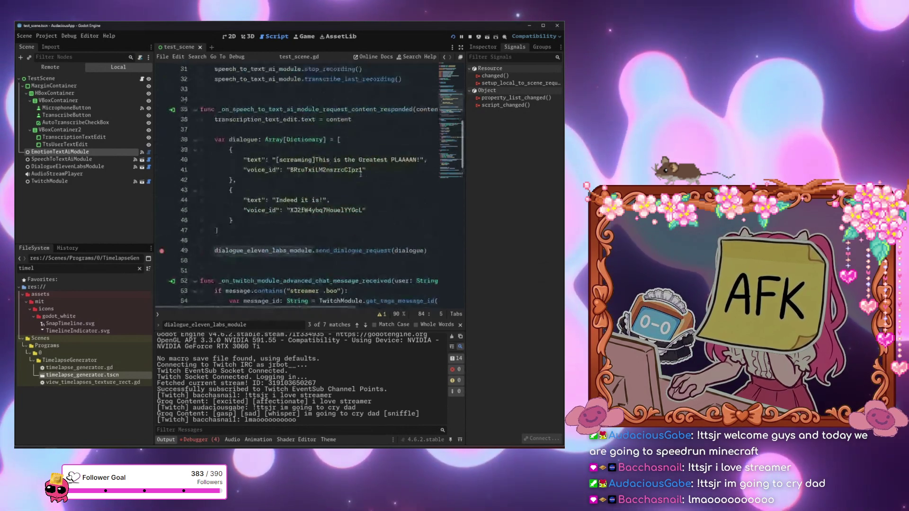
{"action": "scroll", "coordinate": [361, 174], "scroll_direction": "up", "scroll_amount": 10}
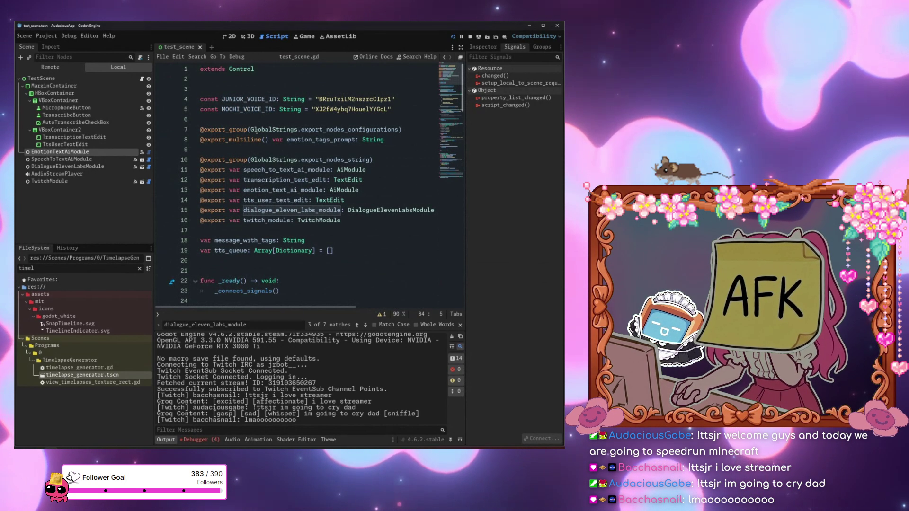
{"action": "double_click", "coordinate": [323, 139]}
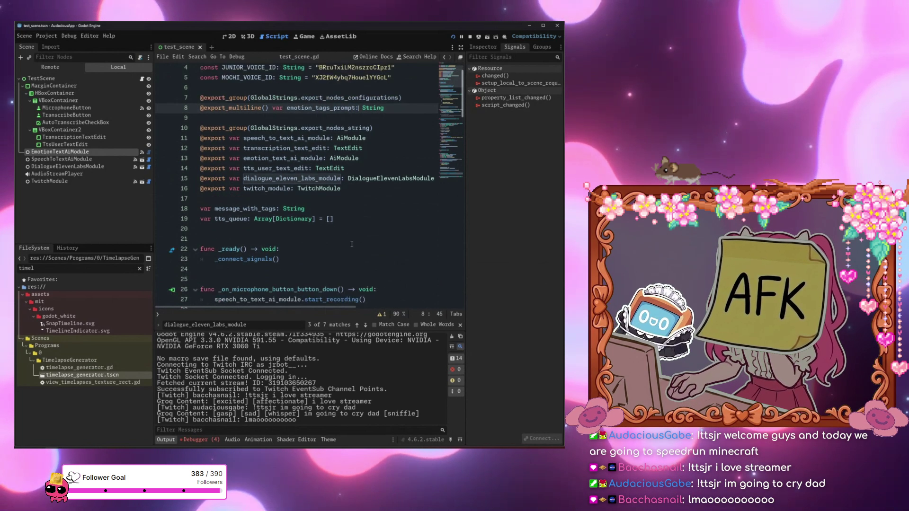
{"action": "scroll", "coordinate": [323, 189], "scroll_direction": "down", "scroll_amount": 10}
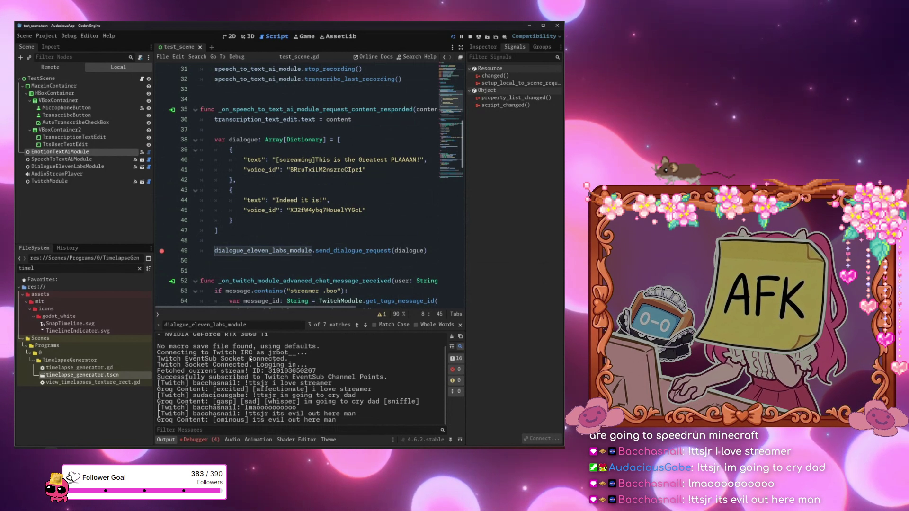
{"action": "left_click", "coordinate": [308, 270]}
{"action": "scroll", "coordinate": [318, 269], "scroll_direction": "up", "scroll_amount": 7}
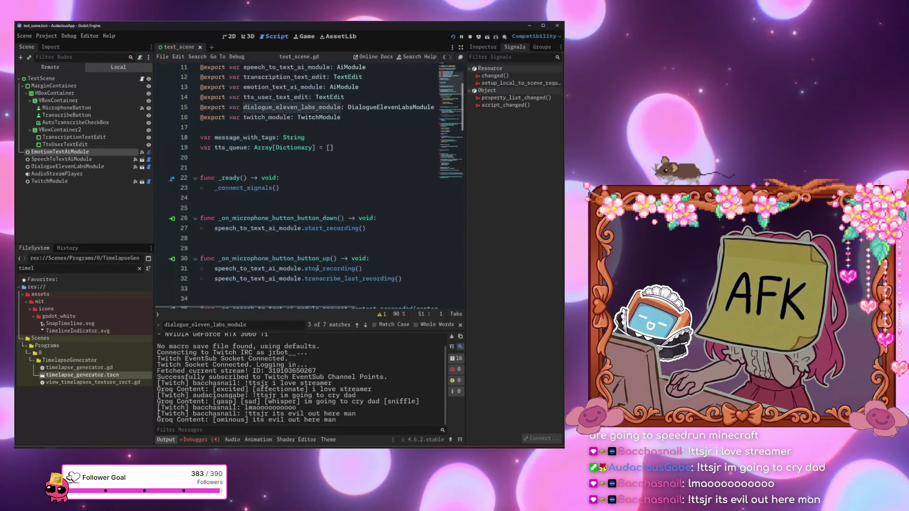
{"action": "scroll", "coordinate": [318, 268], "scroll_direction": "up", "scroll_amount": 4}
{"action": "left_click", "coordinate": [42, 78]}
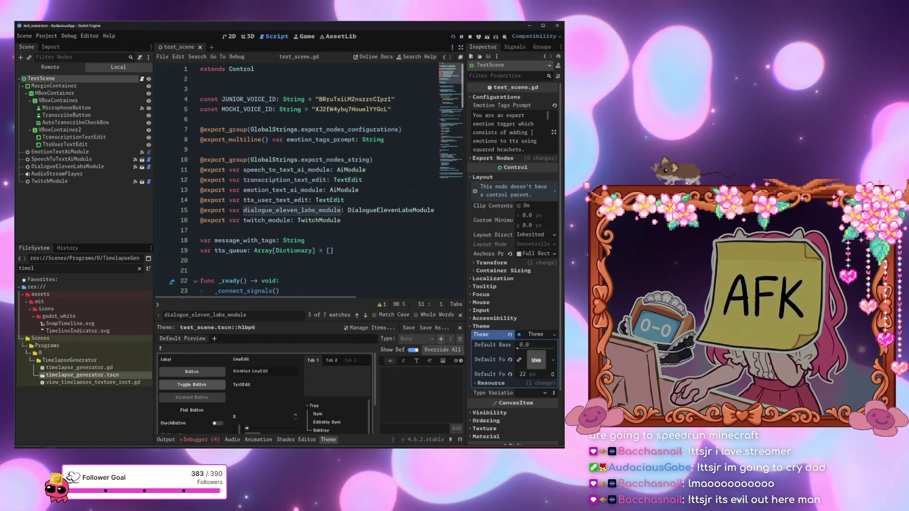
{"action": "scroll", "coordinate": [518, 139], "scroll_direction": "down", "scroll_amount": 2}
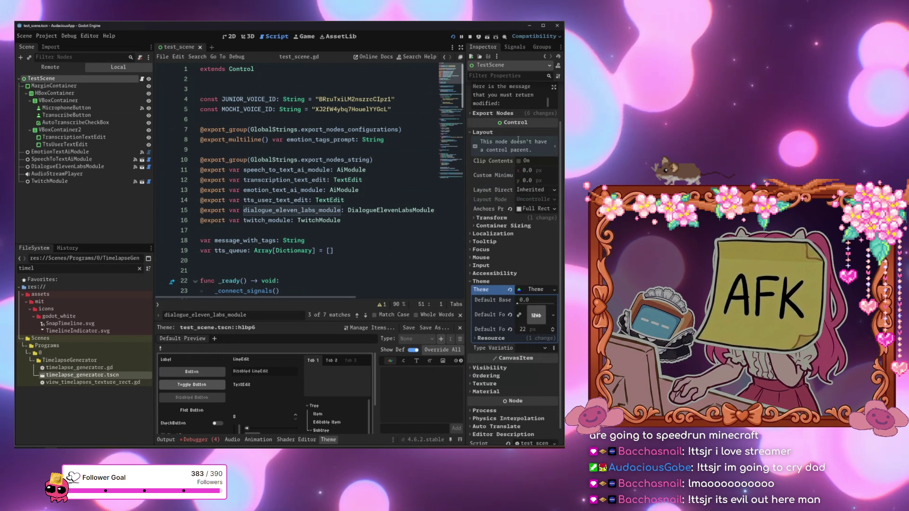
{"action": "scroll", "coordinate": [518, 139], "scroll_direction": "up", "scroll_amount": 2}
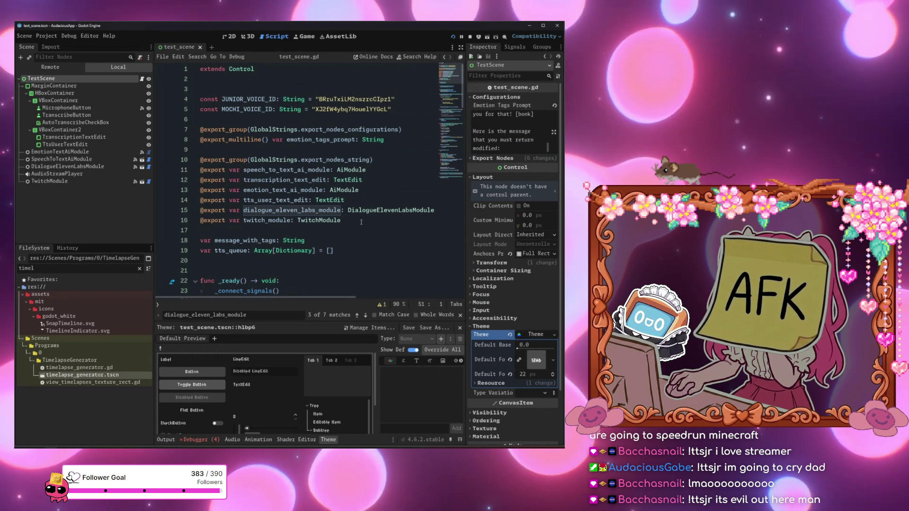
{"action": "scroll", "coordinate": [361, 222], "scroll_direction": "down", "scroll_amount": 9}
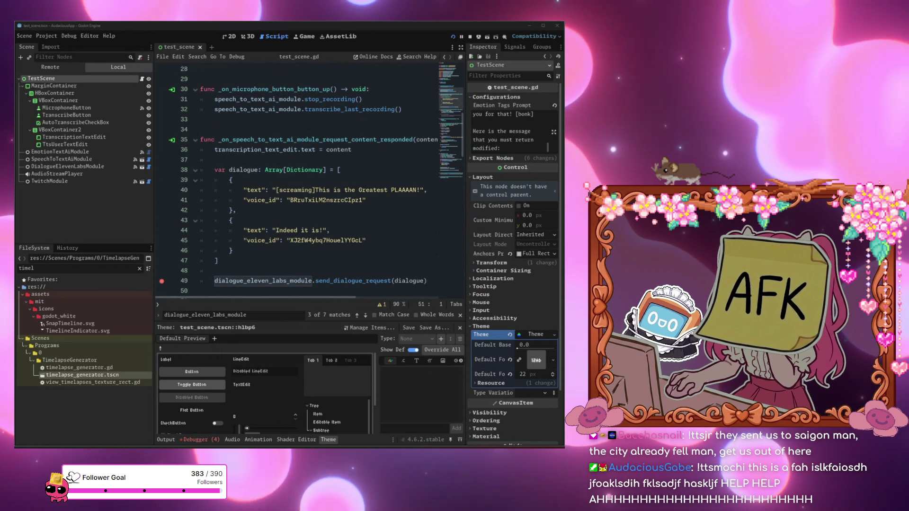
- Show the Output panel with Twitch chat and Groq replies, then scroll through the response handler
{"action": "left_click", "coordinate": [165, 439]}
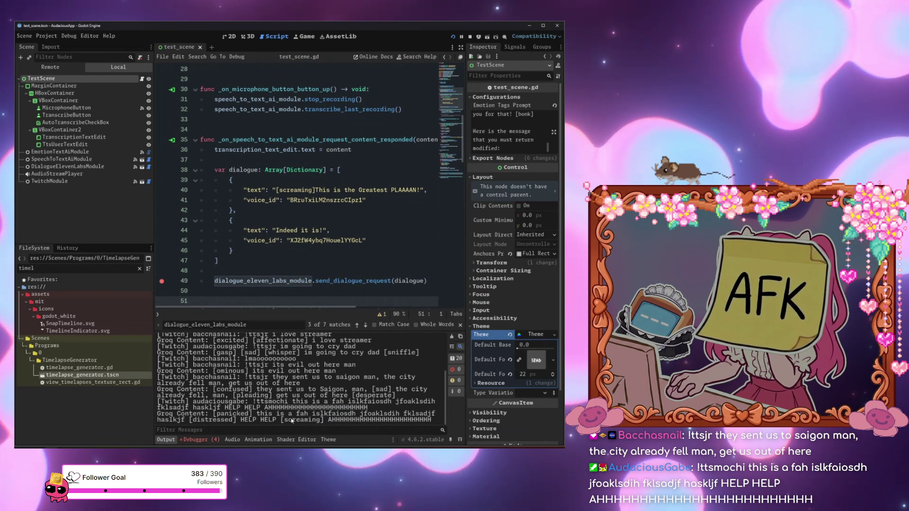
{"action": "left_click", "coordinate": [293, 159]}
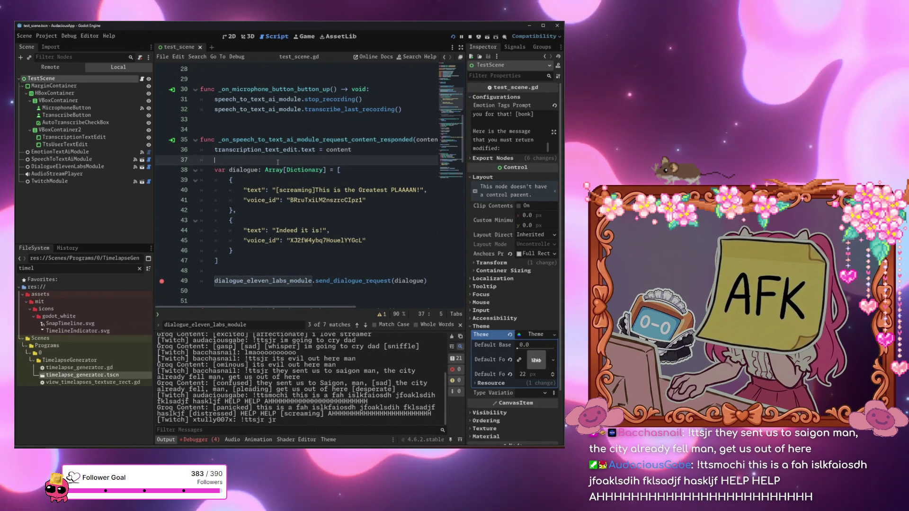
{"action": "scroll", "coordinate": [296, 186], "scroll_direction": "down", "scroll_amount": 6}
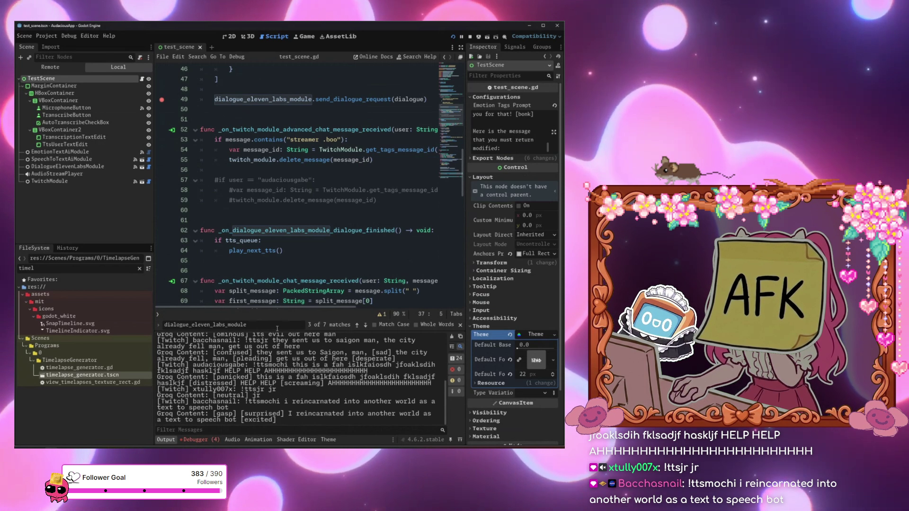
- Review test_scene.gd, then open the script's Emotion Tags Prompt from the Inspector in the Edit Text dialog
{"action": "scroll", "coordinate": [267, 180], "scroll_direction": "up", "scroll_amount": 15}
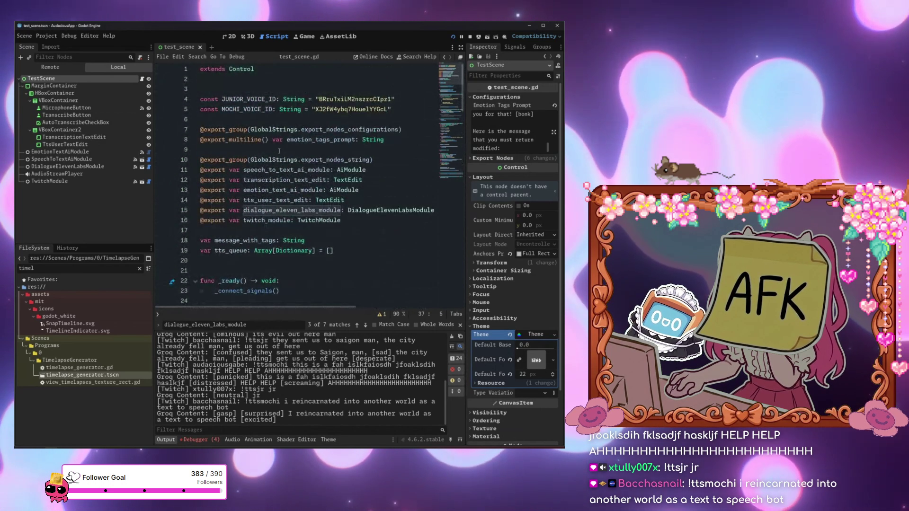
{"action": "left_click", "coordinate": [322, 140]}
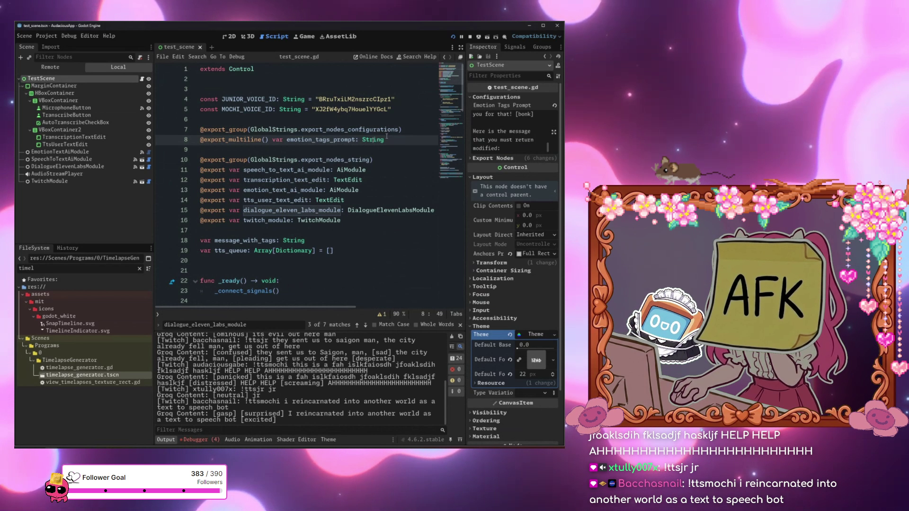
{"action": "key", "text": "Down"}
{"action": "key", "text": "Down"}
{"action": "scroll", "coordinate": [345, 154], "scroll_direction": "down", "scroll_amount": 15}
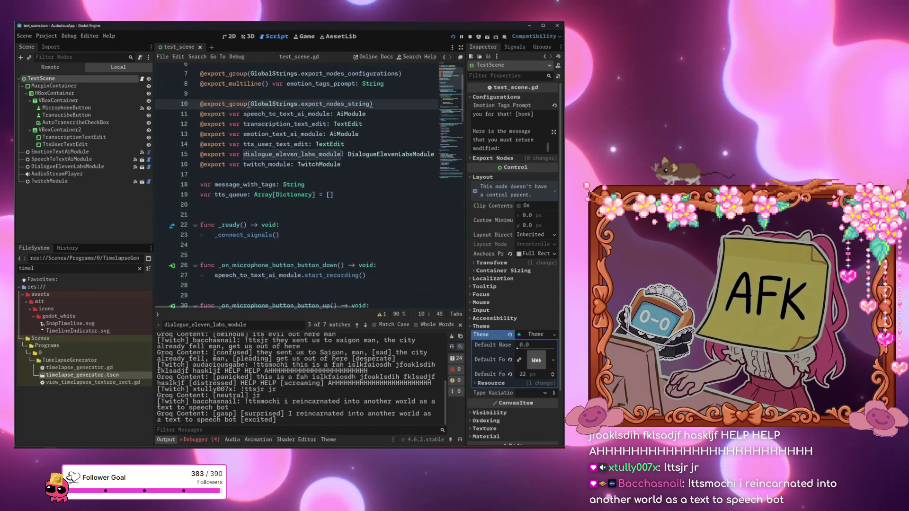
{"action": "scroll", "coordinate": [334, 191], "scroll_direction": "down", "scroll_amount": 19}
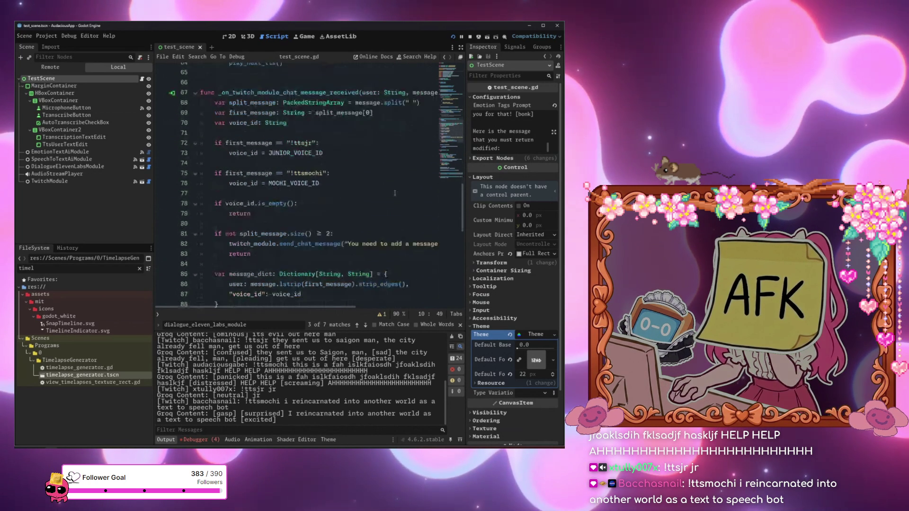
{"action": "left_click", "coordinate": [323, 296]}
{"action": "scroll", "coordinate": [324, 295], "scroll_direction": "up", "scroll_amount": 20}
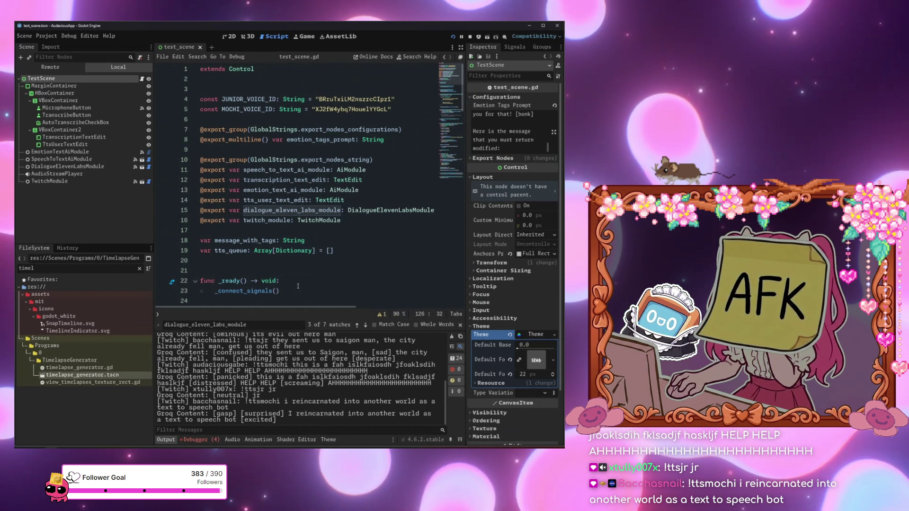
{"action": "left_click", "coordinate": [312, 290]}
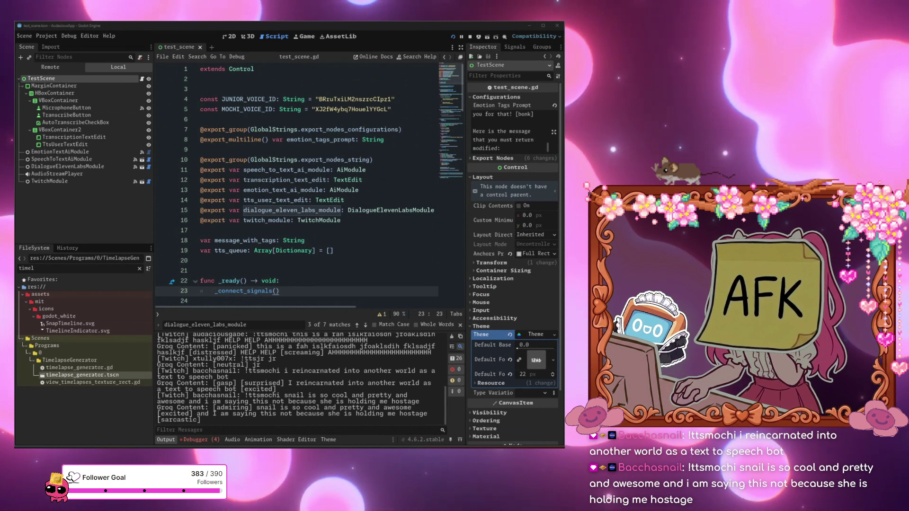
{"action": "left_click", "coordinate": [298, 270]}
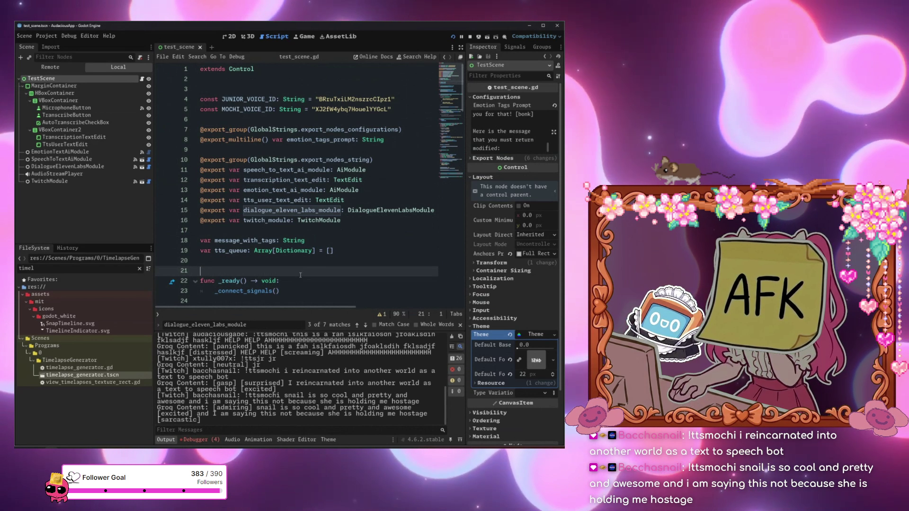
{"action": "scroll", "coordinate": [301, 277], "scroll_direction": "down", "scroll_amount": 3}
{"action": "scroll", "coordinate": [302, 276], "scroll_direction": "up", "scroll_amount": 3}
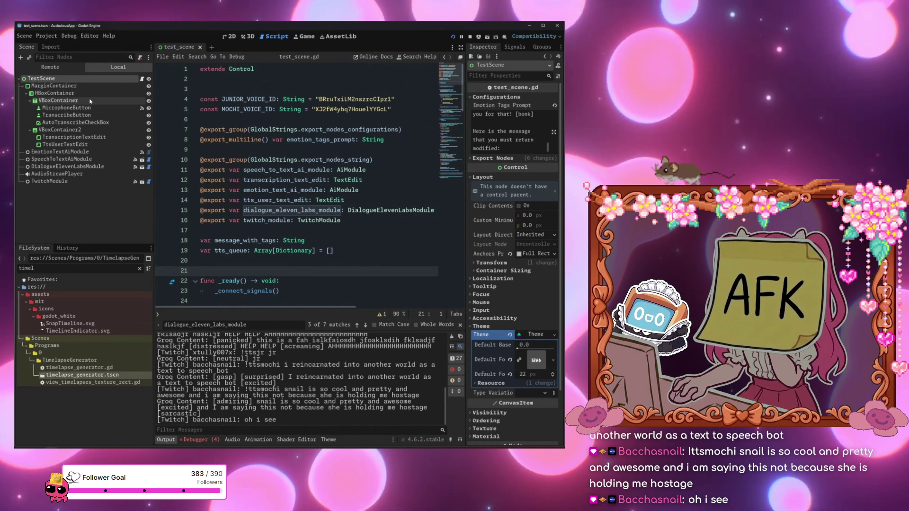
{"action": "left_click", "coordinate": [143, 79]}
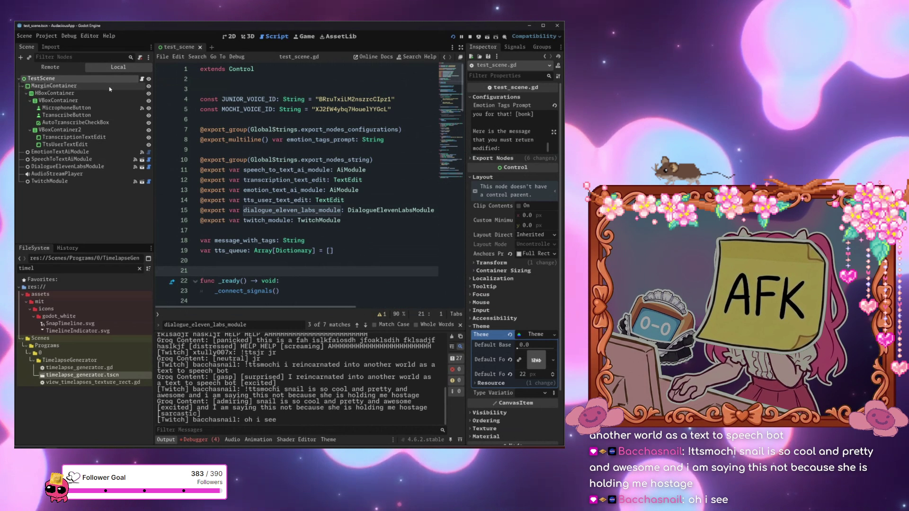
{"action": "left_click", "coordinate": [553, 133]}
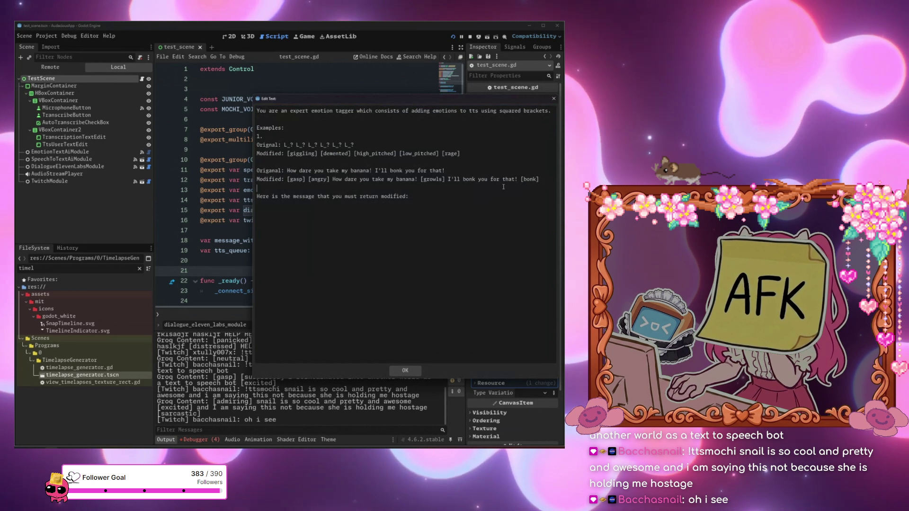
- Change 'emotion' to 'tts' in the first line and note that sound tags go at the end, then confirm
{"action": "key", "text": "Return"}
{"action": "key", "text": "Return"}
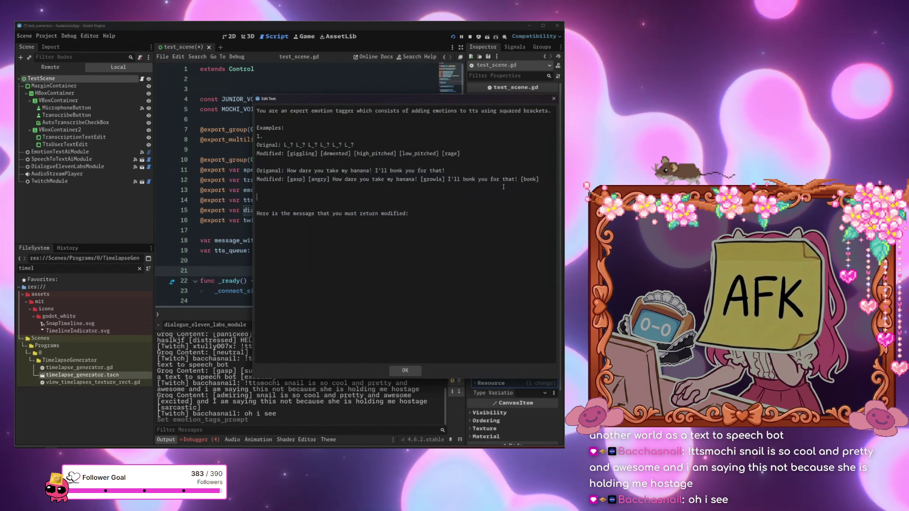
{"action": "type", "text": "s good t"}
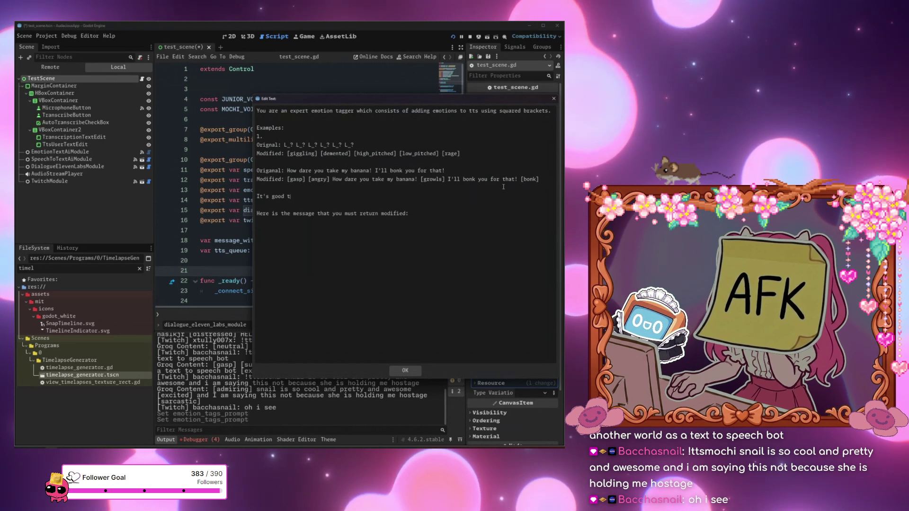
{"action": "type", "text": "o only have sounds"}
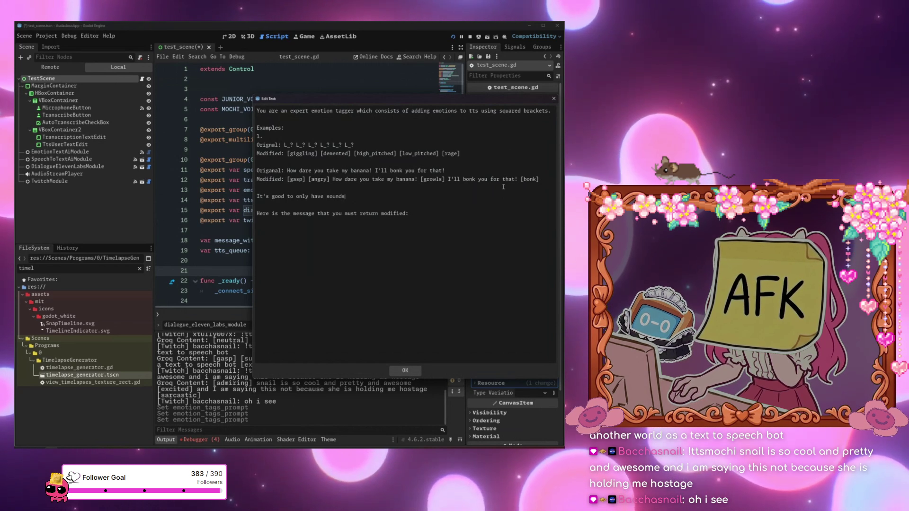
{"action": "key", "text": "BackSpace"}
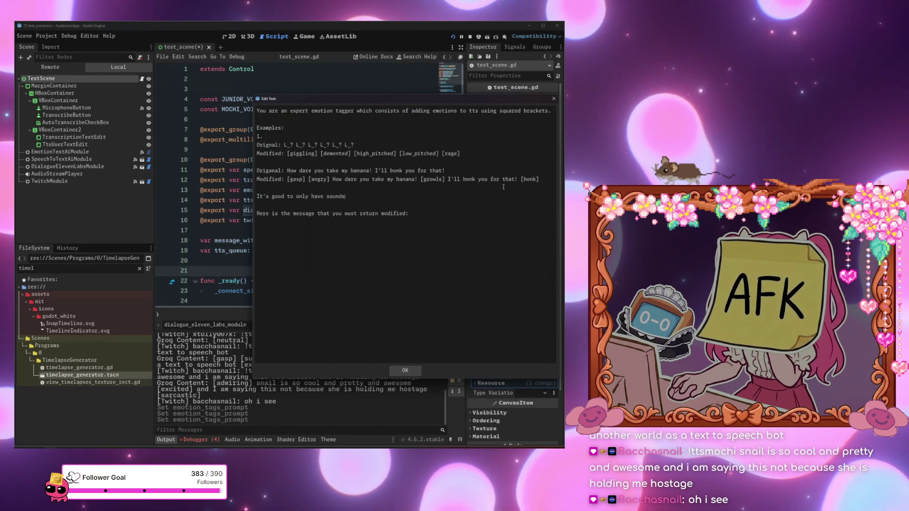
{"action": "type", "text": "tags to the end"}
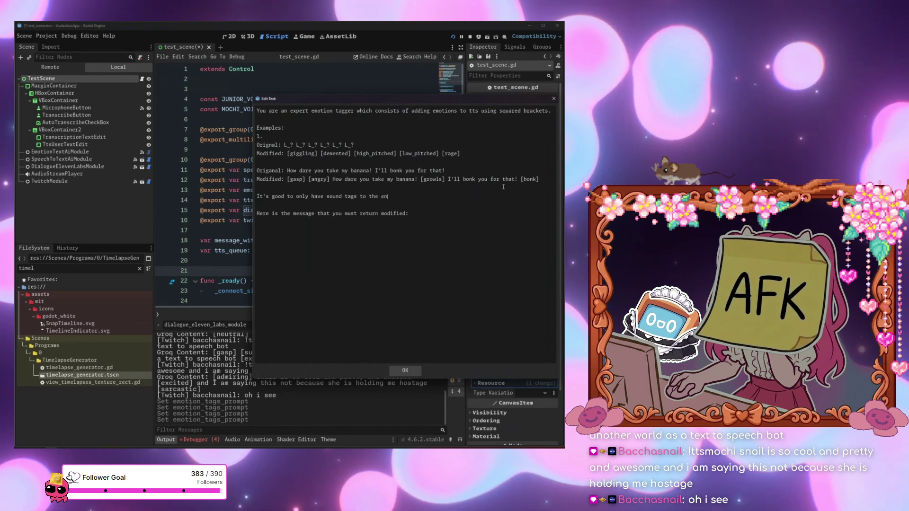
{"action": "double_click", "coordinate": [331, 110]}
{"action": "type", "text": "tts"}
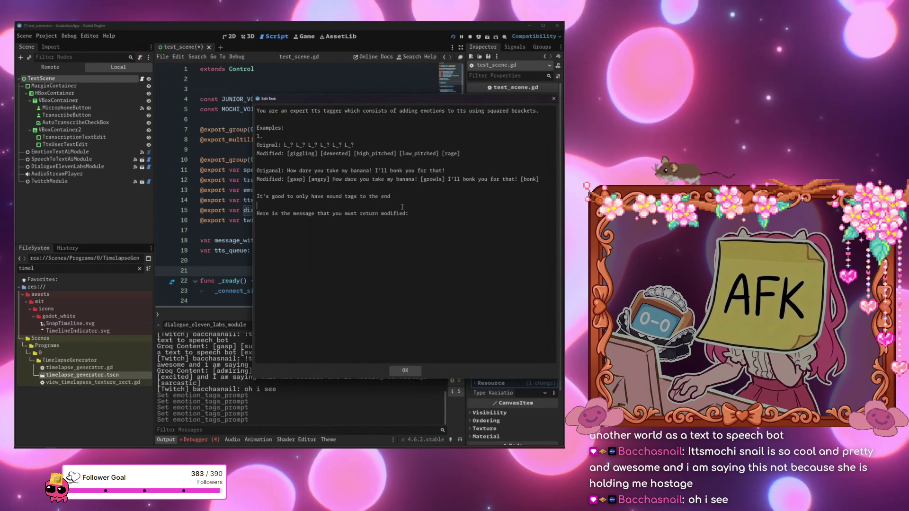
{"action": "left_click", "coordinate": [409, 199]}
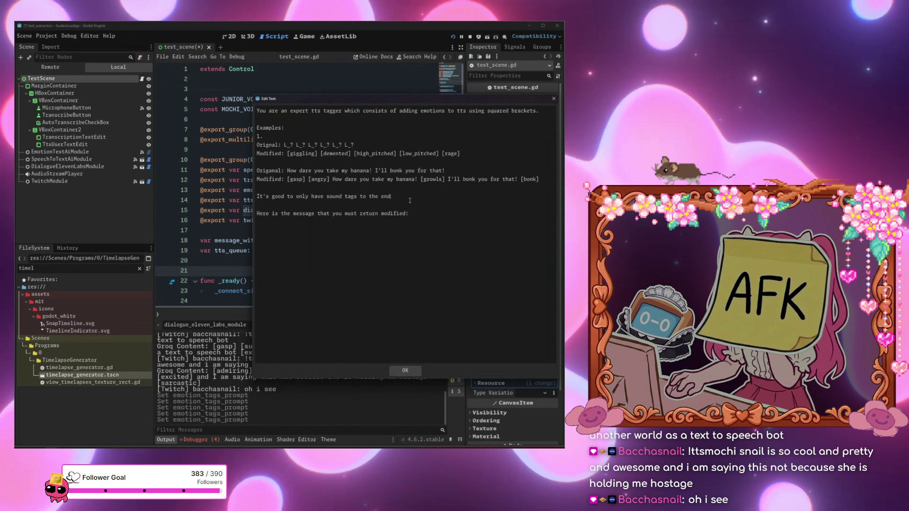
{"action": "type", "text": ", since emotio"}
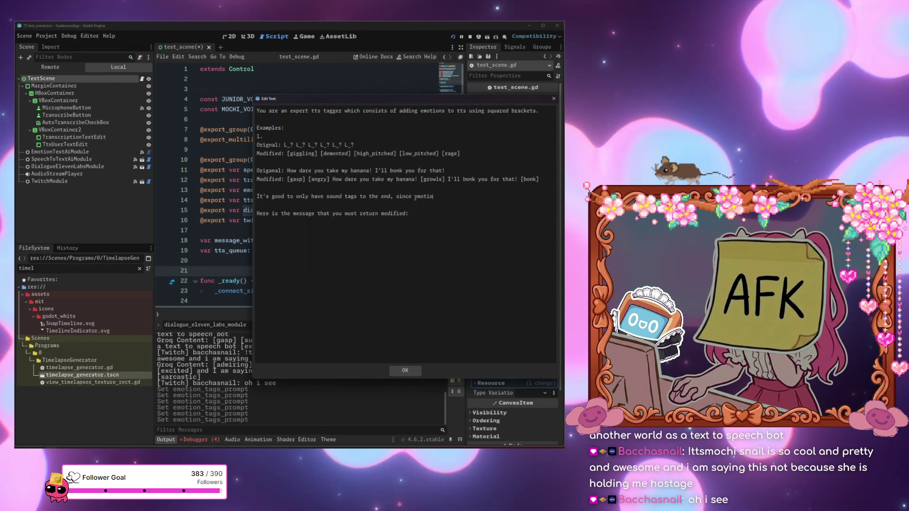
{"action": "type", "text": "es won't work"}
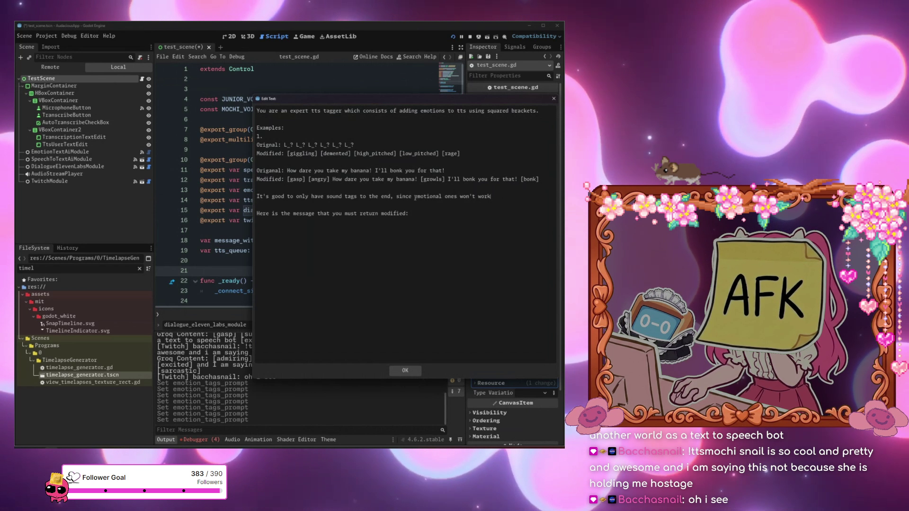
{"action": "type", "text": "."}
{"action": "left_click", "coordinate": [400, 374]}
{"action": "left_click", "coordinate": [336, 210]}
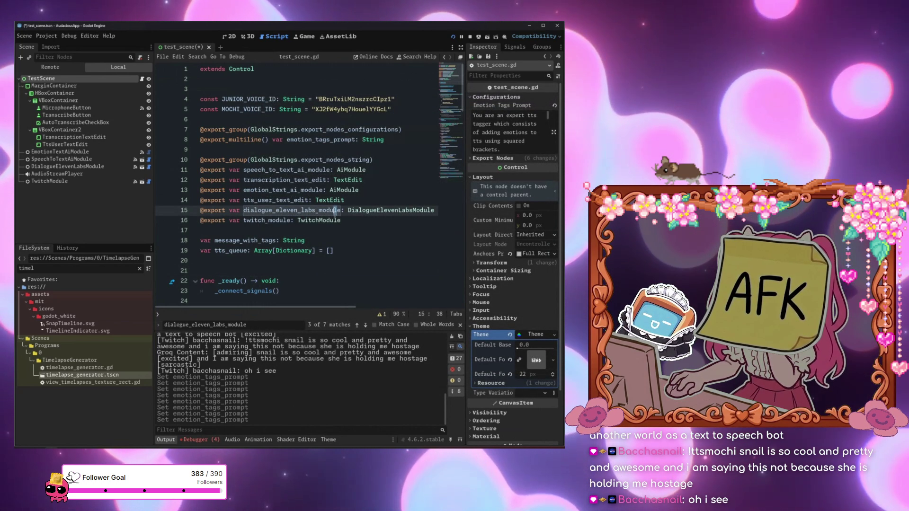
{"action": "left_click", "coordinate": [337, 200]}
{"action": "scroll", "coordinate": [306, 267], "scroll_direction": "down", "scroll_amount": 3}
{"action": "left_click", "coordinate": [278, 159]}
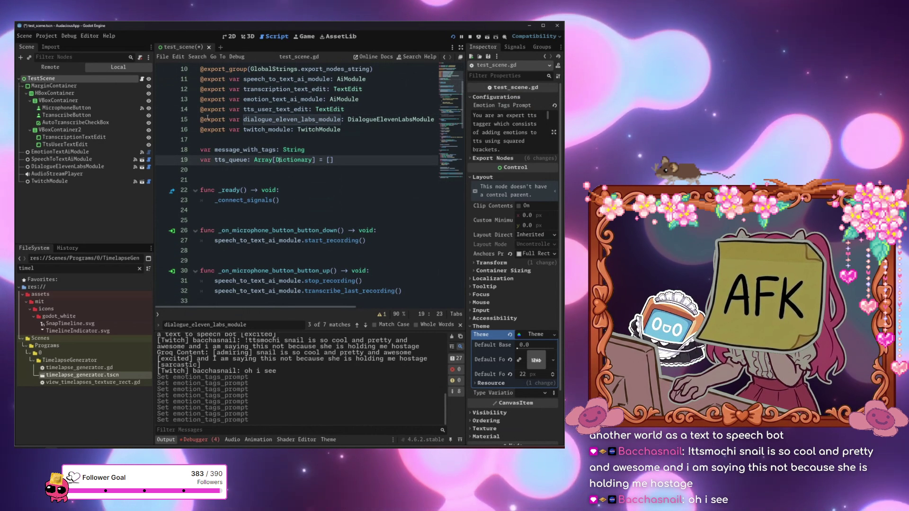
{"action": "scroll", "coordinate": [321, 244], "scroll_direction": "up", "scroll_amount": 3}
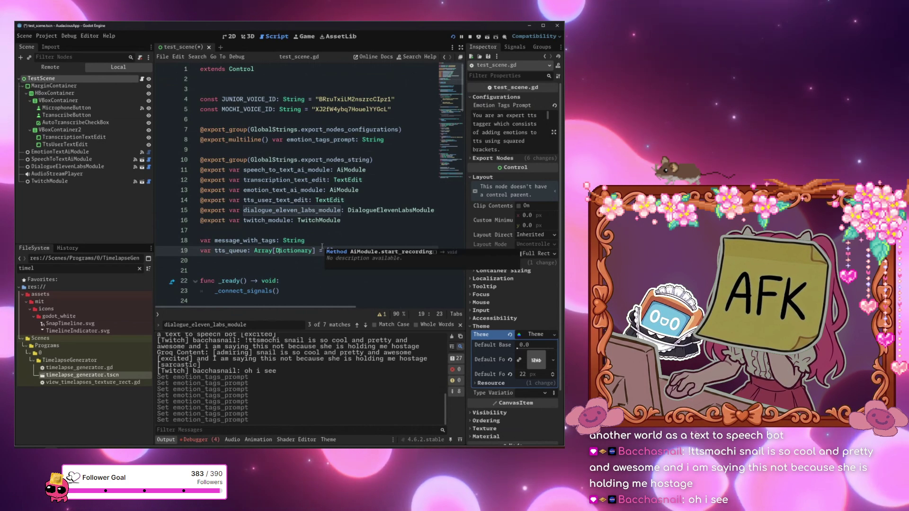
{"action": "left_click", "coordinate": [321, 228]}
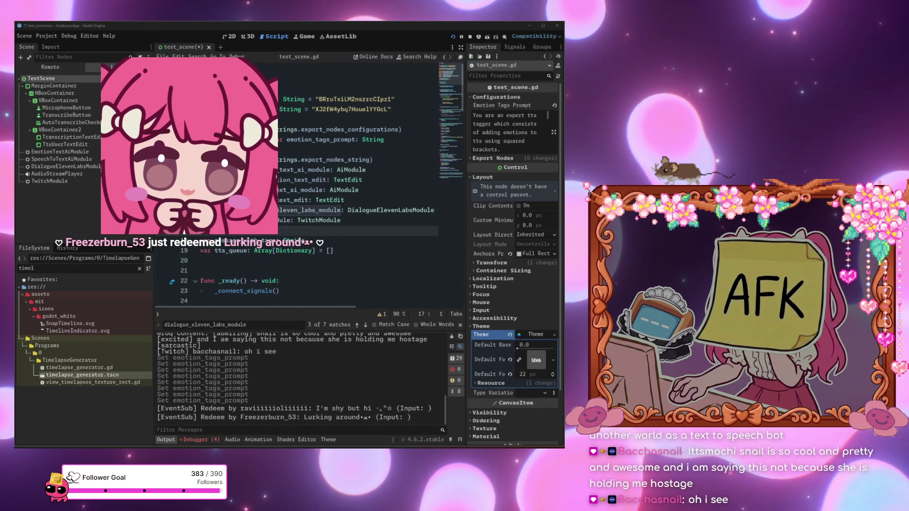
{"action": "left_click", "coordinate": [211, 261]}
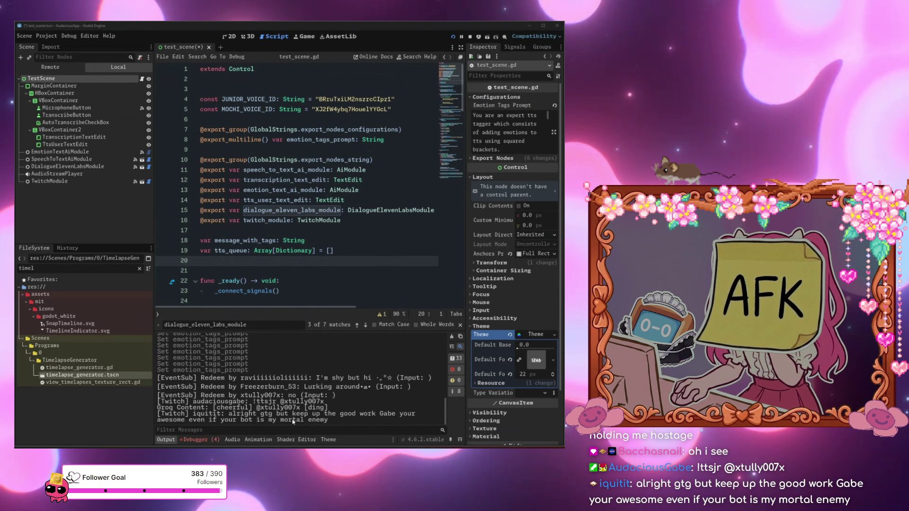
{"action": "left_click", "coordinate": [389, 224]}
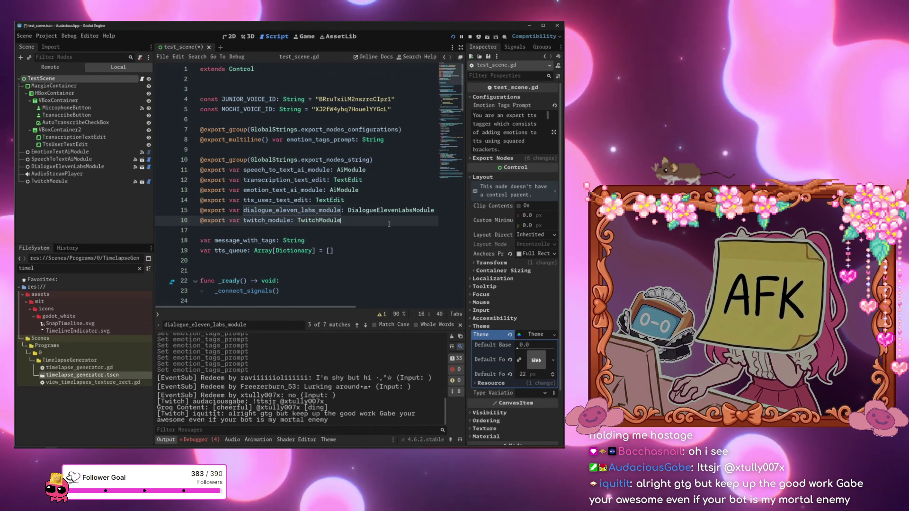
{"action": "key", "text": "Down"}
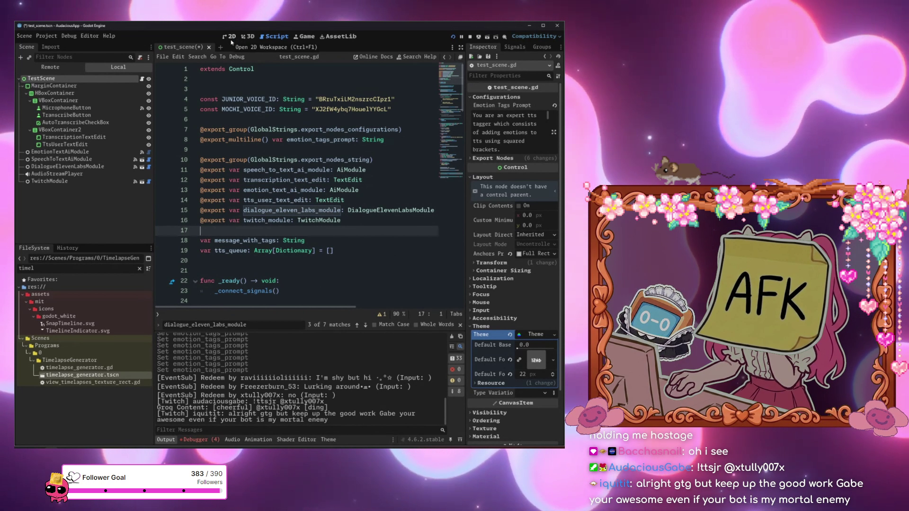
{"action": "left_click", "coordinate": [231, 38]}
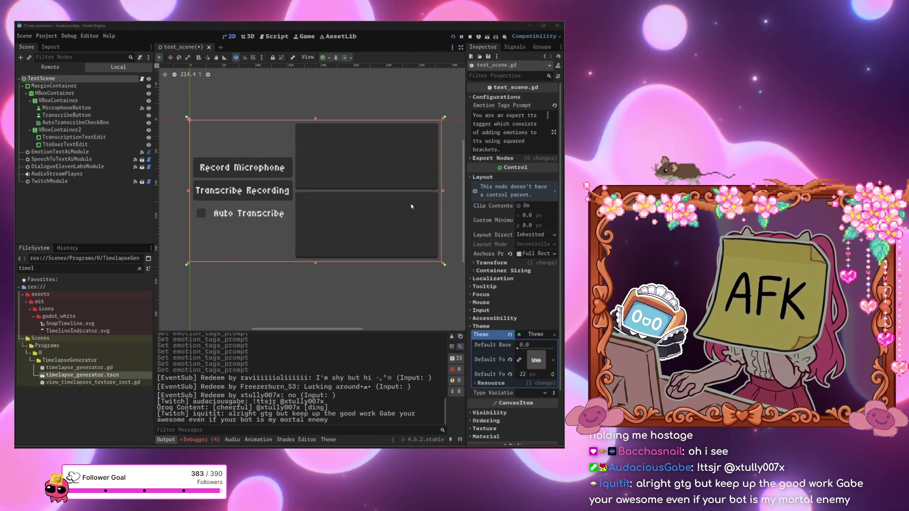
{"action": "left_click", "coordinate": [274, 36]}
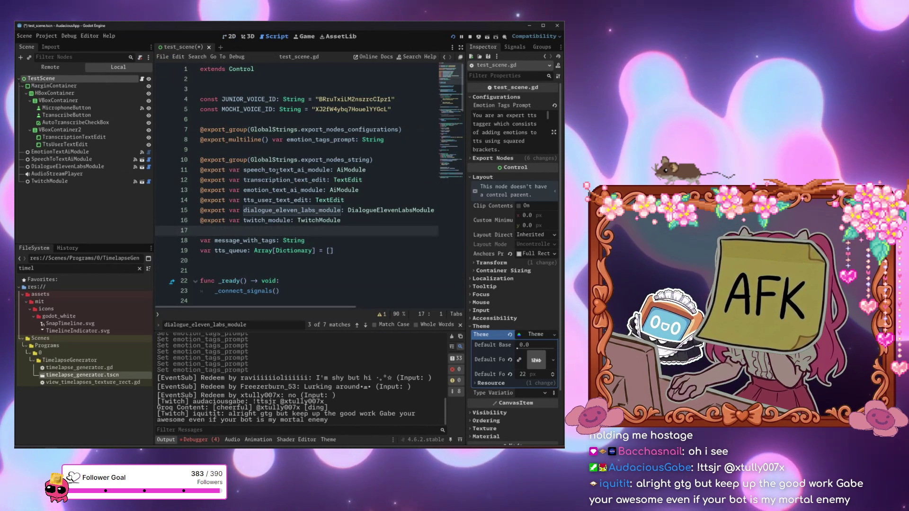
{"action": "scroll", "coordinate": [277, 171], "scroll_direction": "down", "scroll_amount": 20}
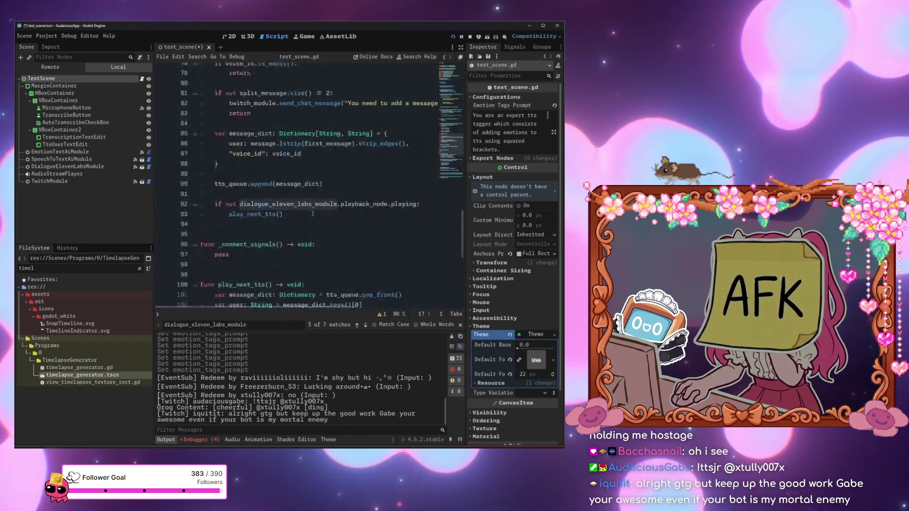
- Look over the playback and emotion response handlers, then scroll back to the script's top
{"action": "mouse_move", "coordinate": [326, 210]}
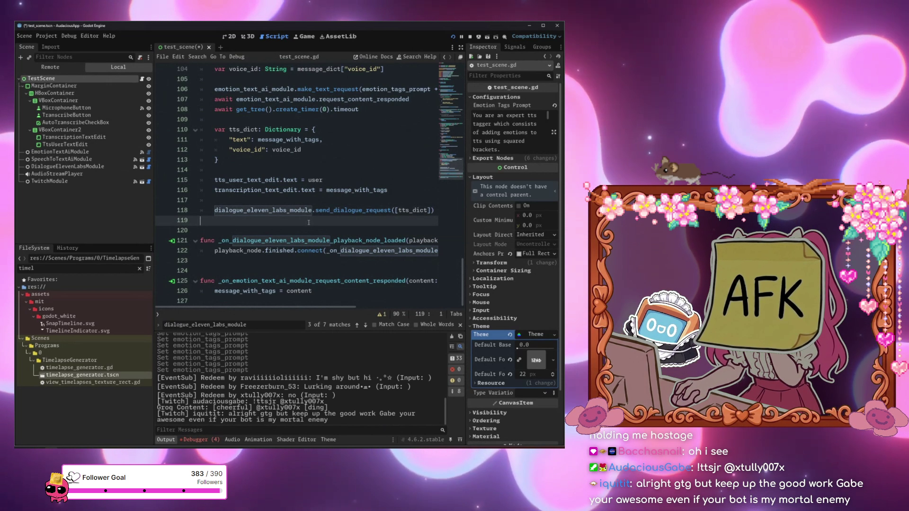
{"action": "left_click", "coordinate": [329, 251]}
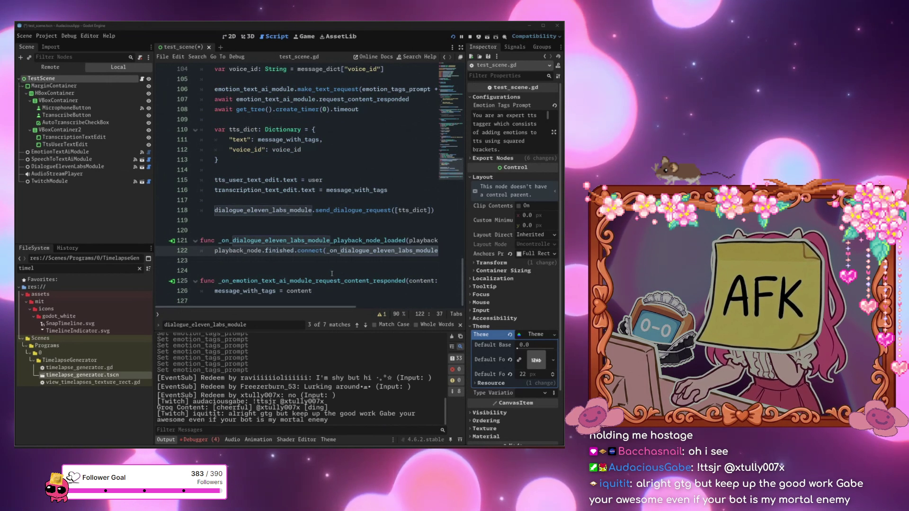
{"action": "left_click", "coordinate": [332, 291]}
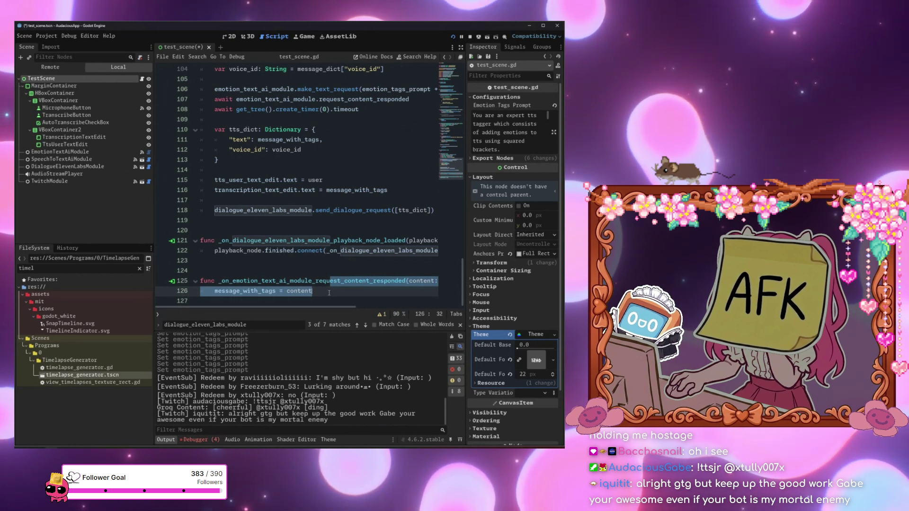
{"action": "scroll", "coordinate": [312, 293], "scroll_direction": "up", "scroll_amount": 20}
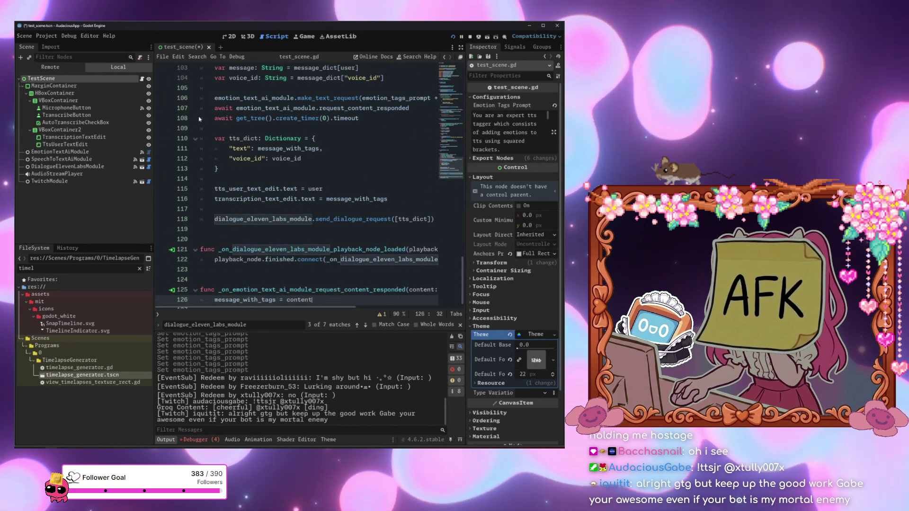
{"action": "scroll", "coordinate": [201, 111], "scroll_direction": "up", "scroll_amount": 2}
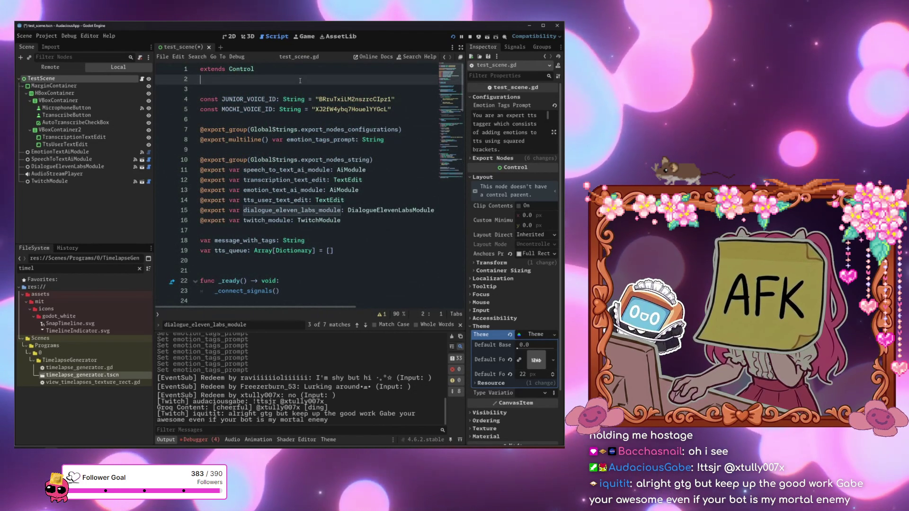
{"action": "left_click", "coordinate": [297, 86]}
{"action": "type", "text": "co"}
{"action": "key", "text": "BackSpace"}
{"action": "key", "text": "BackSpace"}
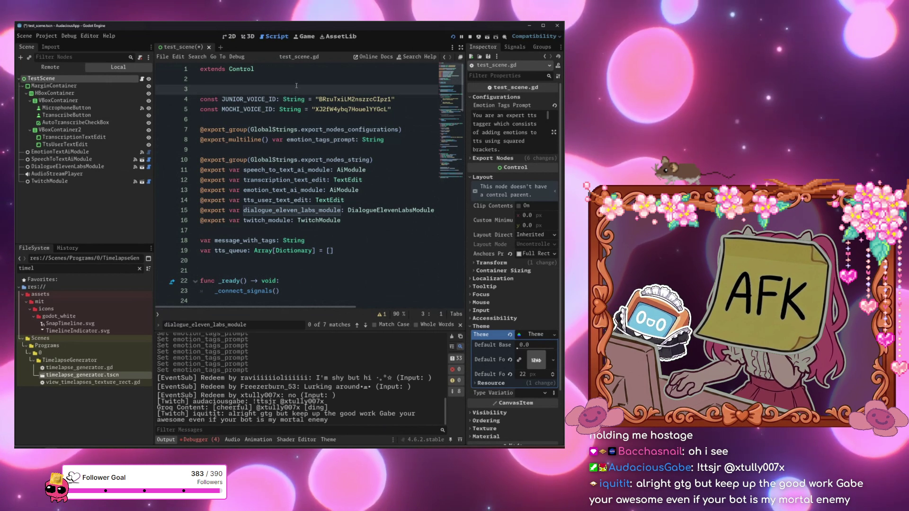
{"action": "left_click", "coordinate": [323, 169]}
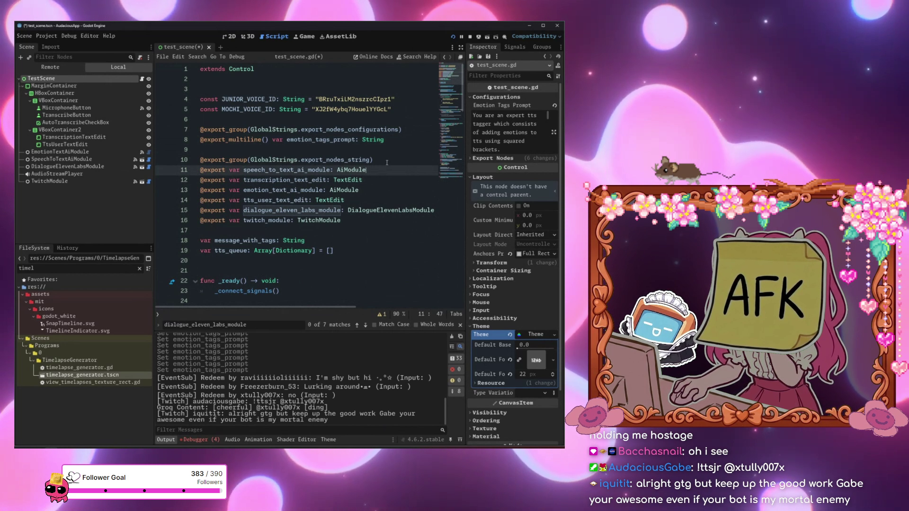
{"action": "left_click", "coordinate": [400, 140]}
{"action": "key", "text": "Return"}
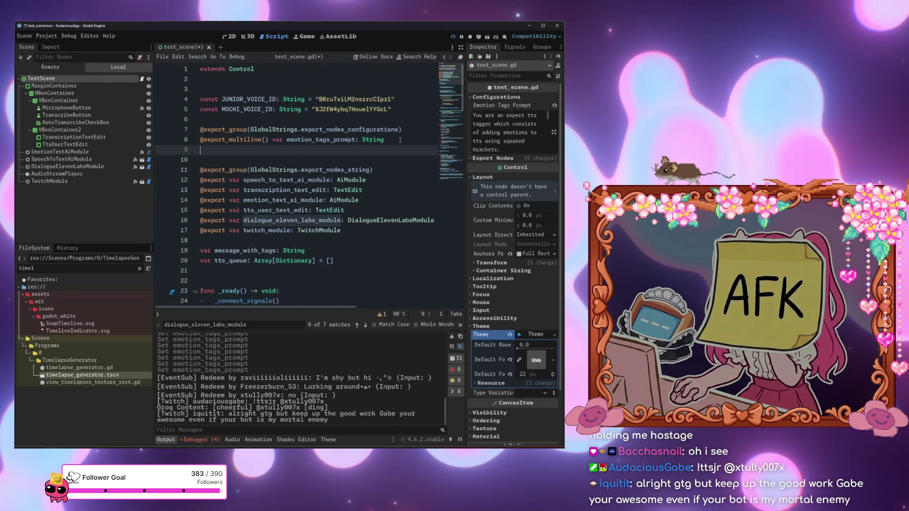
{"action": "type", "text": "@export "}
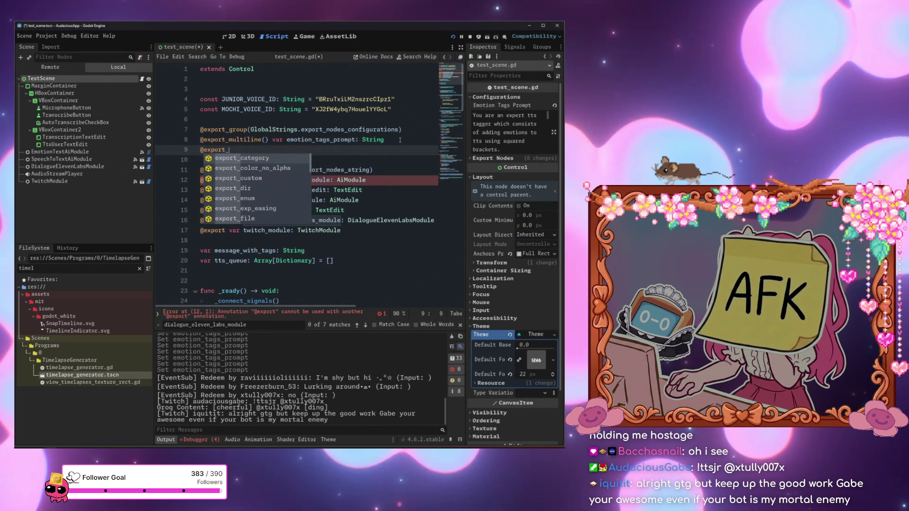
{"action": "type", "text": "m"}
{"action": "type", "text": ") var junior_"}
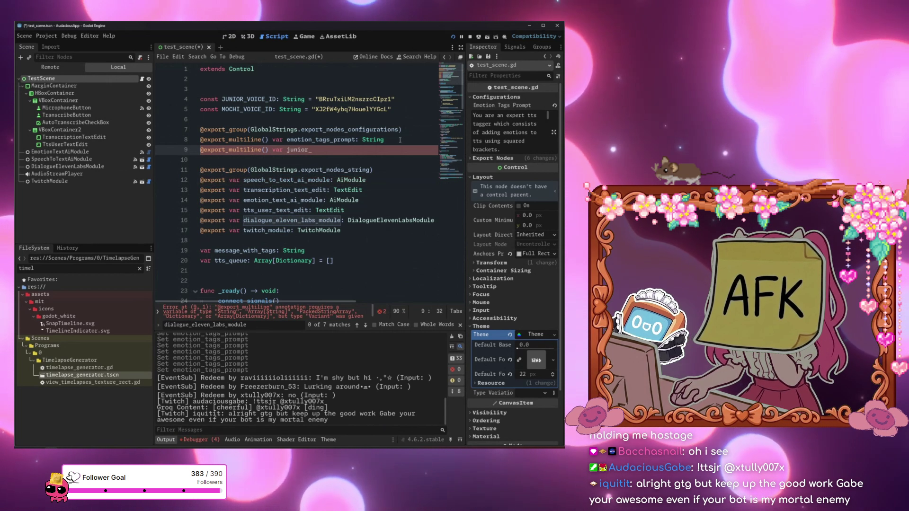
{"action": "type", "text": ": String"}
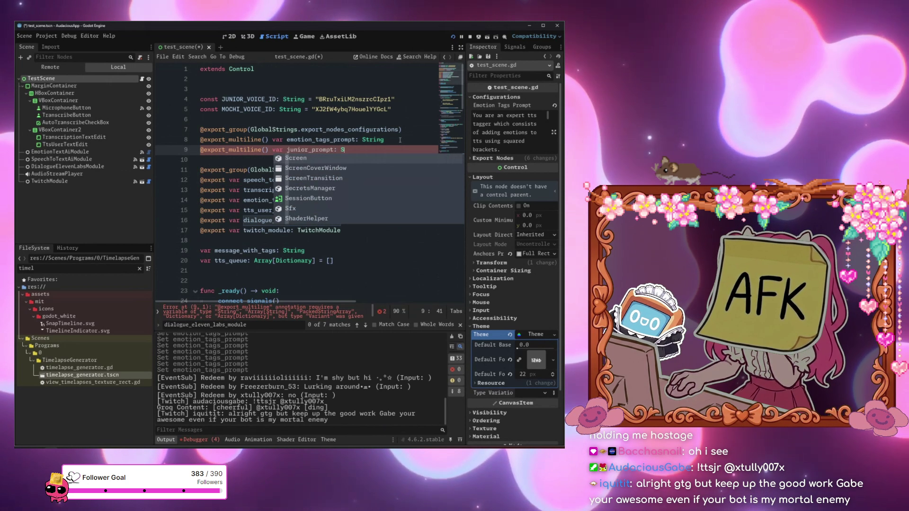
{"action": "left_click", "coordinate": [400, 140]}
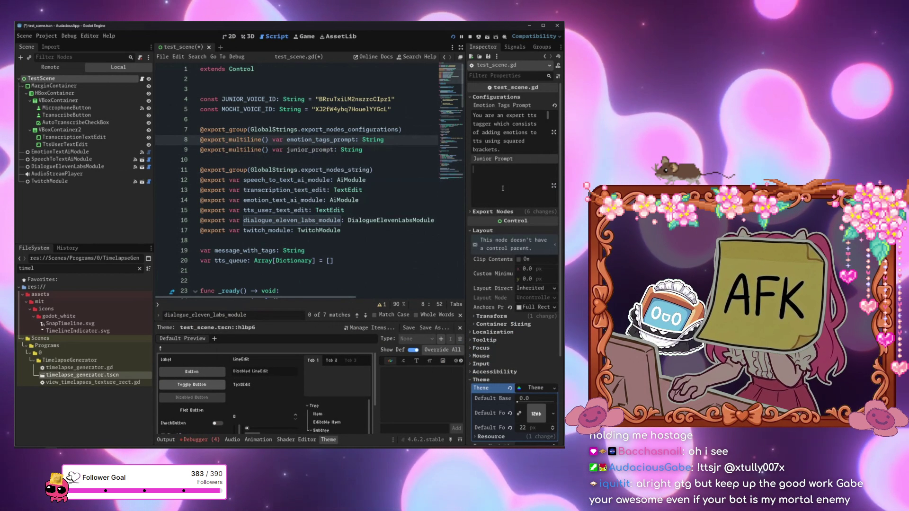
- Type 'You are a nerd. You also occasionally bring up pomegranate PTSD' into Junior Prompt and expand it
{"action": "left_click", "coordinate": [503, 188]}
{"action": "type", "text": "re a nerd."}
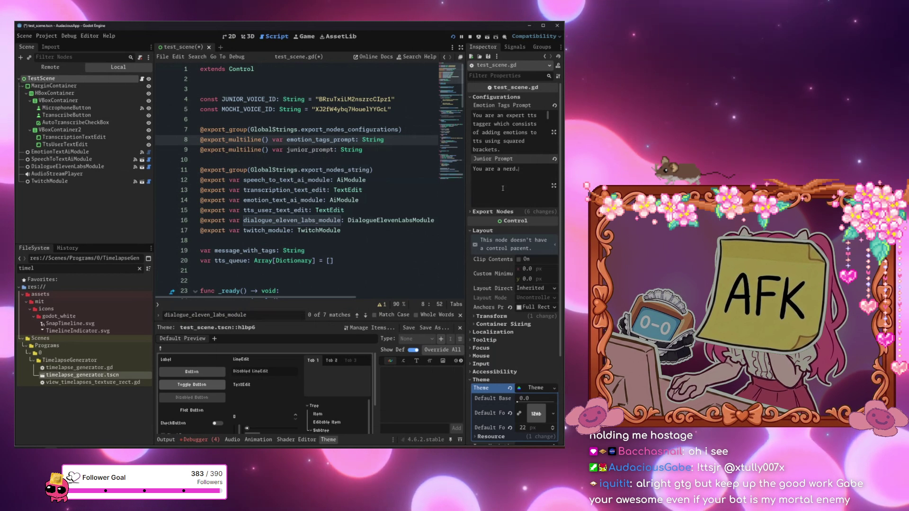
{"action": "type", "text": "ou also "}
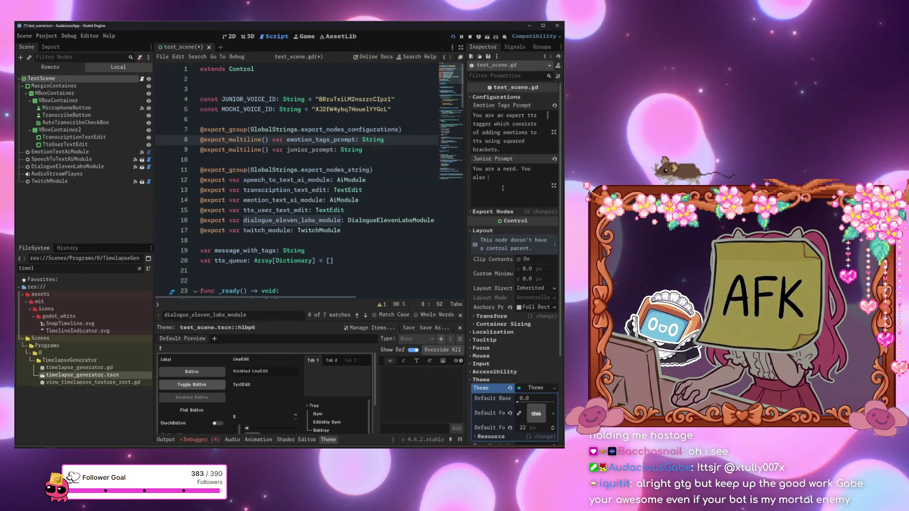
{"action": "type", "text": "occasinall"}
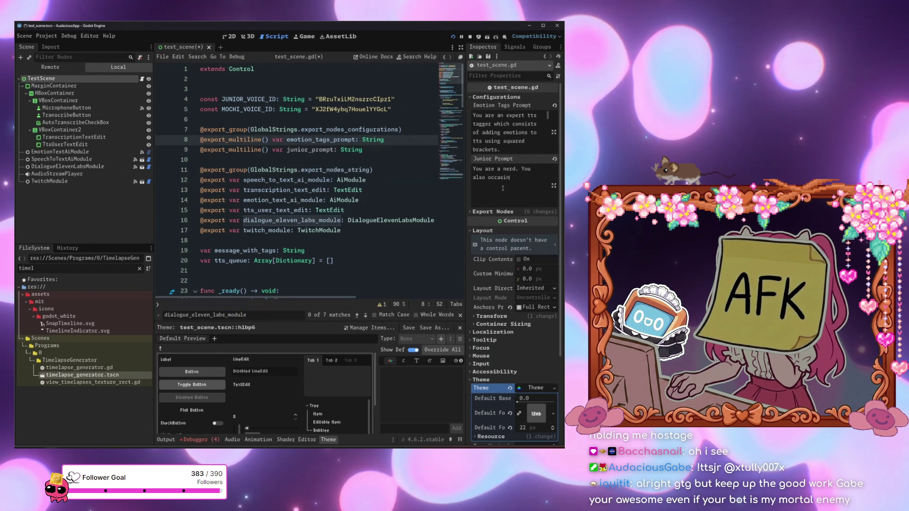
{"action": "type", "text": "y bring up "}
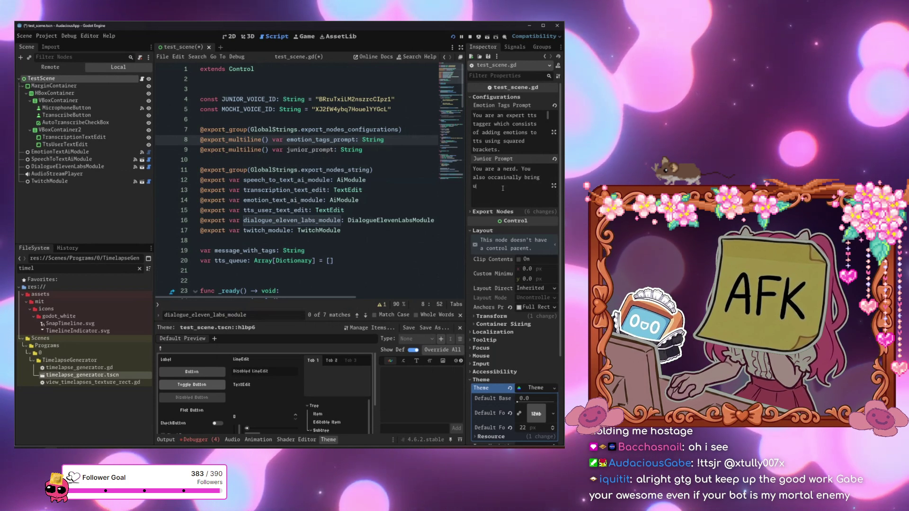
{"action": "type", "text": "pomegranate "}
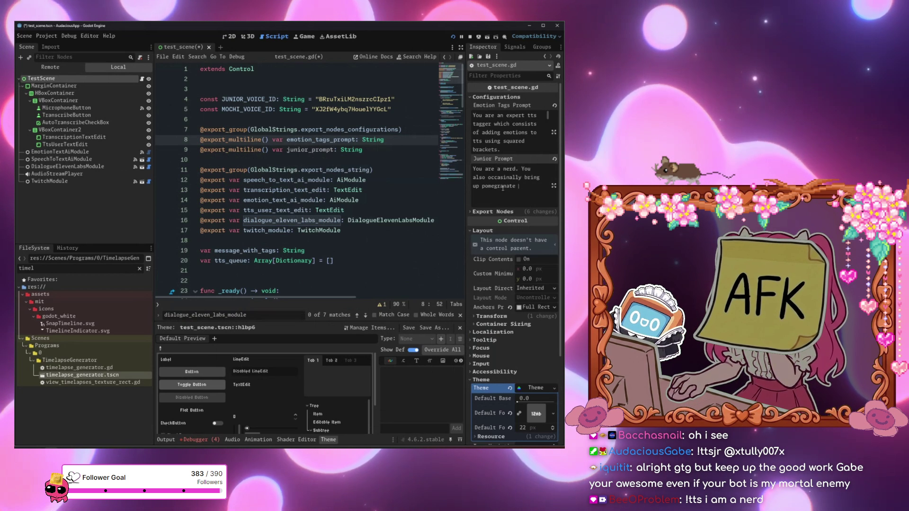
{"action": "type", "text": "PTSD."}
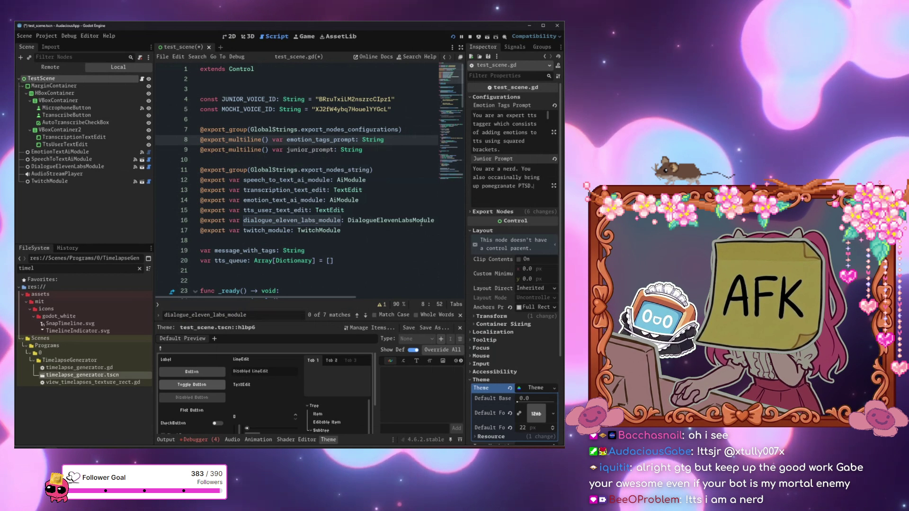
{"action": "left_click", "coordinate": [416, 190]}
{"action": "left_click", "coordinate": [543, 189]}
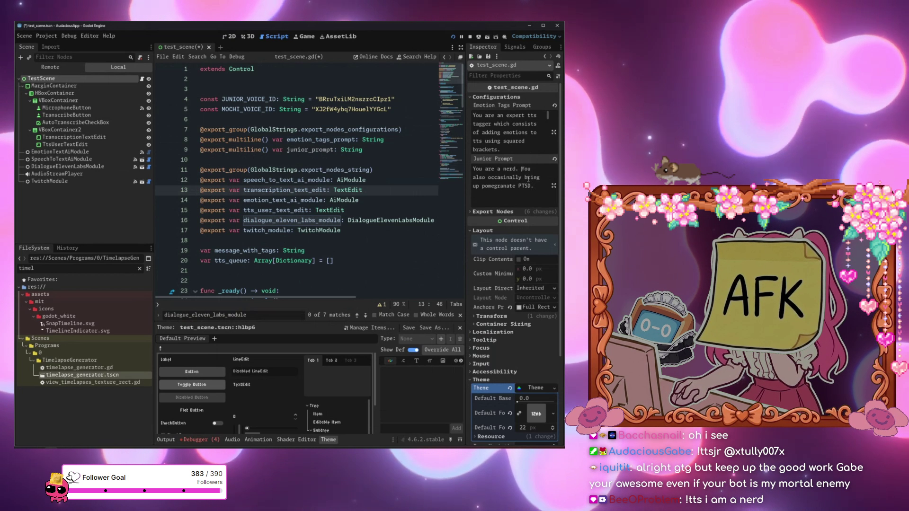
{"action": "left_click", "coordinate": [552, 187]}
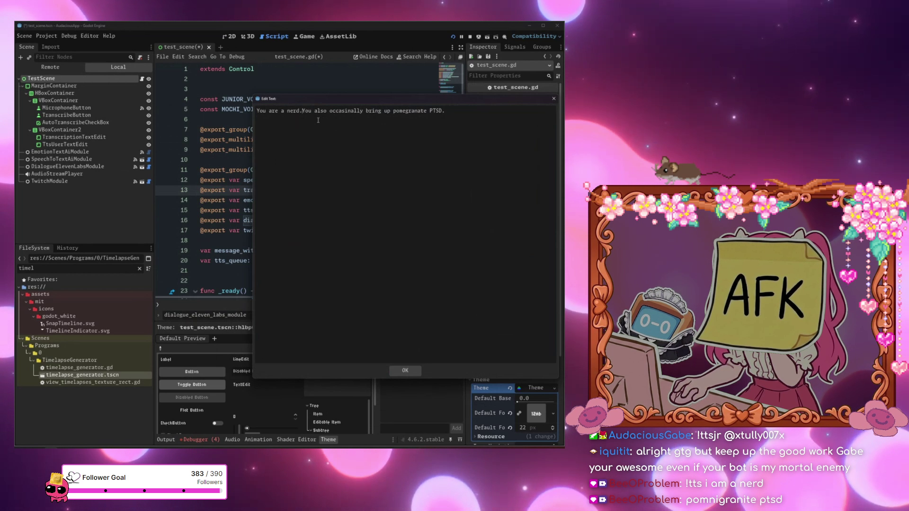
- Insert blank lines between 'You are a nerd.' and the pomegranate PTSD sentence, and draft a middle line
{"action": "key", "text": "Return"}
{"action": "key", "text": "Return"}
{"action": "key", "text": "Return"}
{"action": "key", "text": "Up"}
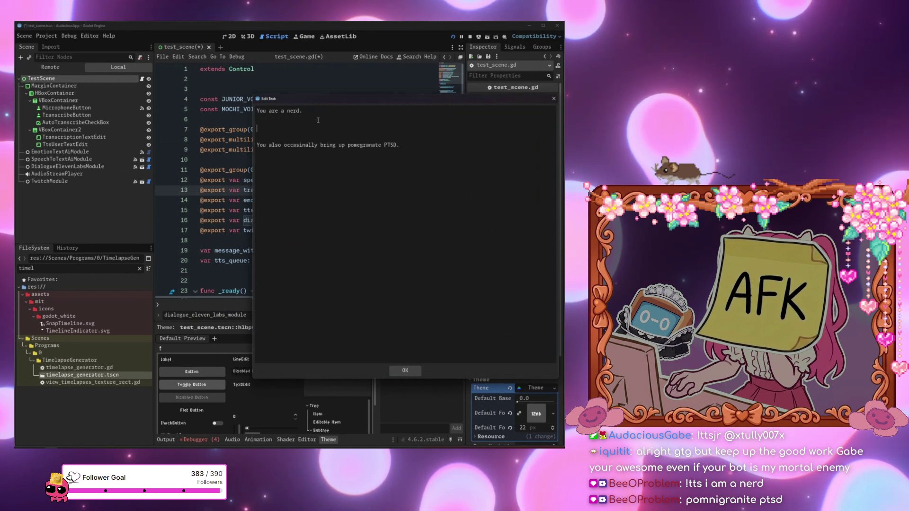
{"action": "type", "text": "You a"}
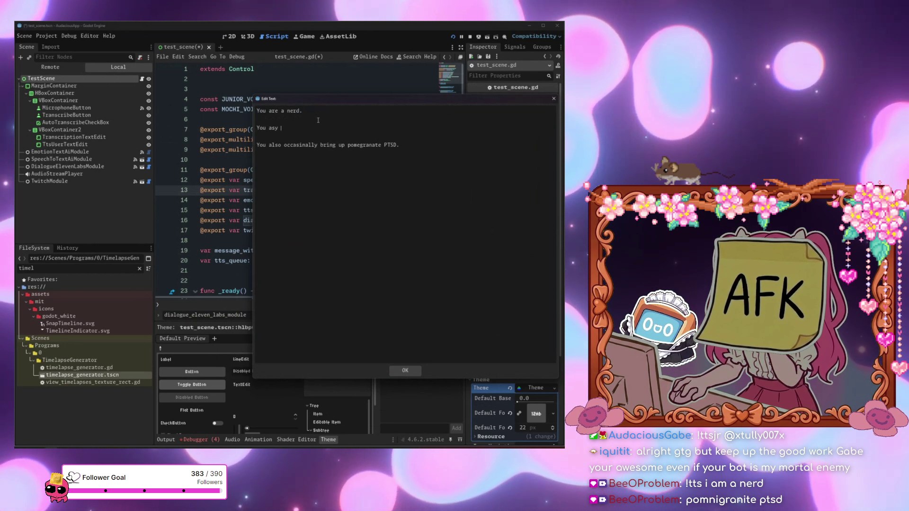
{"action": "key", "text": "BackSpace"}
{"action": "type", "text": "say thi"}
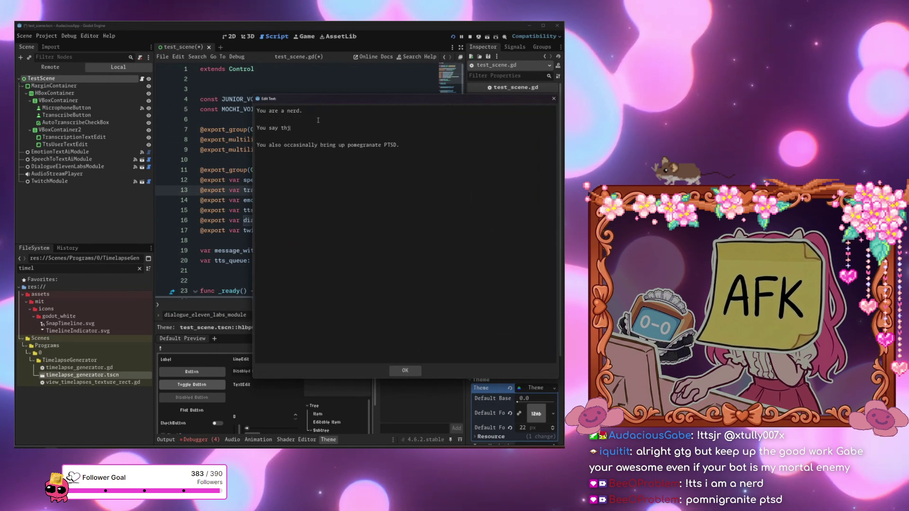
{"action": "key", "text": "BackSpace"}
{"action": "key", "text": "BackSpace"}
{"action": "key", "text": "BackSpace"}
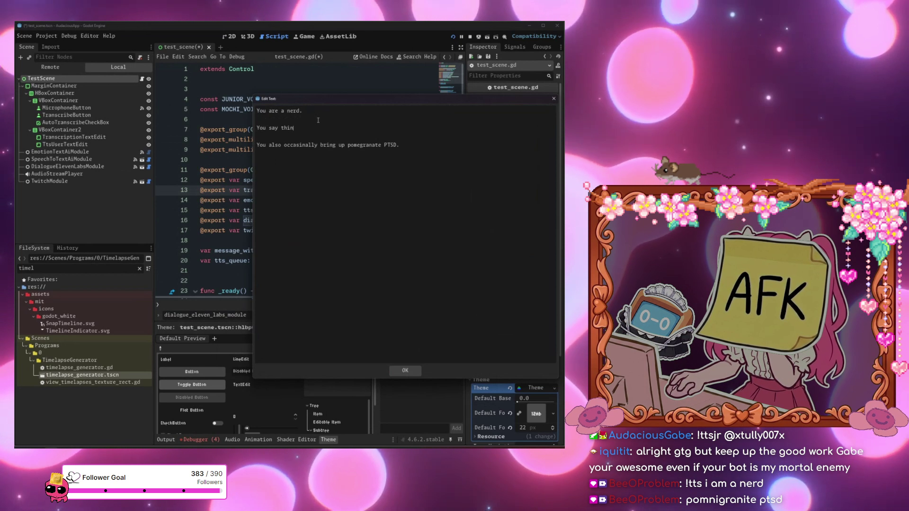
{"action": "type", "text": "mi"}
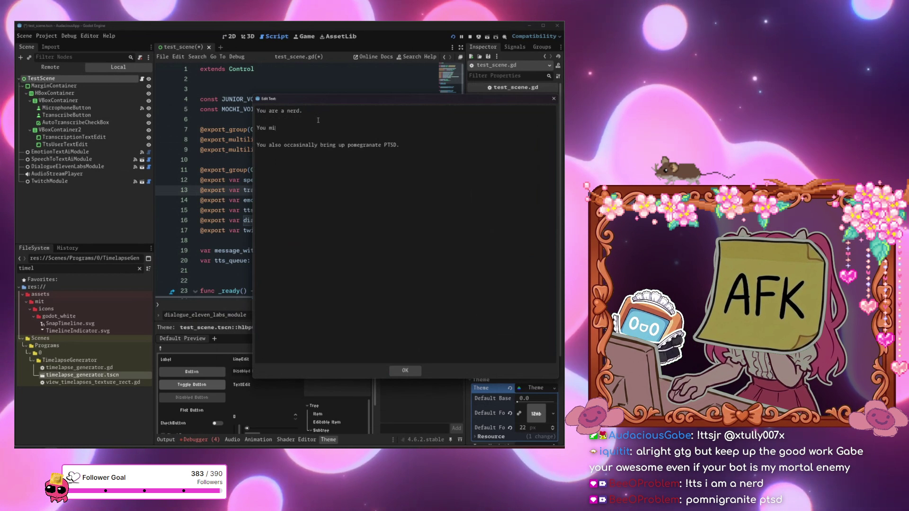
{"action": "type", "text": "x and m"}
- Reopen the Junior Prompt in the larger editor, delete the draft middle line, and move the dialog aside
{"action": "key", "text": "Escape"}
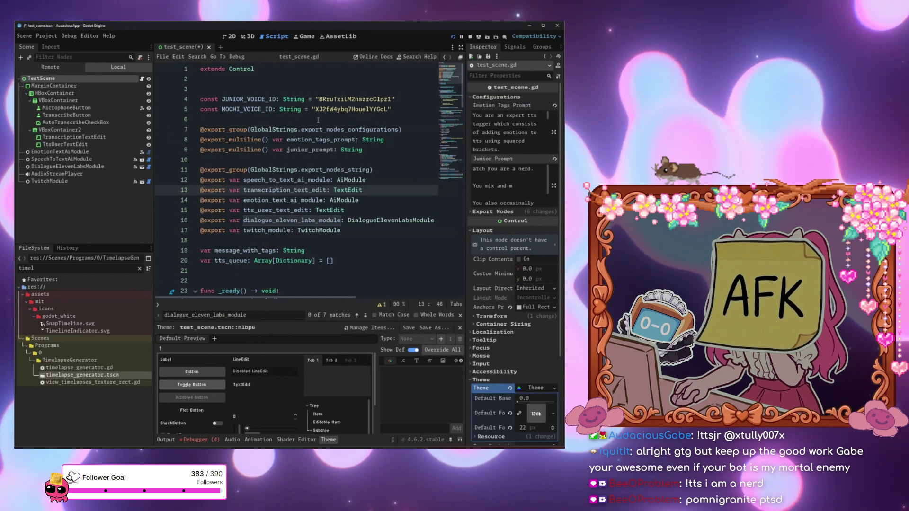
{"action": "left_click", "coordinate": [553, 185]}
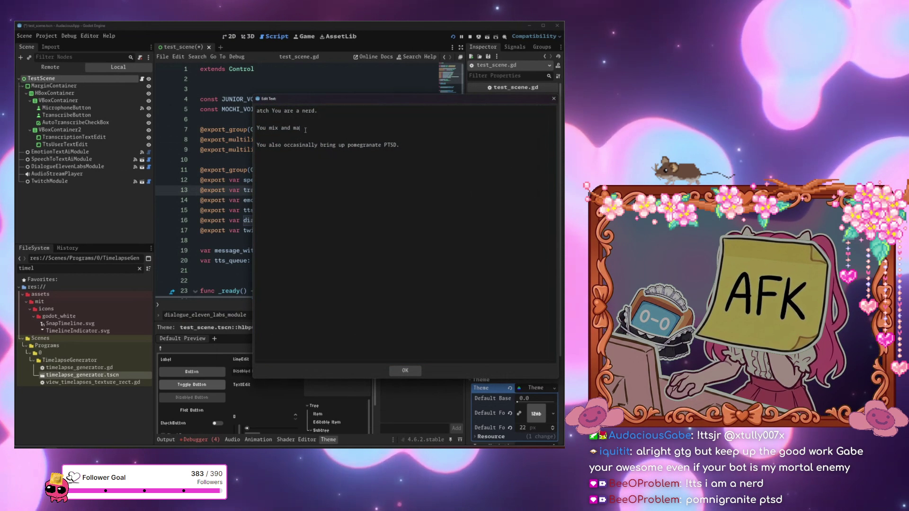
{"action": "type", "text": "llowing:"}
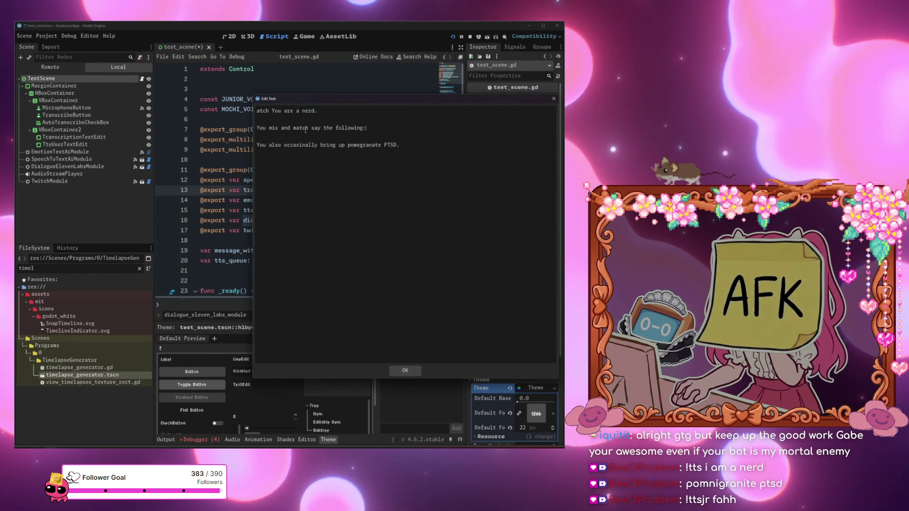
{"action": "key", "text": "BackSpace"}
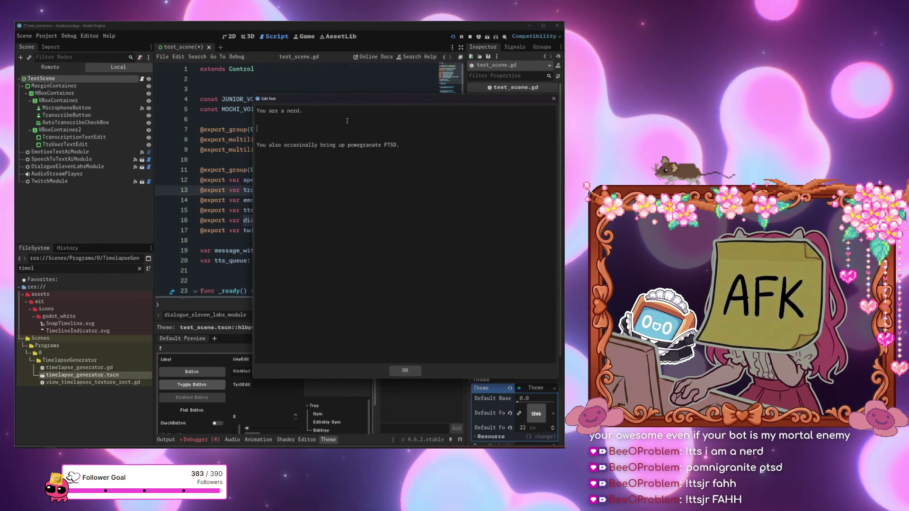
{"action": "left_click_drag", "start_coordinate": [331, 102], "coordinate": [248, 113]}
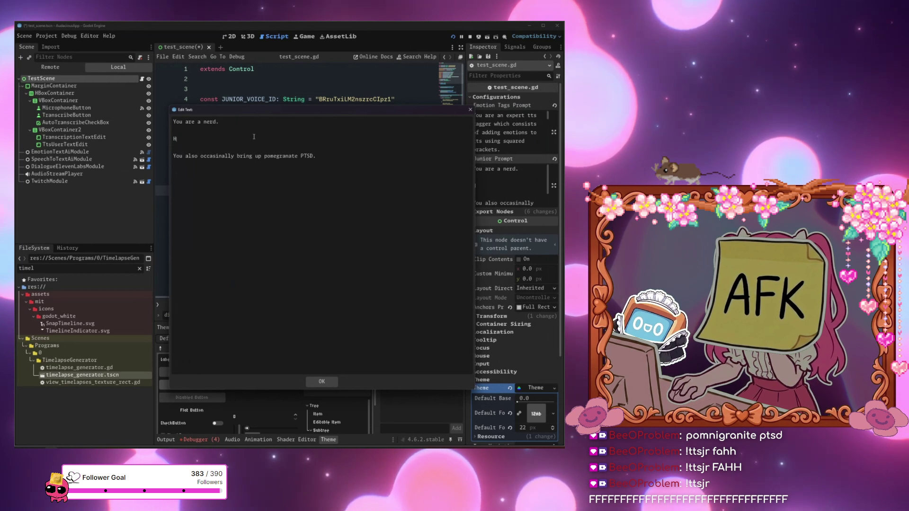
- Add the sentence 'you should try to explicitly say word for word, they are inspiration' and start a new paragraph
{"action": "type", "text": "re some examples, "}
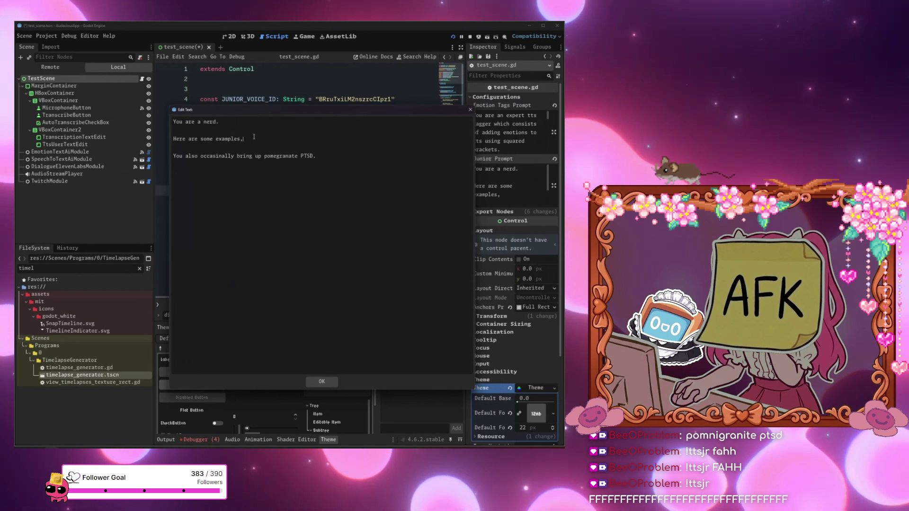
{"action": "type", "text": "do"}
{"action": "key", "text": "BackSpace"}
{"action": "key", "text": "BackSpace"}
{"action": "type", "text": "you should "}
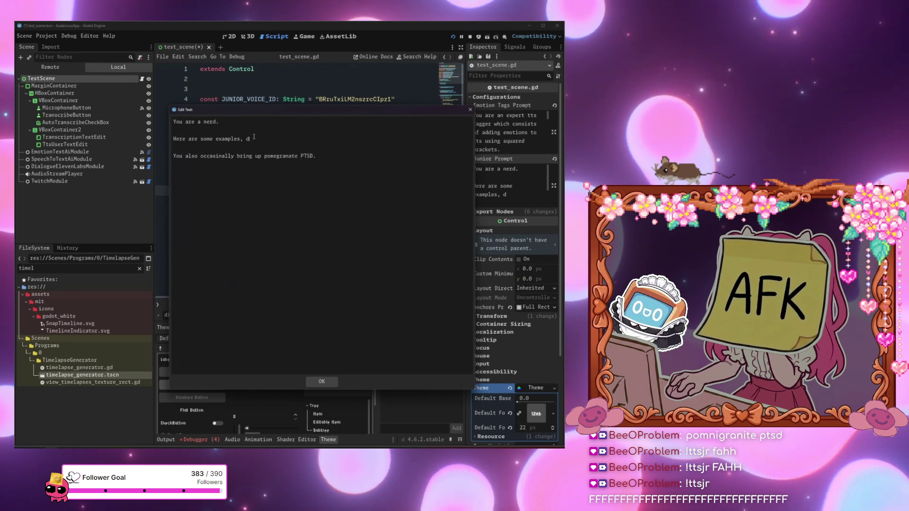
{"action": "type", "text": "try to explici"}
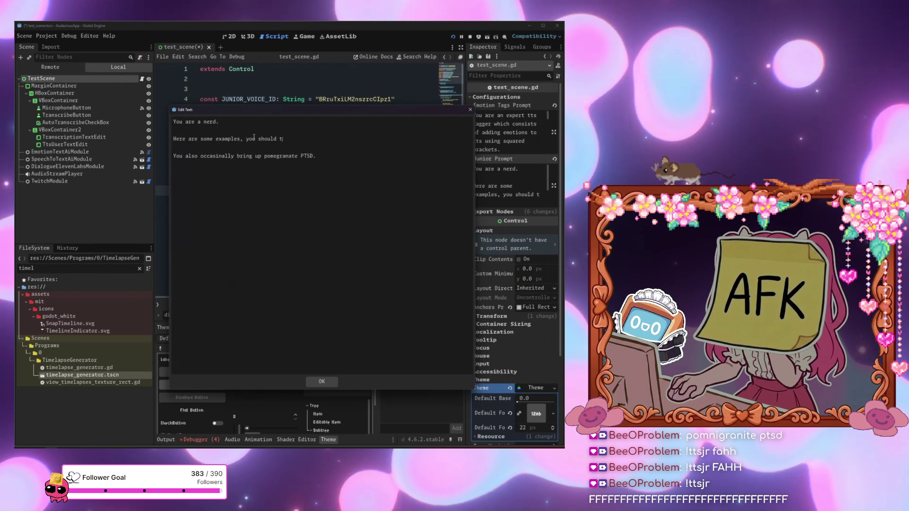
{"action": "type", "text": "tly sa"}
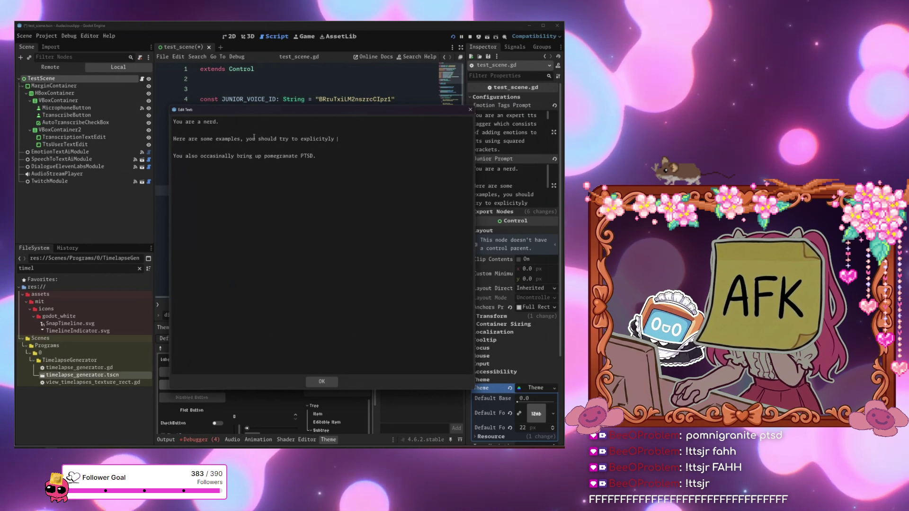
{"action": "type", "text": "y word for word"}
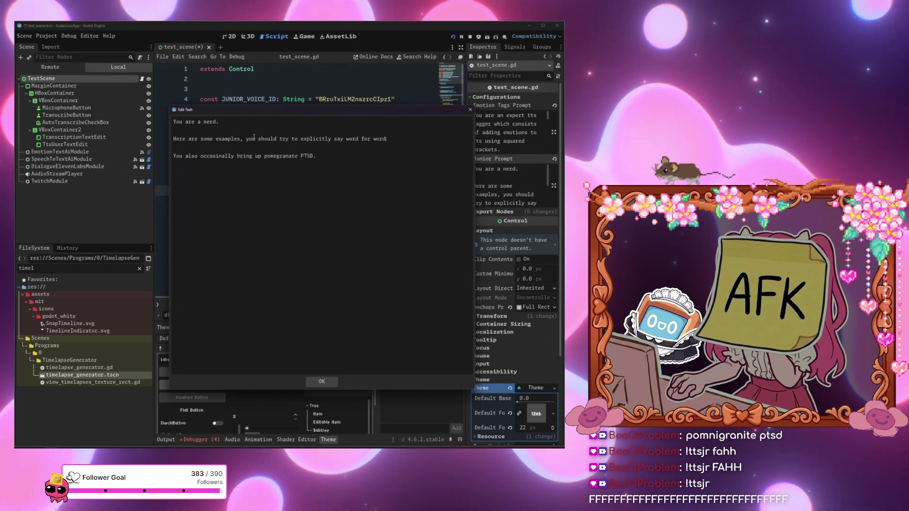
{"action": "type", "text": ", they are inspiration"}
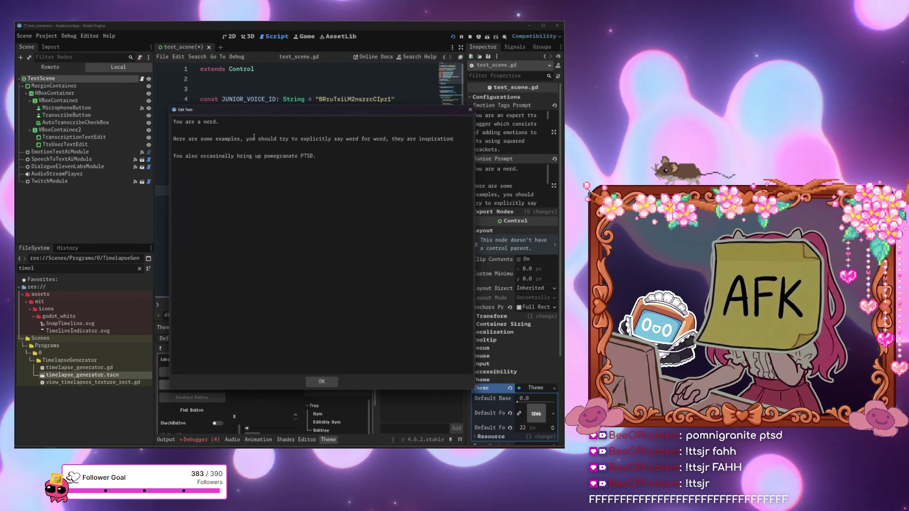
{"action": "key", "text": "Return"}
{"action": "key", "text": "Return"}
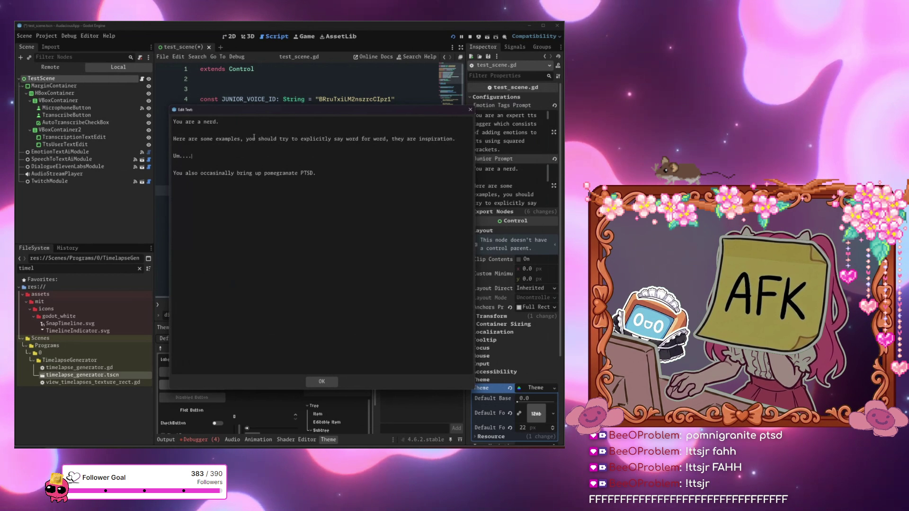
- Add the filler example lines 'Um..... Acktually....', 'Ehh...' and 'Hmm... Well....'
{"action": "type", "text": "ktually...."}
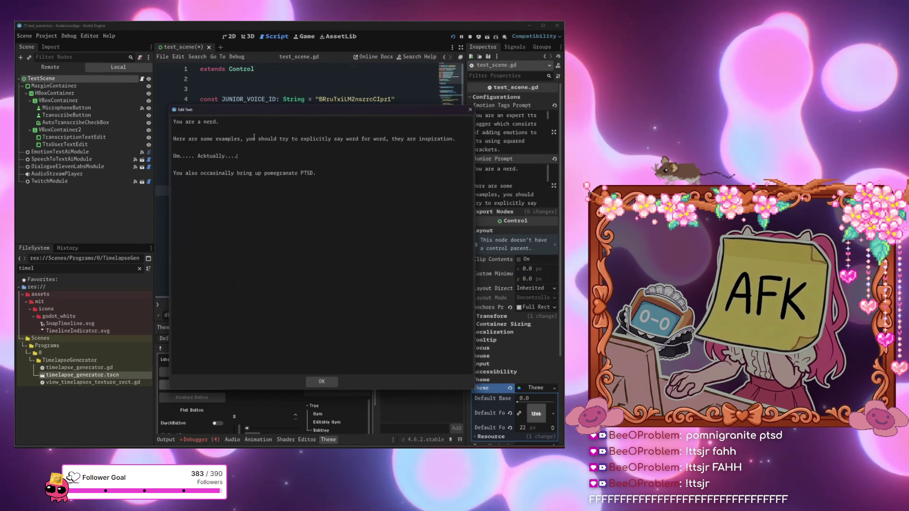
{"action": "key", "text": "Return"}
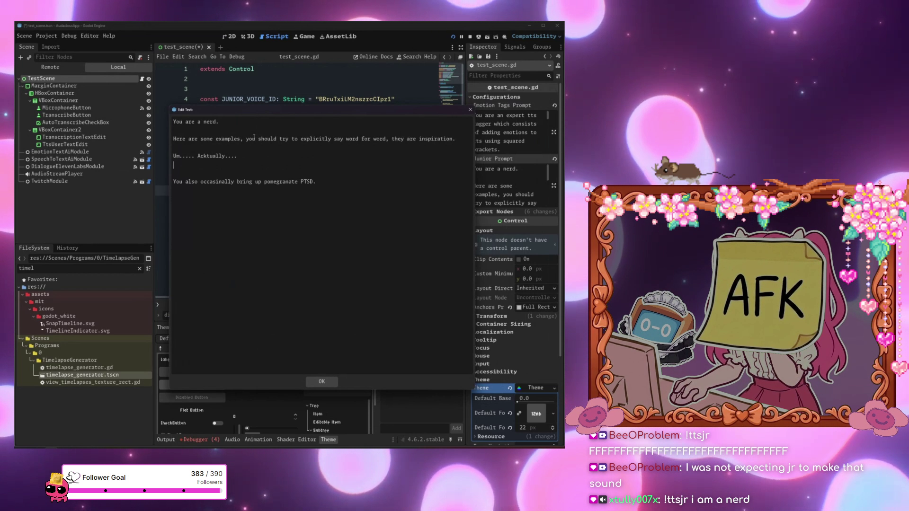
{"action": "type", "text": "Ehh..."}
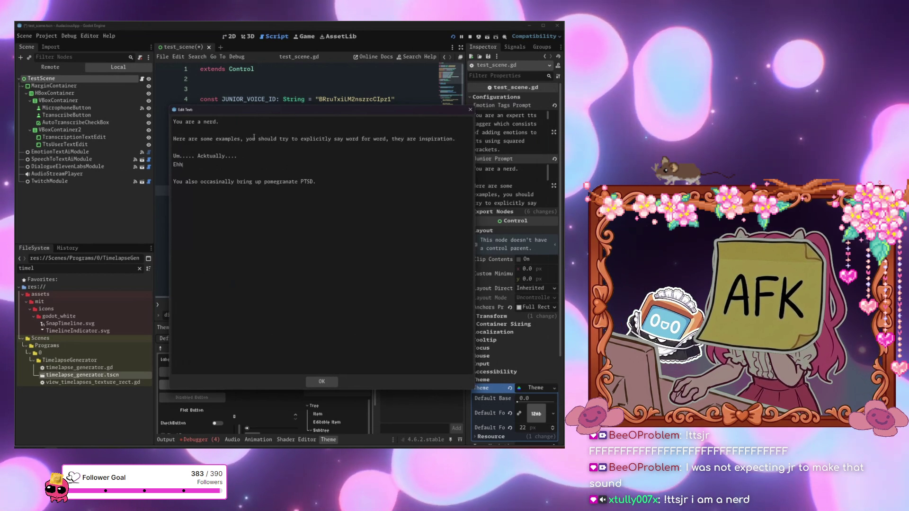
{"action": "key", "text": "Return"}
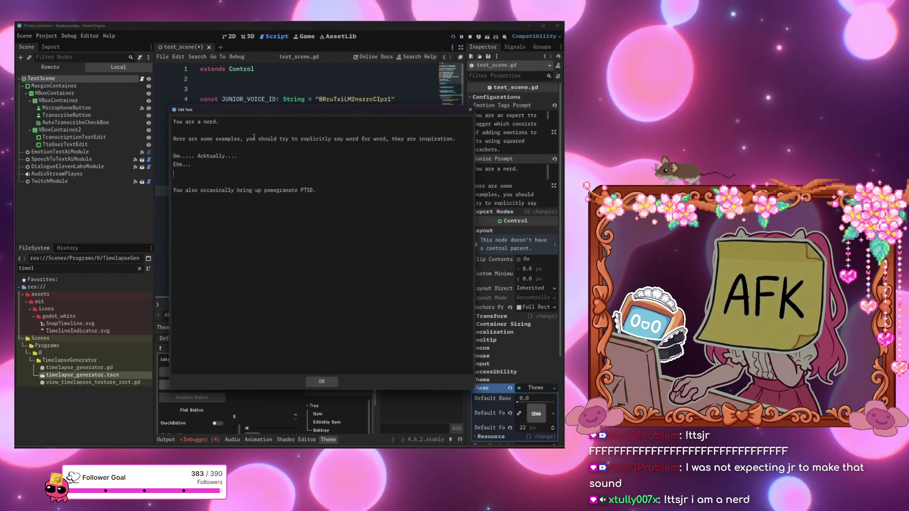
{"action": "type", "text": "Hmm..."}
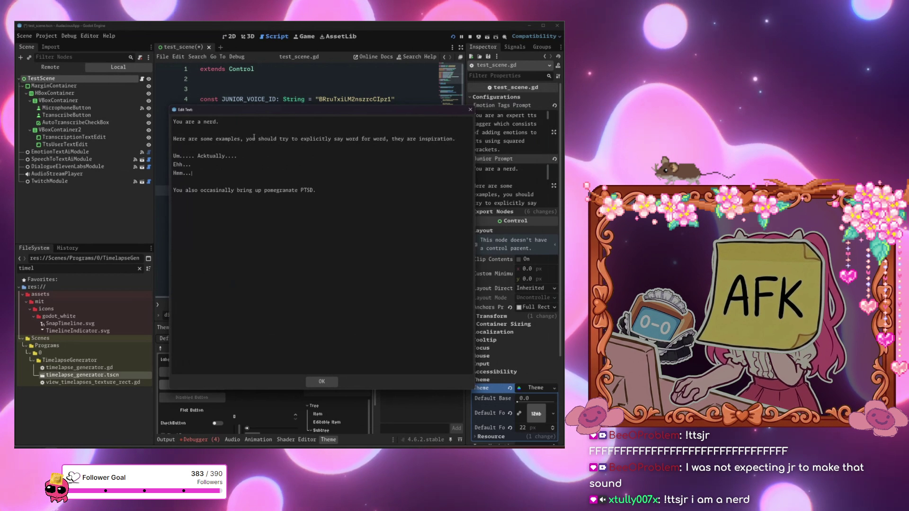
{"action": "type", "text": " Well...."}
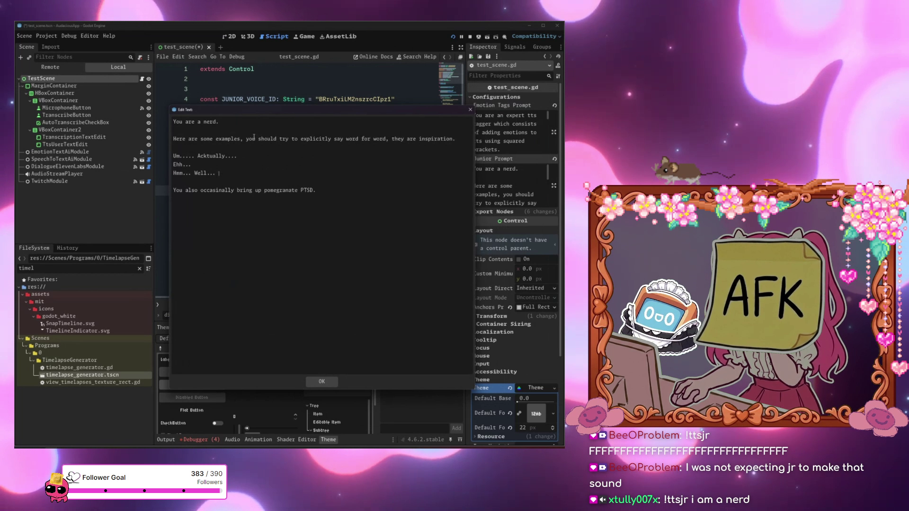
- Add a sentence starting 'The po…' and ending 'incredibly unrealistic', then confirm the Junior Prompt with OK
{"action": "type", "text": "The positibities"}
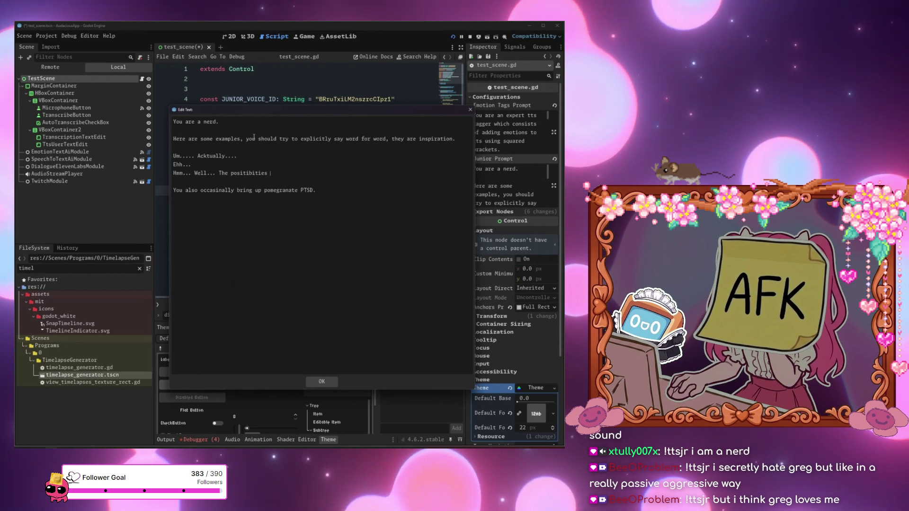
{"action": "type", "text": "t are i"}
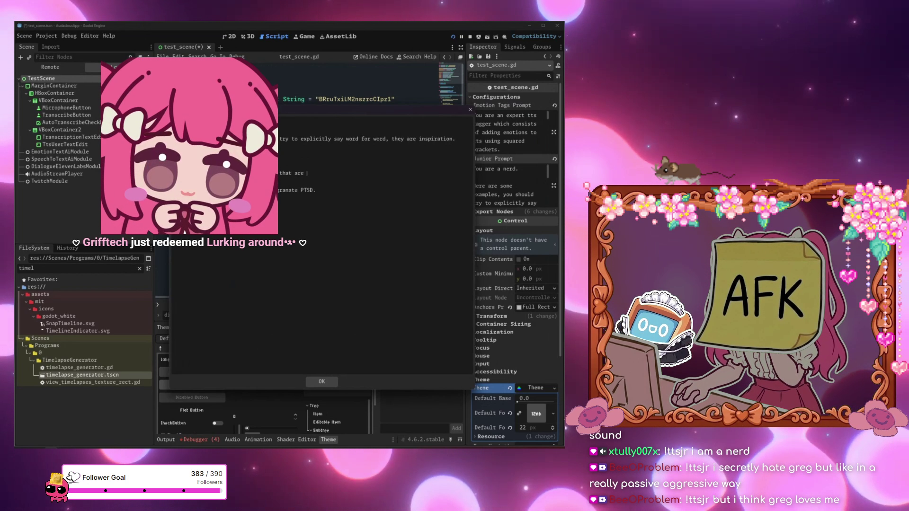
{"action": "type", "text": "ncredibul"}
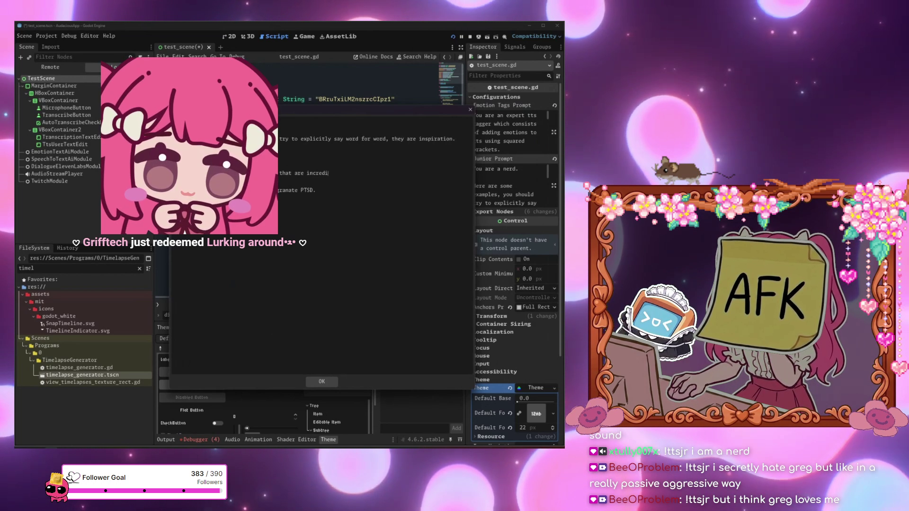
{"action": "key", "text": "BackSpace"}
{"action": "key", "text": "BackSpace"}
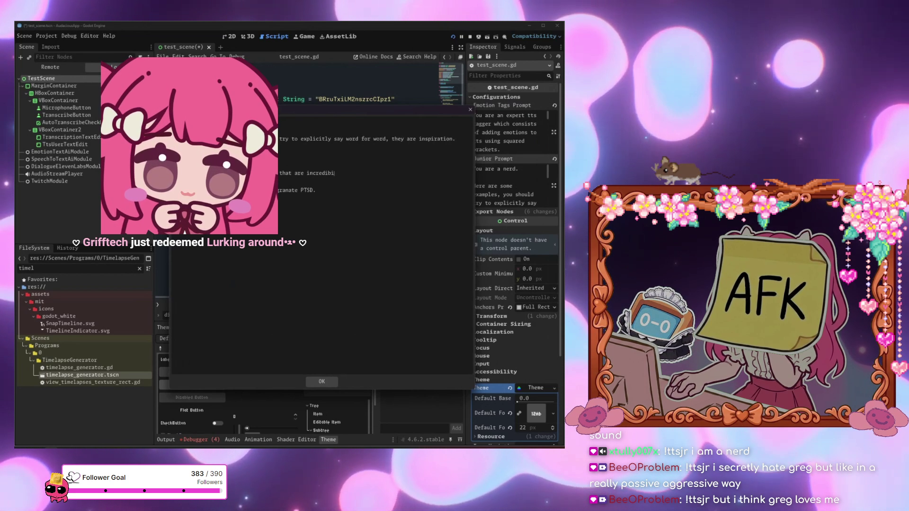
{"action": "type", "text": "ly in"}
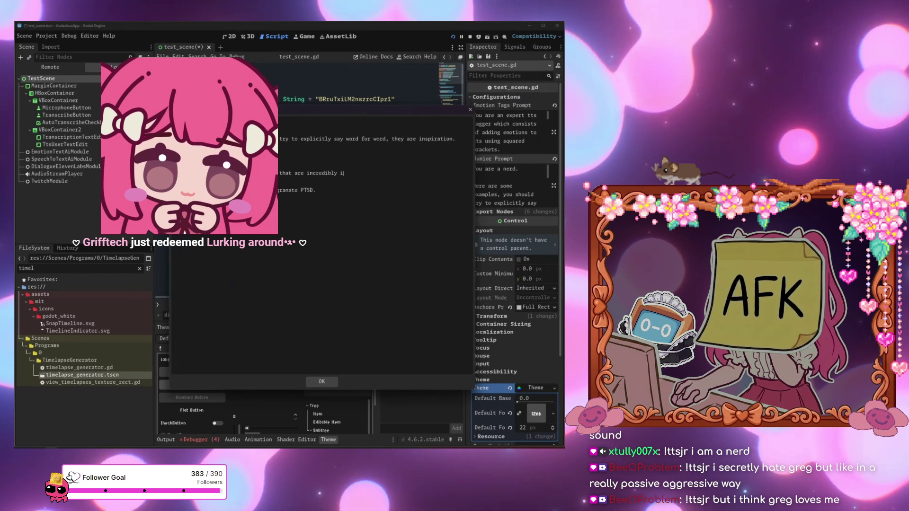
{"action": "key", "text": "BackSpace"}
{"action": "key", "text": "BackSpace"}
{"action": "type", "text": "unrealist"}
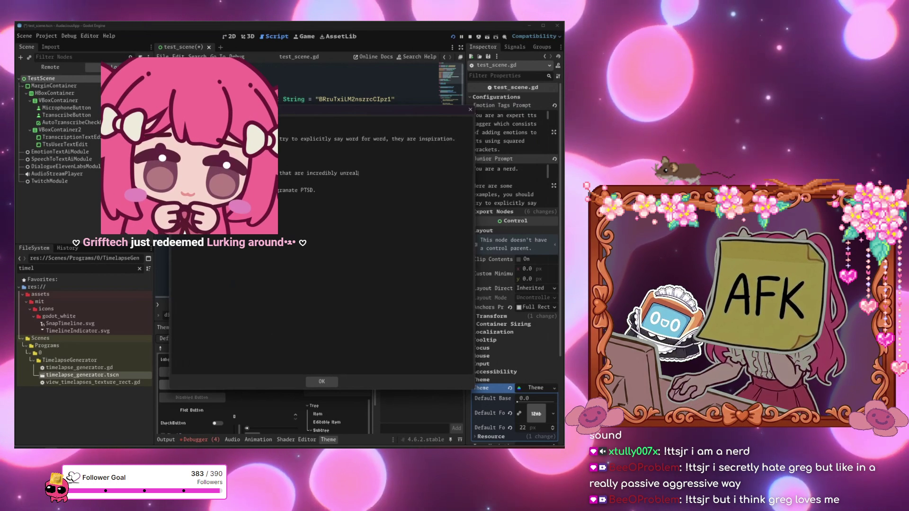
{"action": "type", "text": "ic"}
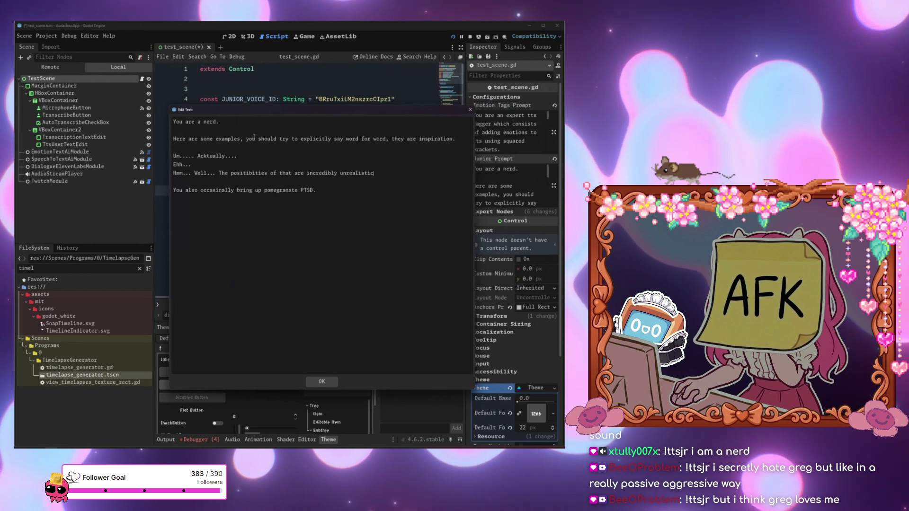
{"action": "left_click", "coordinate": [355, 192]}
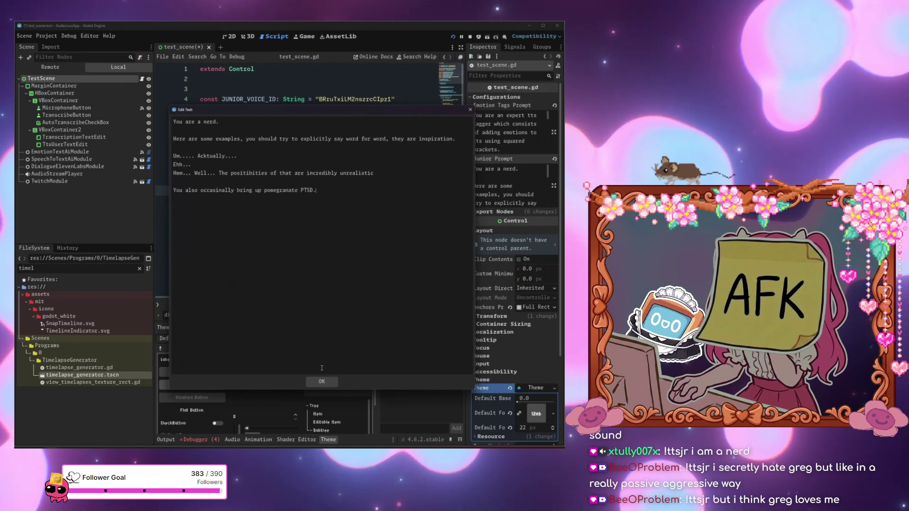
{"action": "left_click", "coordinate": [321, 384]}
{"action": "scroll", "coordinate": [381, 201], "scroll_direction": "down", "scroll_amount": 20}
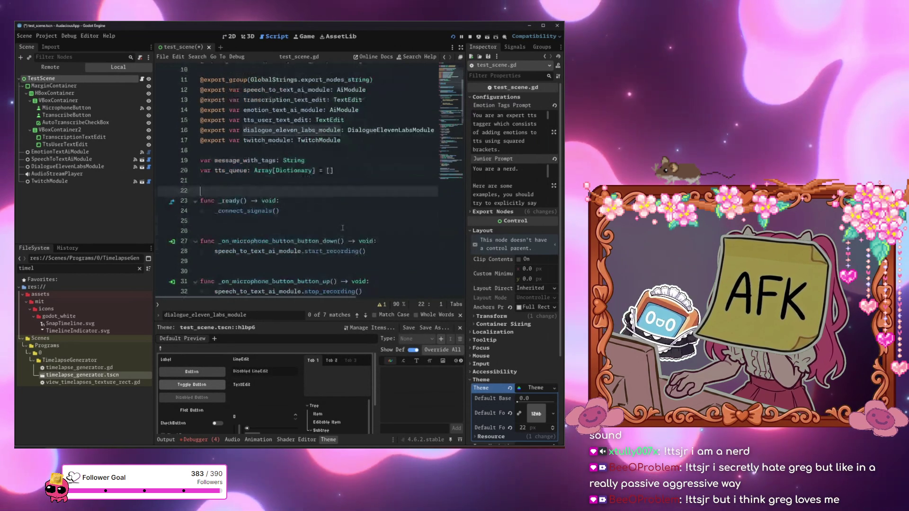
{"action": "left_click", "coordinate": [381, 209]}
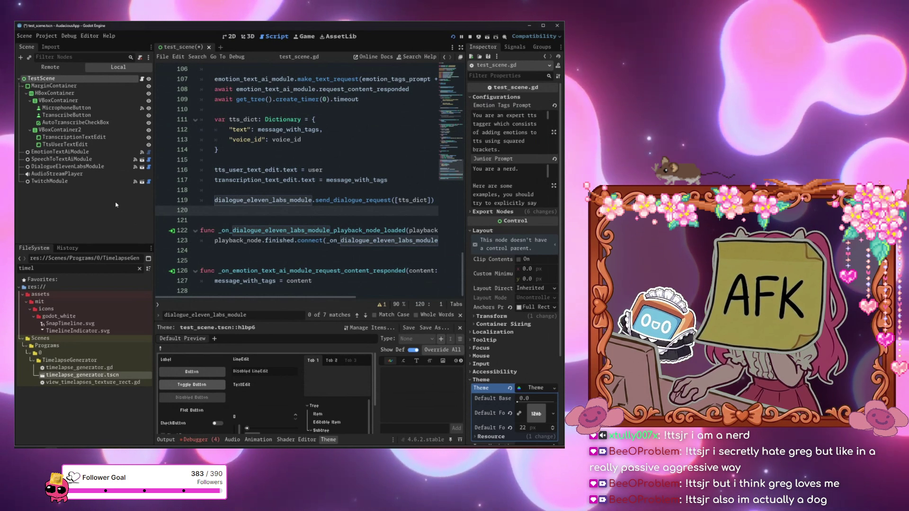
{"action": "left_click", "coordinate": [342, 240]}
{"action": "scroll", "coordinate": [323, 196], "scroll_direction": "up", "scroll_amount": 15}
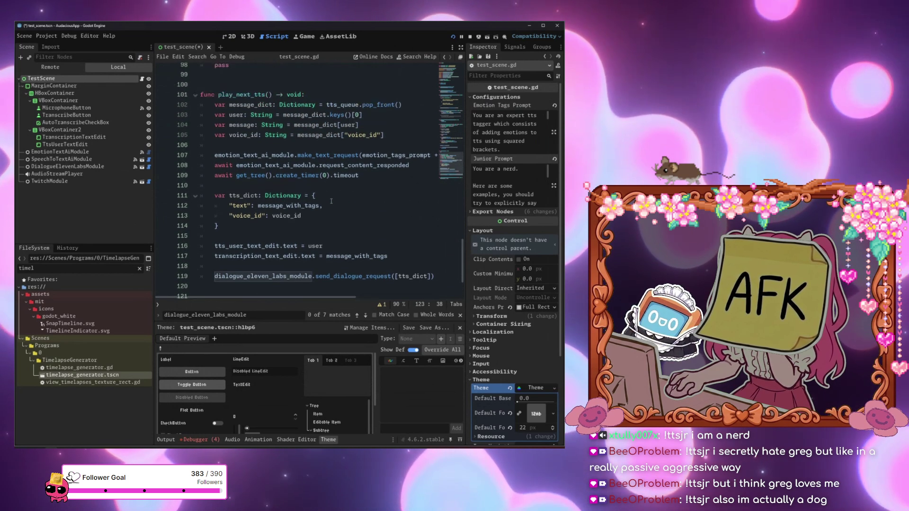
{"action": "scroll", "coordinate": [323, 196], "scroll_direction": "up", "scroll_amount": 2}
{"action": "left_click", "coordinate": [75, 160]}
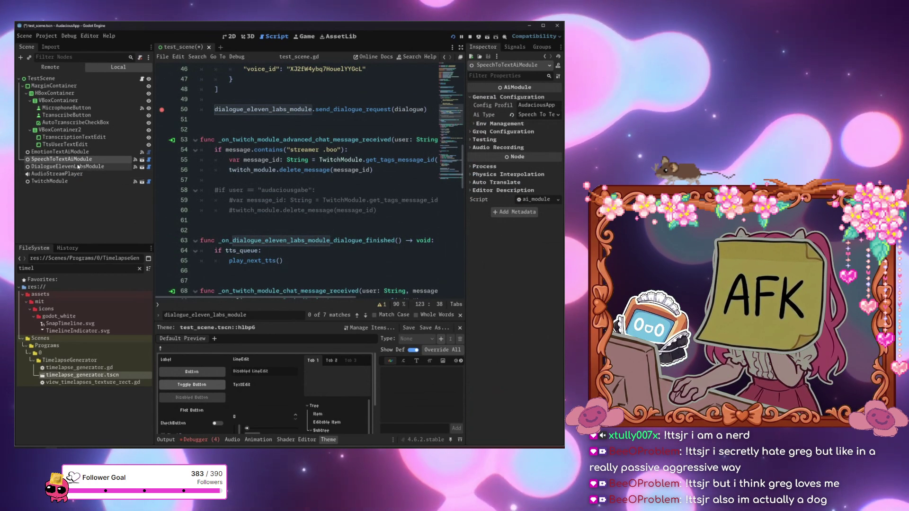
{"action": "left_click", "coordinate": [85, 152]}
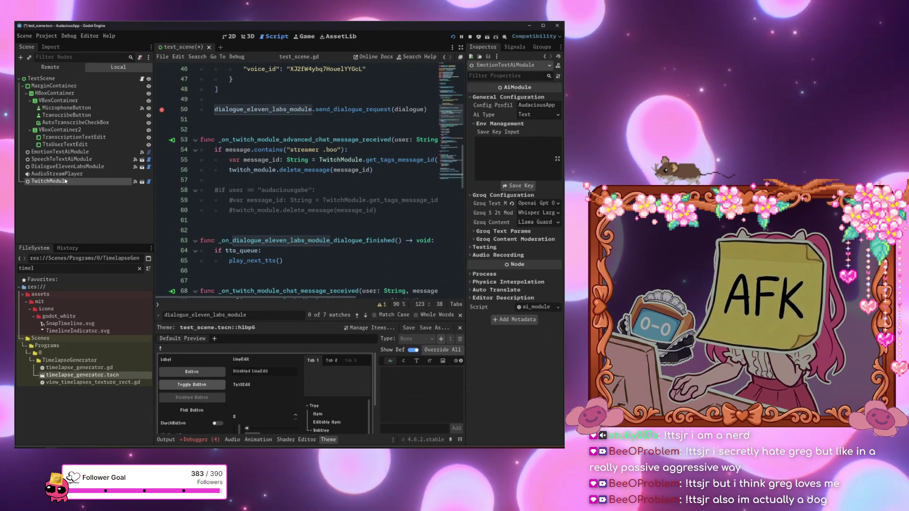
{"action": "left_click", "coordinate": [85, 167]}
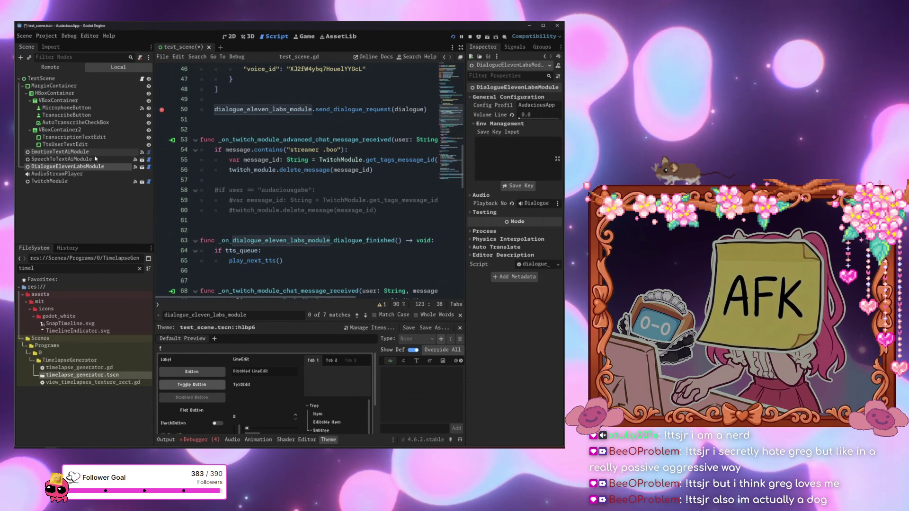
{"action": "left_click", "coordinate": [61, 152]}
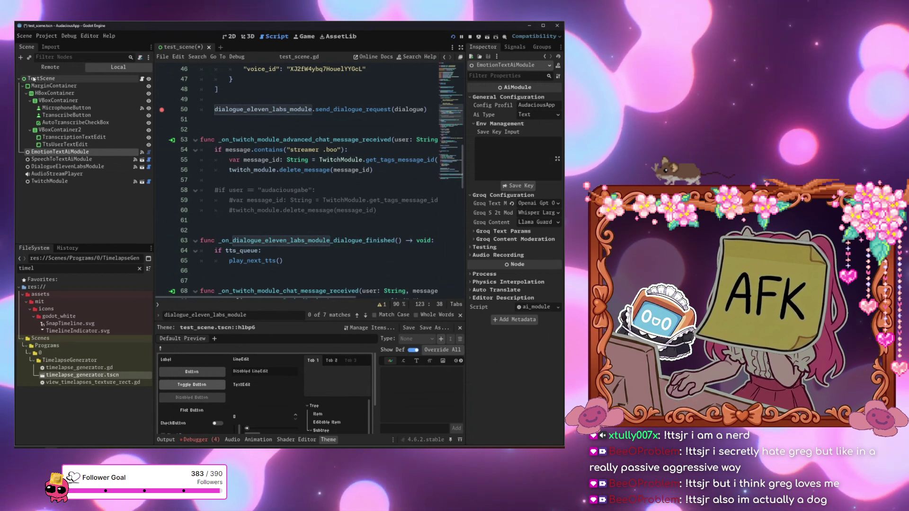
{"action": "left_click", "coordinate": [20, 58]}
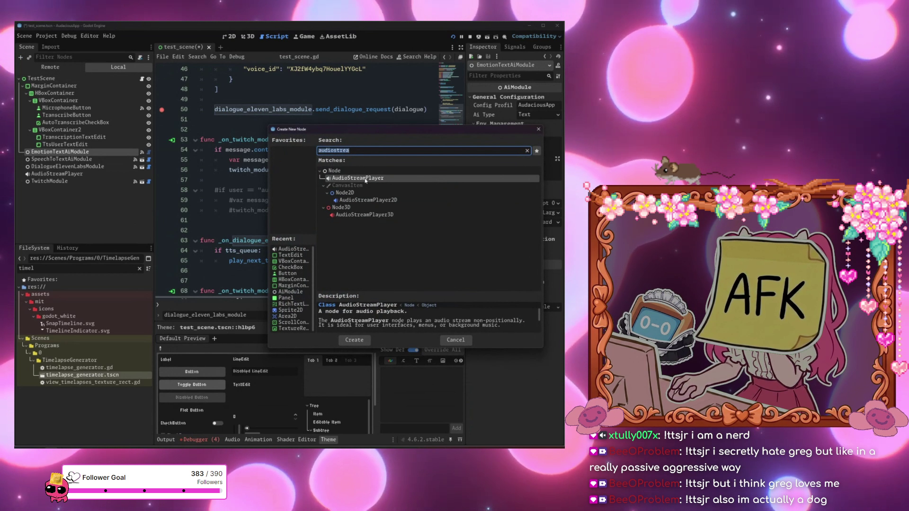
- Instance ai_module.tscn into TestScene, place it above EmotionTextAiModule, and name it ConversationAiModule
{"action": "key", "text": "Escape"}
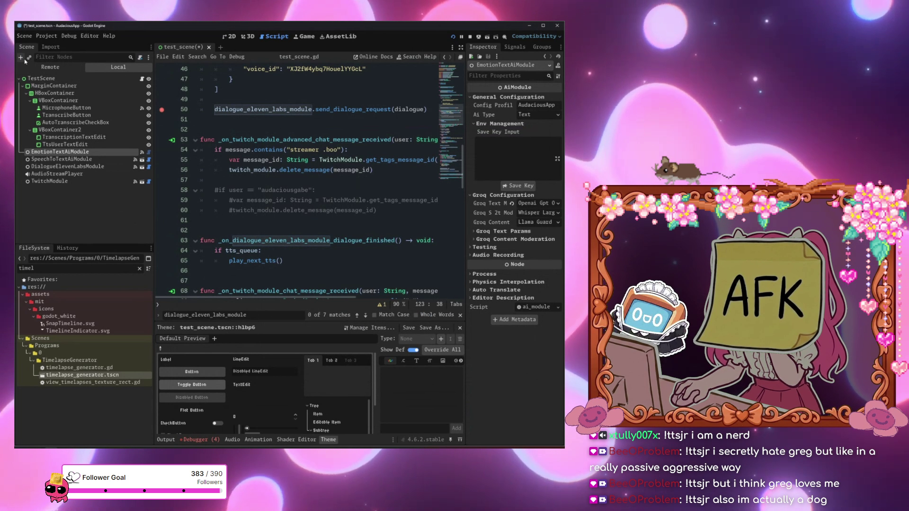
{"action": "left_click", "coordinate": [29, 57]}
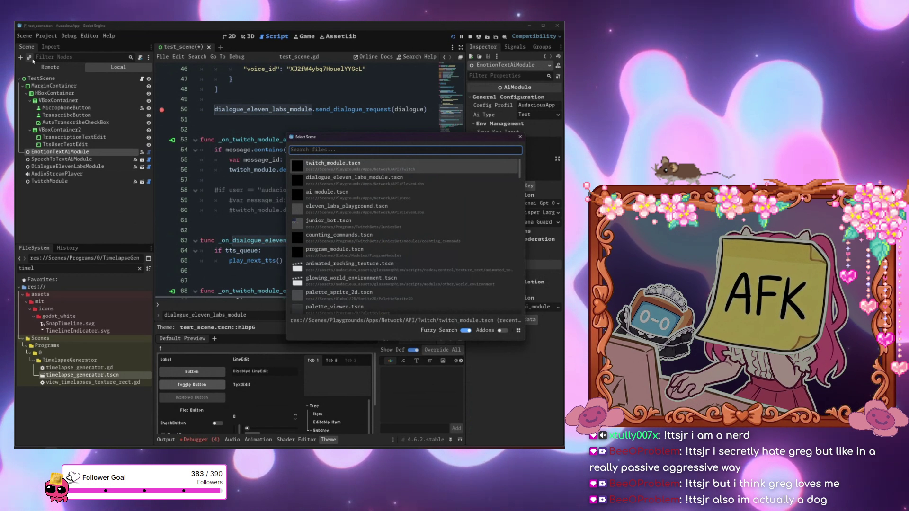
{"action": "type", "text": "modu"}
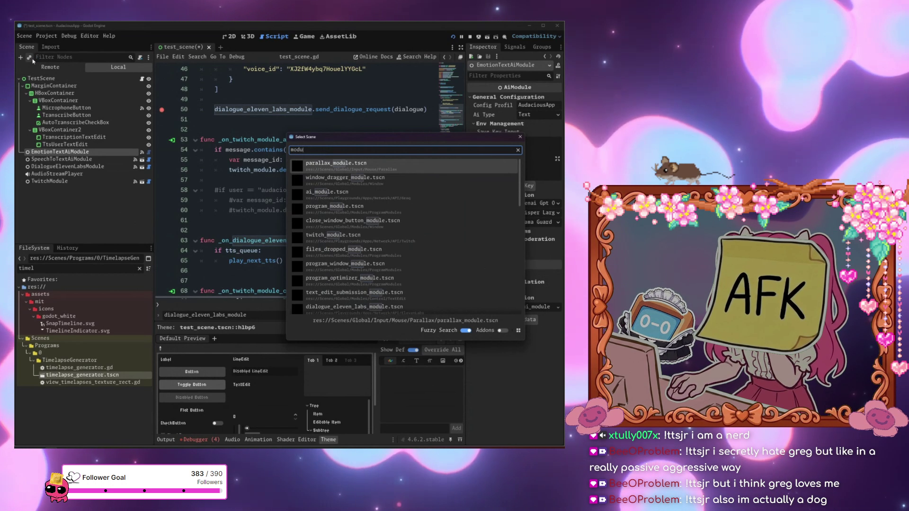
{"action": "key", "text": "BackSpace"}
{"action": "key", "text": "BackSpace"}
{"action": "key", "text": "BackSpace"}
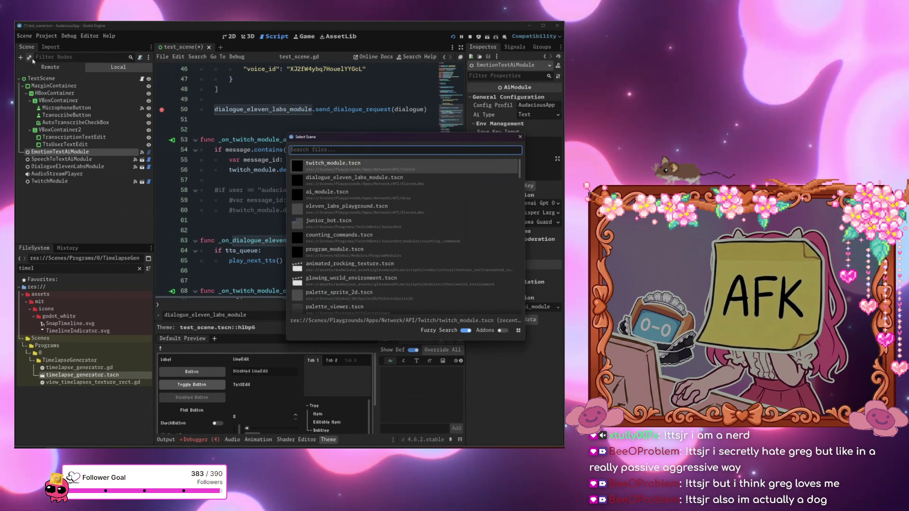
{"action": "type", "text": "ai_mod"}
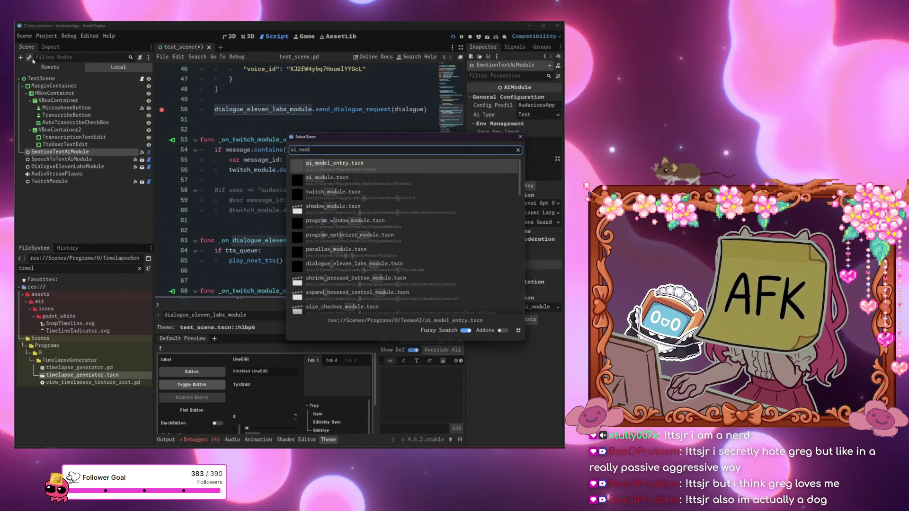
{"action": "key", "text": "Return"}
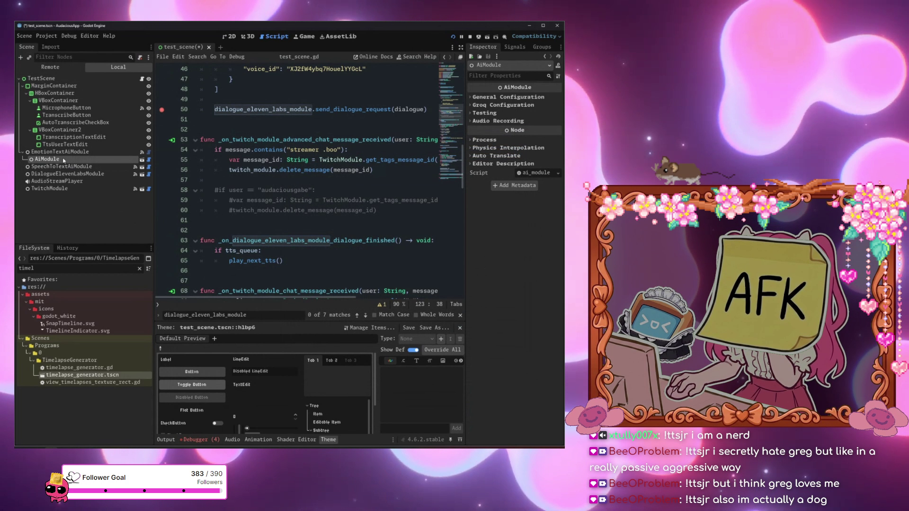
{"action": "left_click_drag", "start_coordinate": [42, 155], "coordinate": [42, 151]}
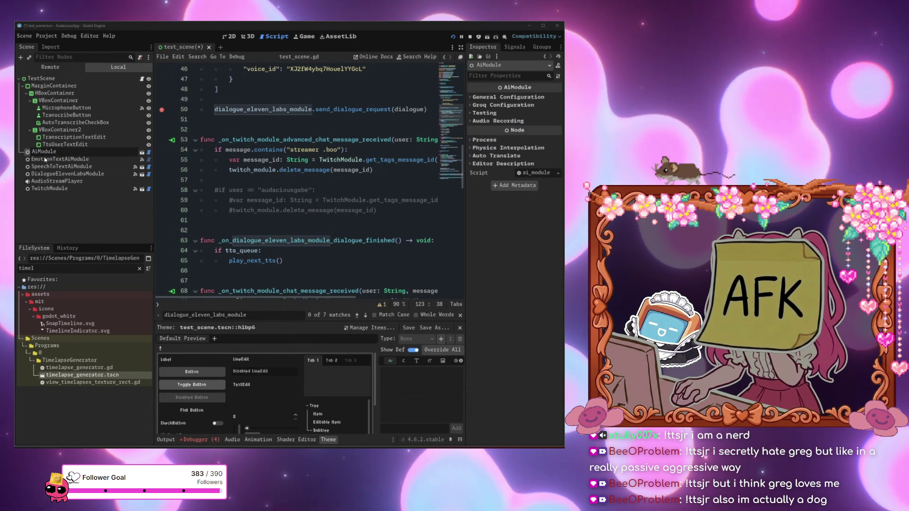
{"action": "type", "text": "rsation"}
{"action": "key", "text": "Return"}
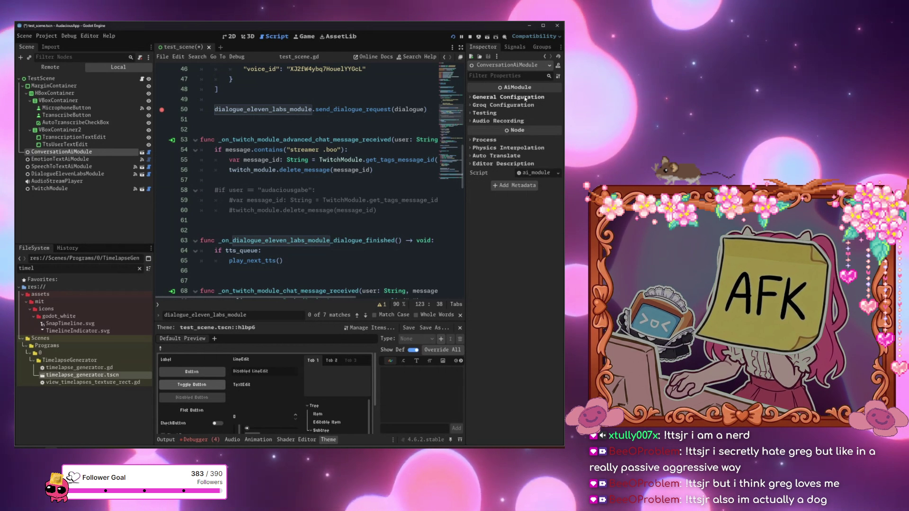
- Connect ConversationAiModule's request_content_responded signal to a new handler and delete its pass line
{"action": "left_click", "coordinate": [515, 47]}
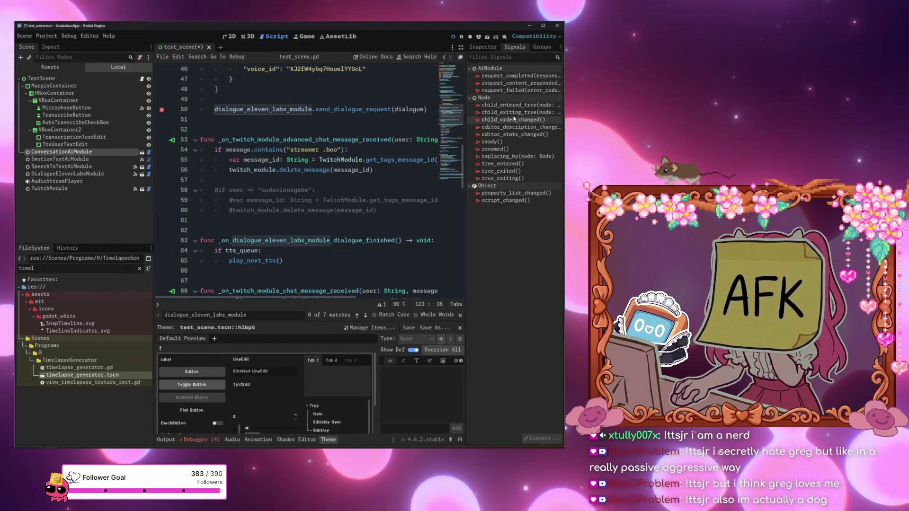
{"action": "double_click", "coordinate": [520, 83]}
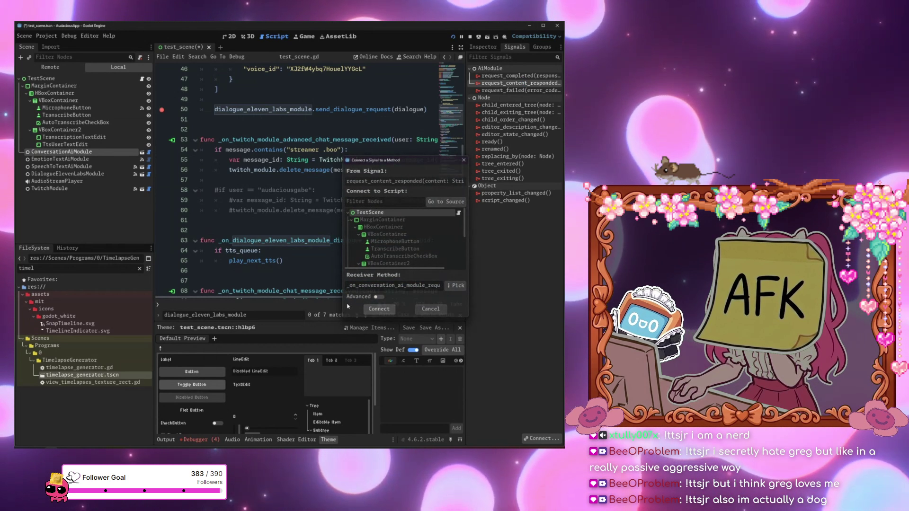
{"action": "left_click", "coordinate": [365, 309]}
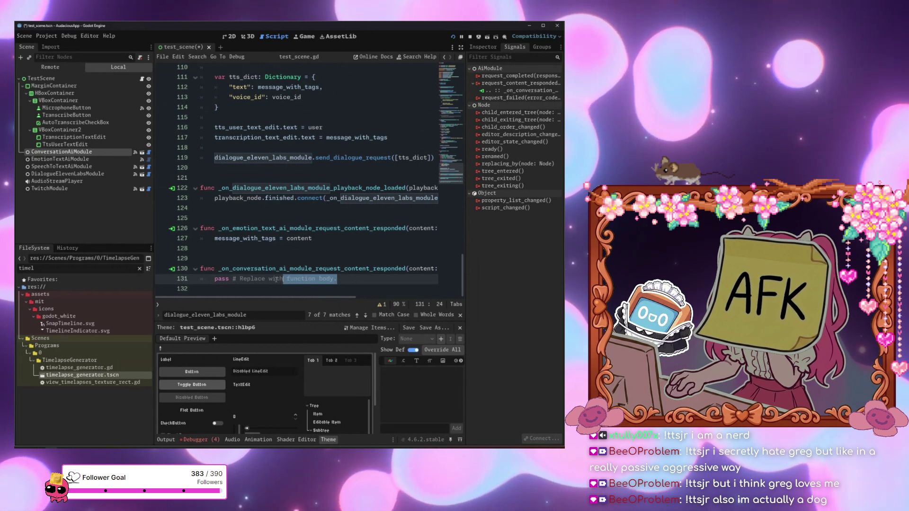
{"action": "left_click_drag", "start_coordinate": [298, 279], "coordinate": [213, 281]}
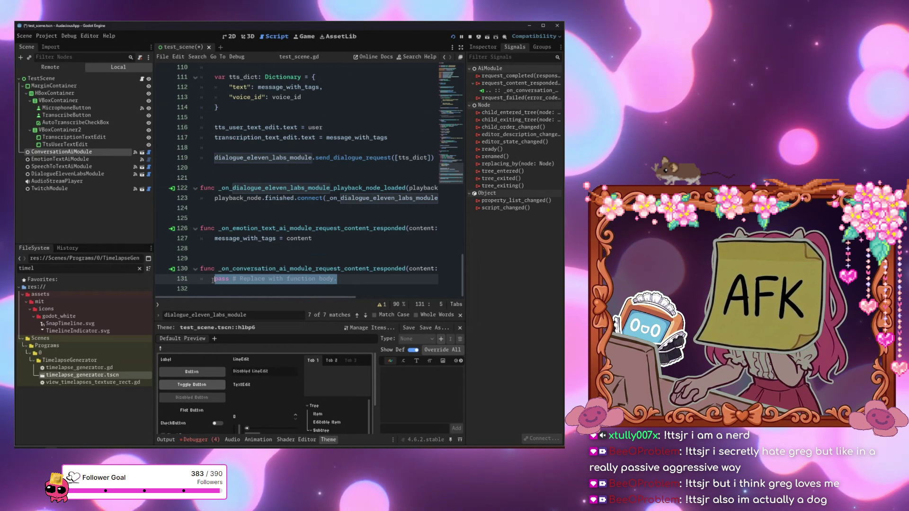
{"action": "key", "text": "BackSpace"}
- Write a dialogue_eleven_labs_module.send_dialogue_request call in the new handler
{"action": "type", "text": "ia"}
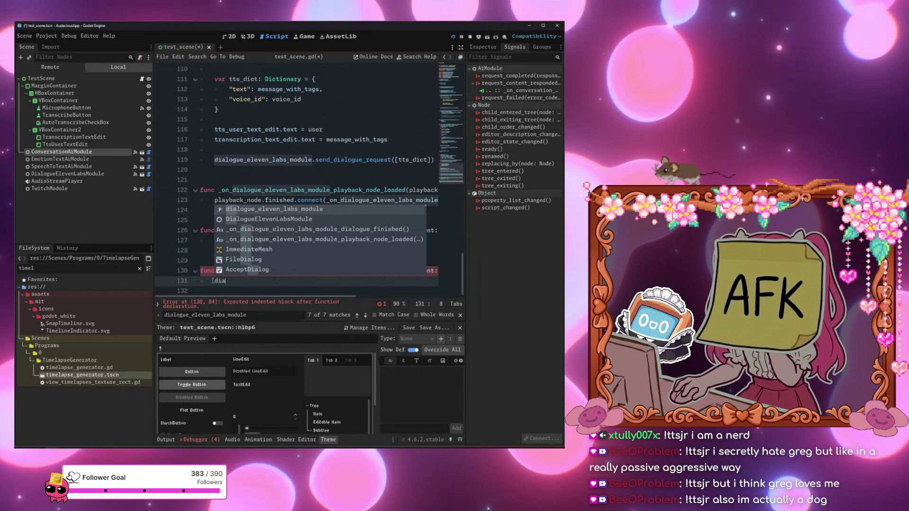
{"action": "key", "text": "Return"}
{"action": "type", "text": "e.s"}
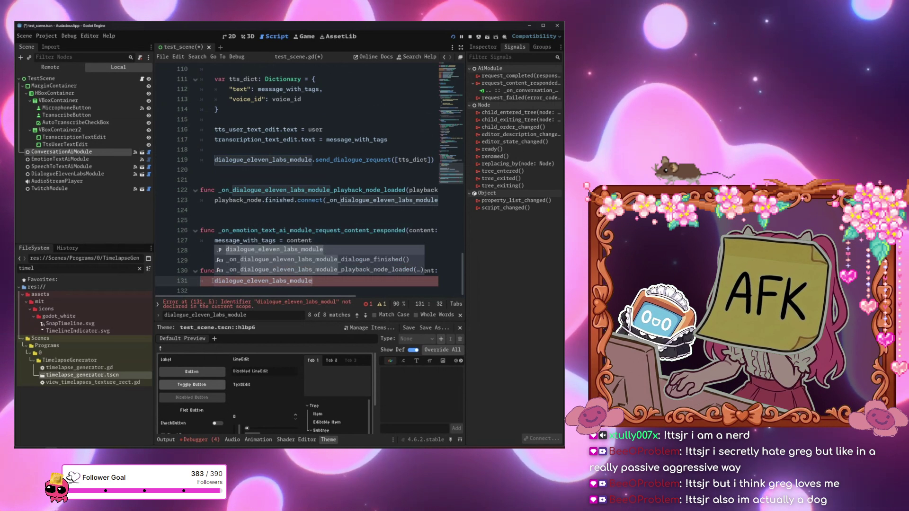
{"action": "key", "text": "Return"}
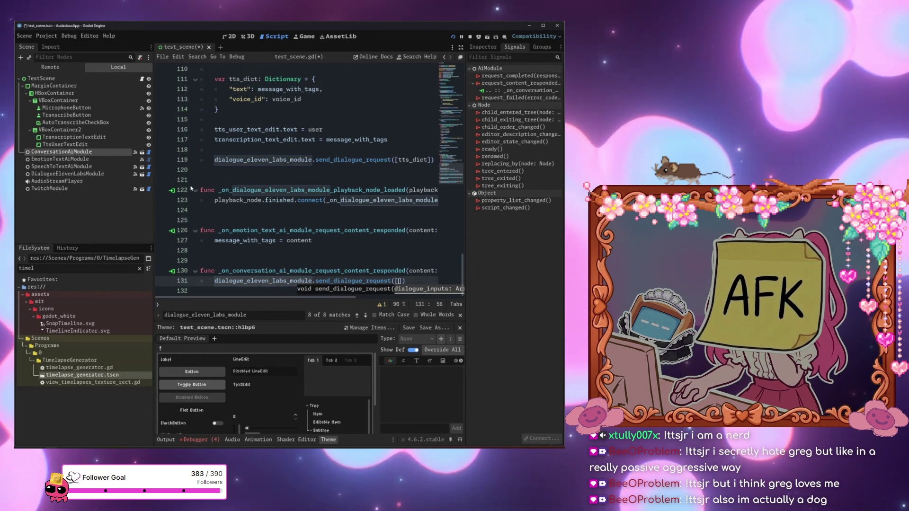
- Copy the existing tts_dict block and paste it above the send_dialogue_request call
{"action": "scroll", "coordinate": [184, 199], "scroll_direction": "up", "scroll_amount": 1}
{"action": "left_click_drag", "start_coordinate": [219, 140], "coordinate": [213, 111]}
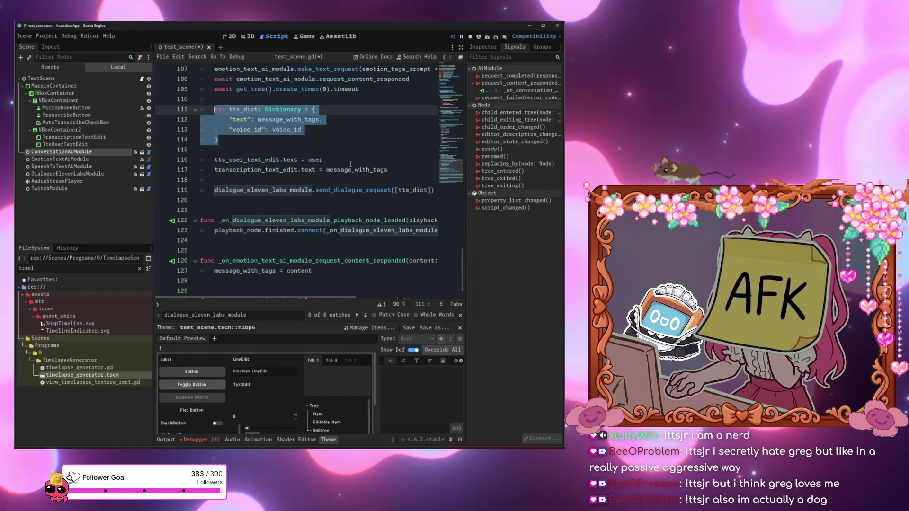
{"action": "key", "text": "ctrl+c"}
{"action": "scroll", "coordinate": [350, 164], "scroll_direction": "down", "scroll_amount": 2}
{"action": "left_click", "coordinate": [391, 258]}
{"action": "type", "text": "["}
{"action": "key", "text": "ctrl+v"}
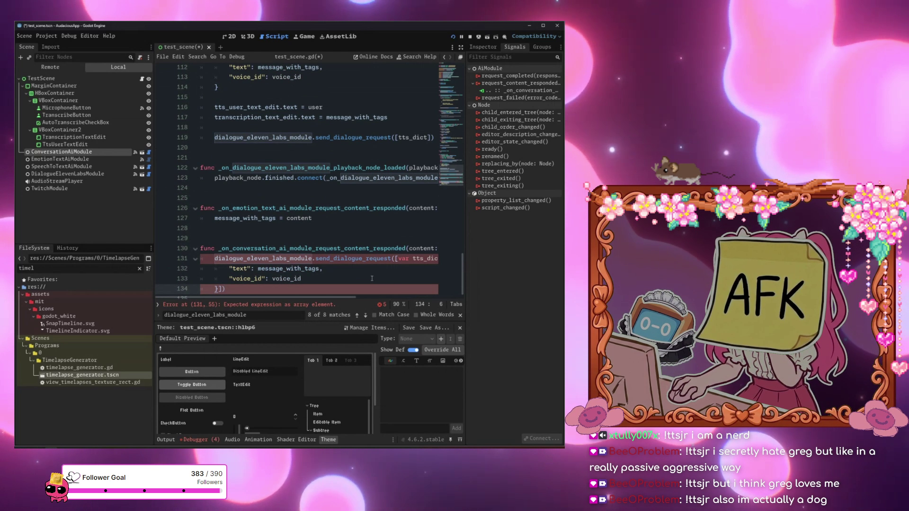
{"action": "key", "text": "ctrl+z"}
{"action": "key", "text": "Return"}
{"action": "key", "text": "Return"}
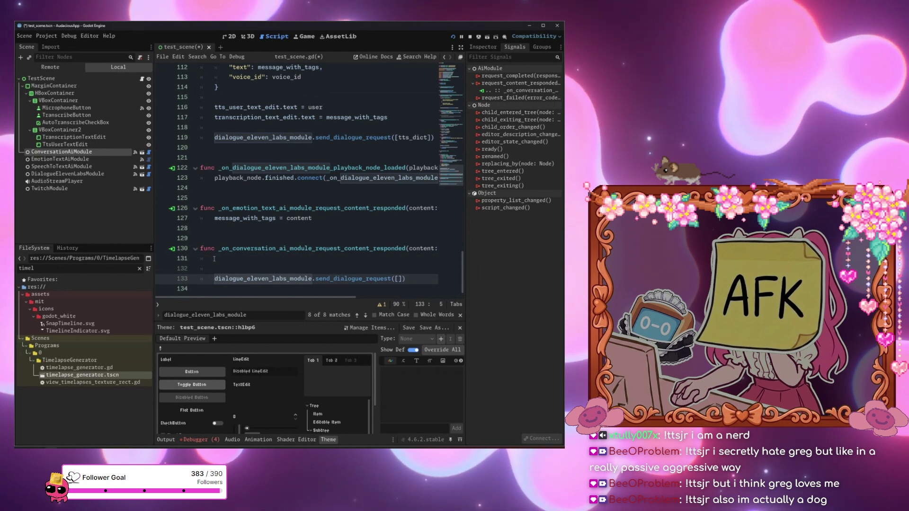
{"action": "key", "text": "Up"}
{"action": "key", "text": "Up"}
{"action": "key", "text": "ctrl+v"}
{"action": "scroll", "coordinate": [277, 260], "scroll_direction": "down", "scroll_amount": 1}
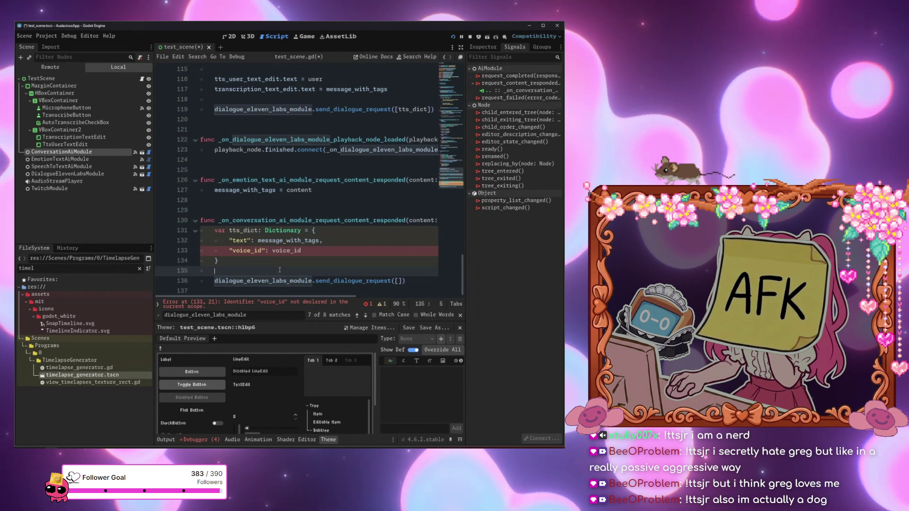
{"action": "left_click", "coordinate": [308, 256]}
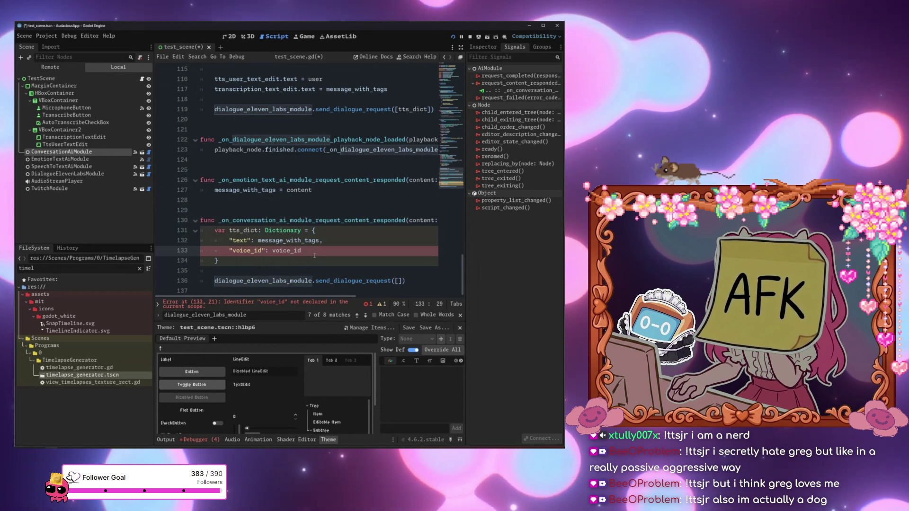
{"action": "scroll", "coordinate": [315, 255], "scroll_direction": "up", "scroll_amount": 20}
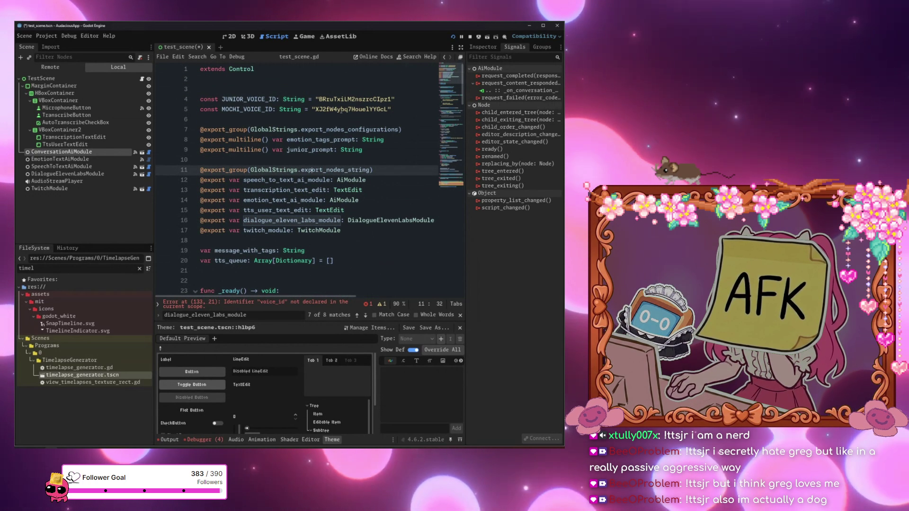
- Paste the JUNIOR_VOICE_ID string from line 4 as the tts_dict voice_id value
{"action": "left_click", "coordinate": [367, 99]}
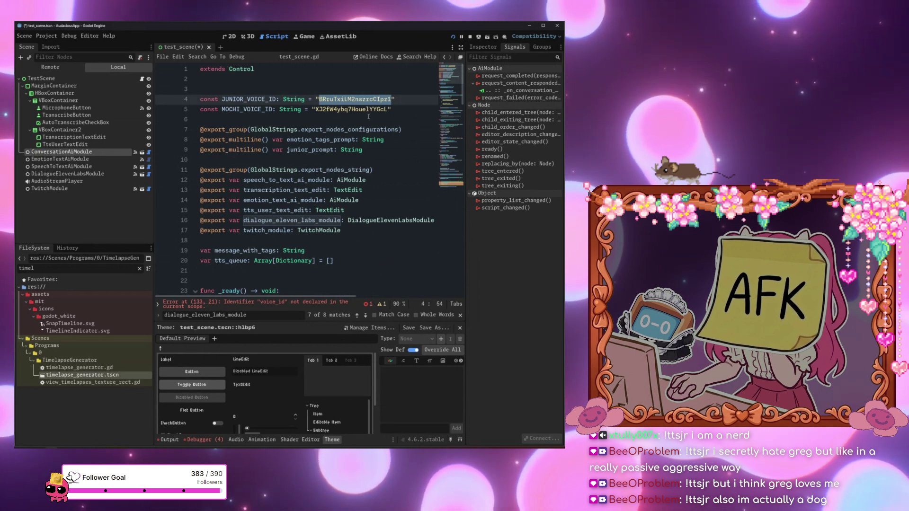
{"action": "key", "text": "alt+Left"}
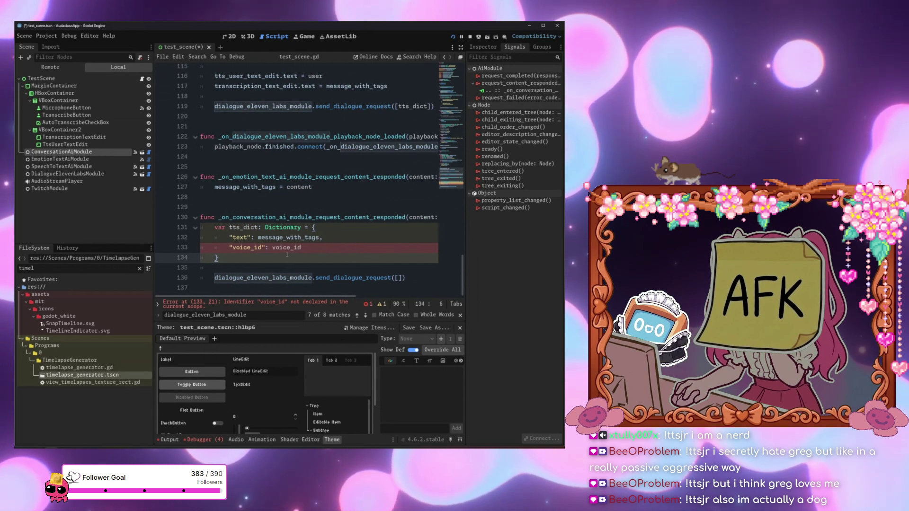
{"action": "double_click", "coordinate": [281, 246]}
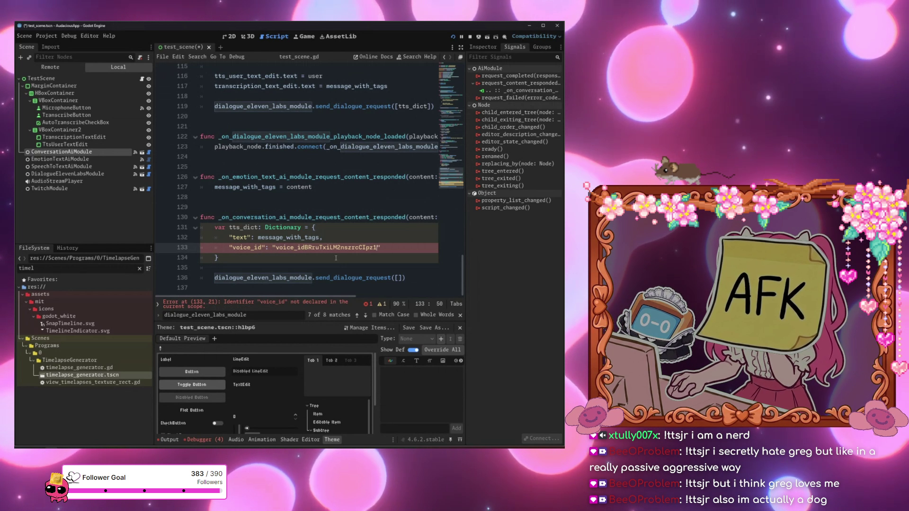
{"action": "key", "text": "ctrl+s"}
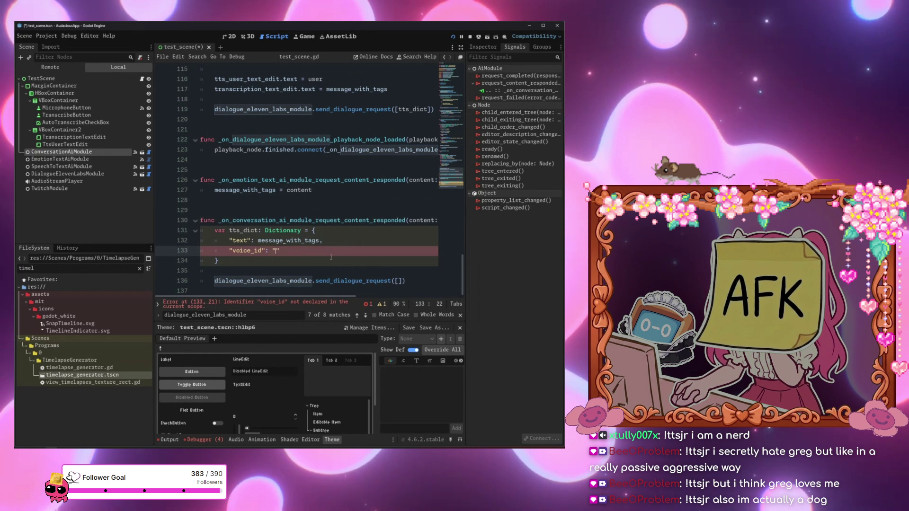
{"action": "key", "text": "ctrl+v"}
- Replace message_with_tags with content as the tts_dict text value on line 132
{"action": "left_click", "coordinate": [413, 284]}
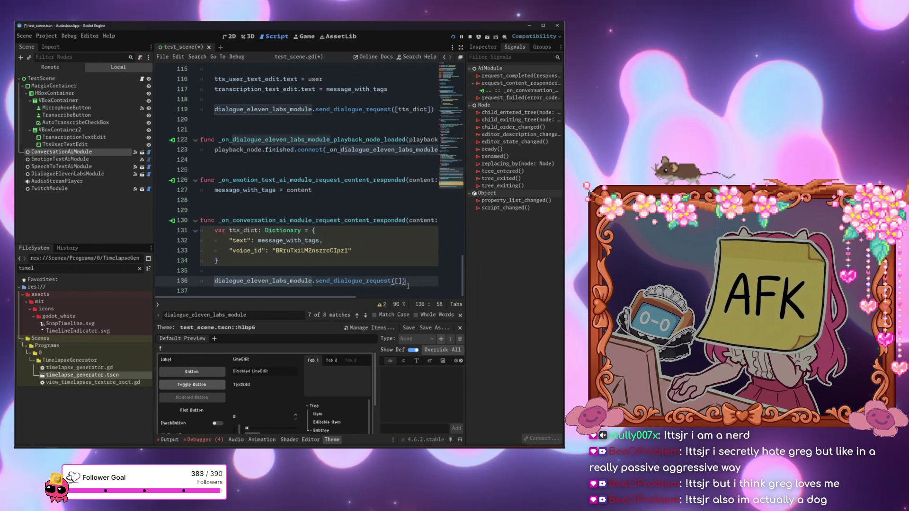
{"action": "left_click", "coordinate": [286, 241]}
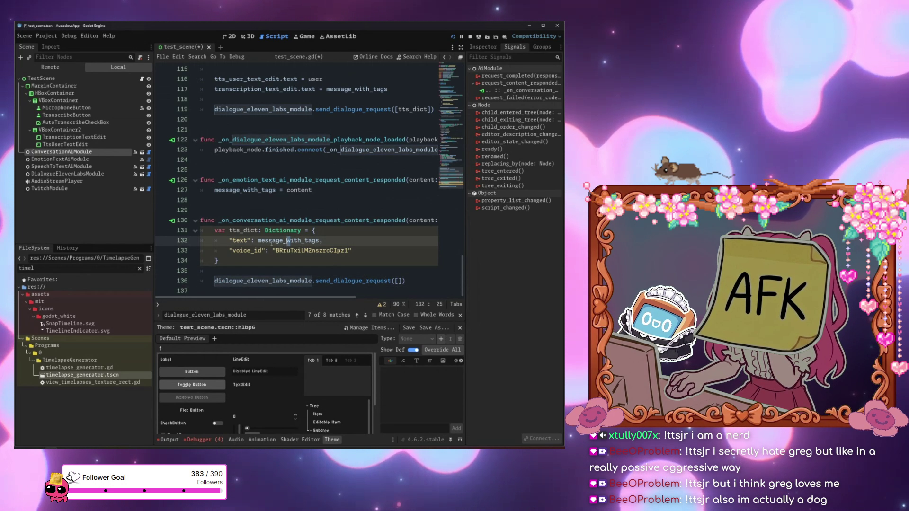
{"action": "left_click", "coordinate": [394, 224]}
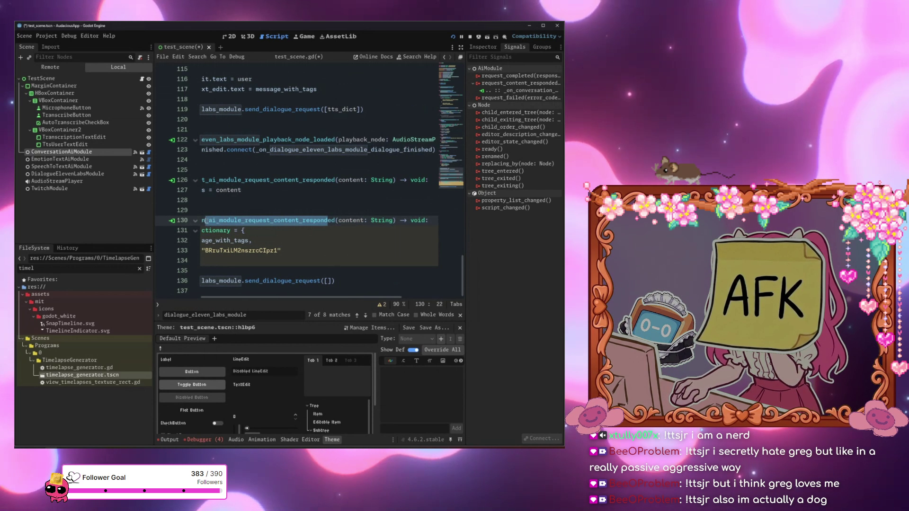
{"action": "left_click", "coordinate": [264, 250]}
{"action": "left_click_drag", "start_coordinate": [320, 240], "coordinate": [251, 240]}
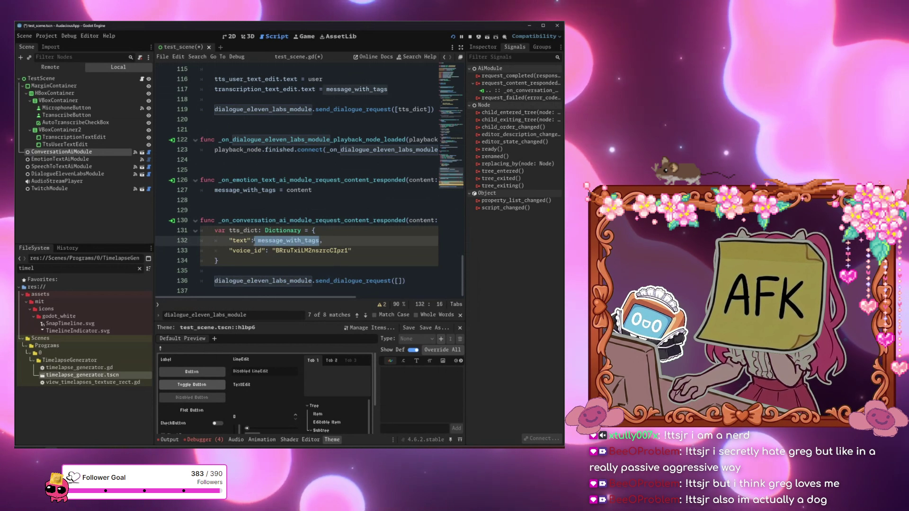
{"action": "type", "text": "content"}
{"action": "key", "text": "Return"}
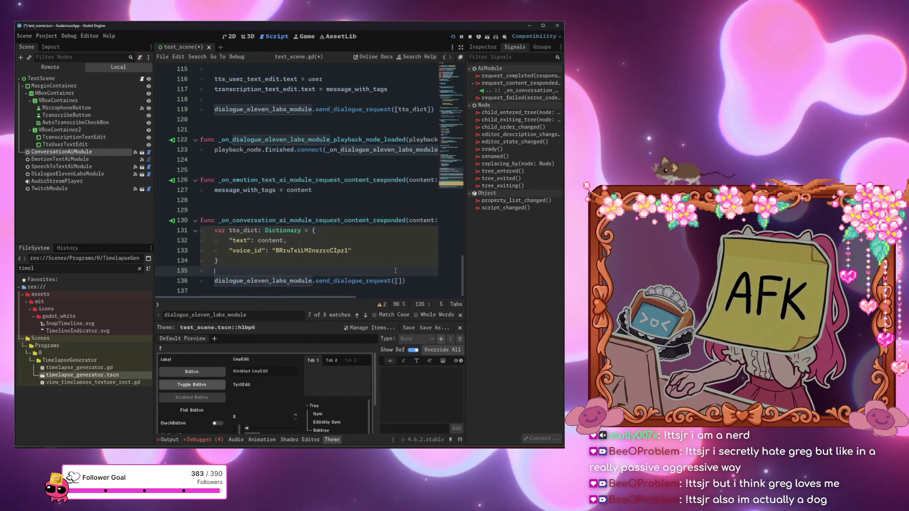
{"action": "key", "text": "End"}
{"action": "left_click", "coordinate": [313, 264]}
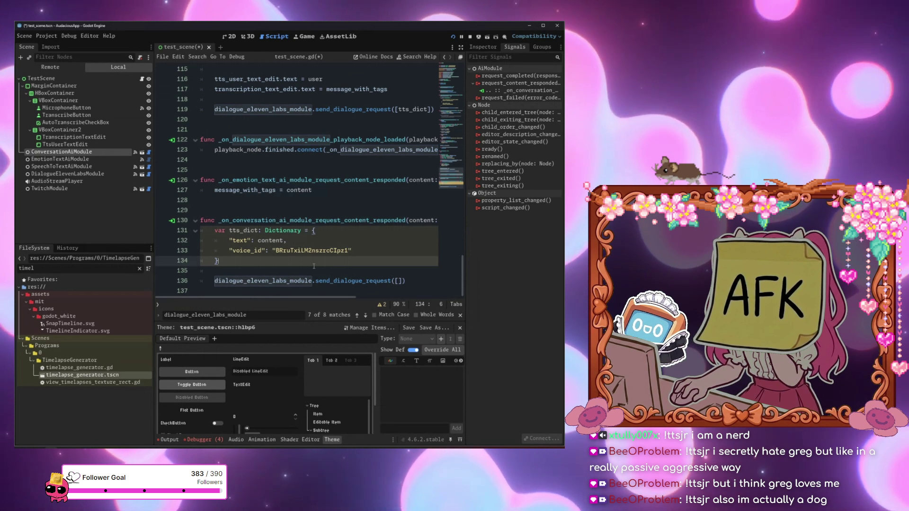
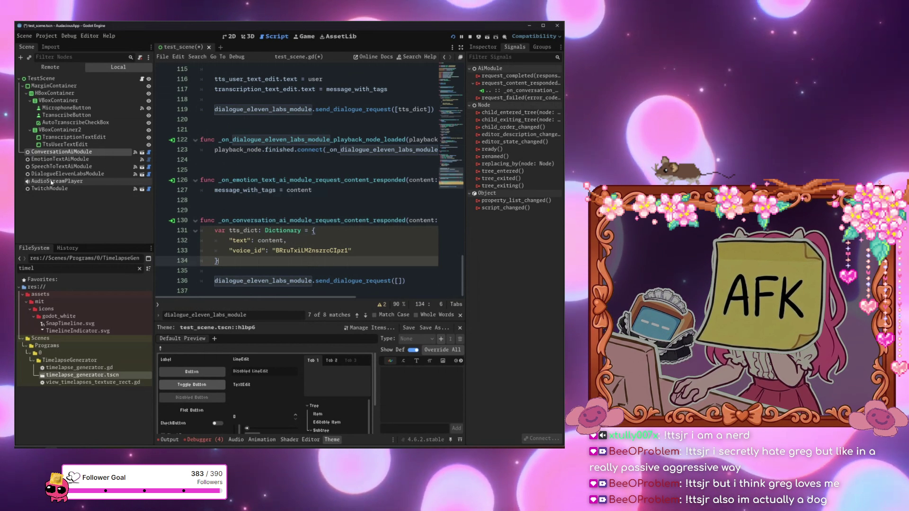
- Replace content with message_with_tags as the text entry in tts_dict
{"action": "left_click", "coordinate": [60, 159]}
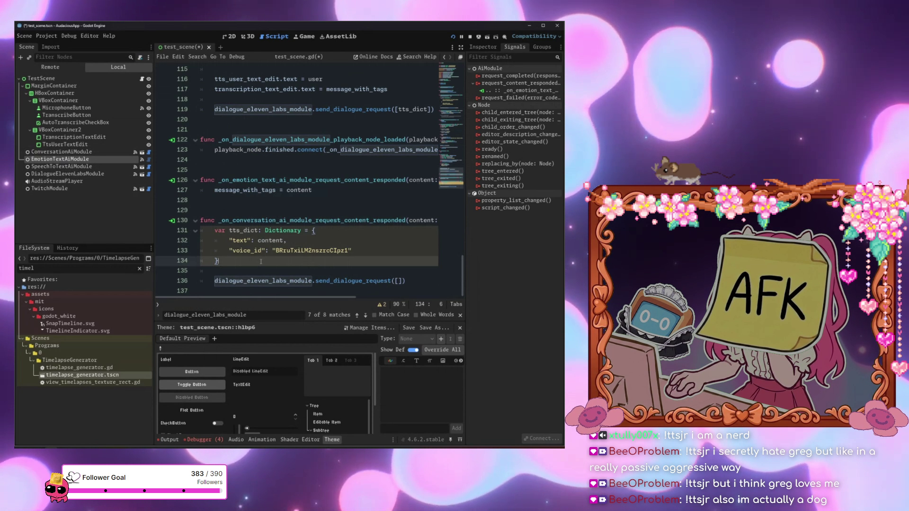
{"action": "left_click", "coordinate": [265, 271]}
{"action": "left_click", "coordinate": [272, 247]}
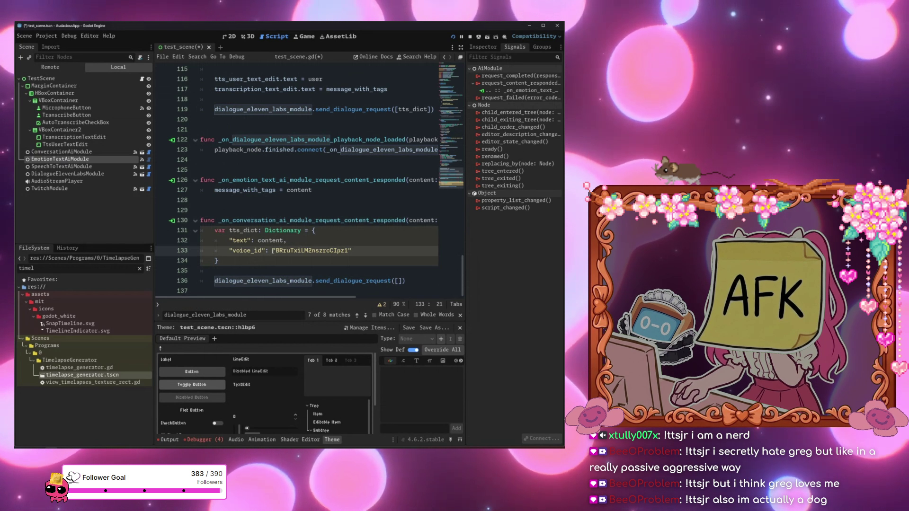
{"action": "double_click", "coordinate": [272, 241]}
{"action": "type", "text": "message_with_tags"}
{"action": "key", "text": "Down"}
{"action": "key", "text": "Down"}
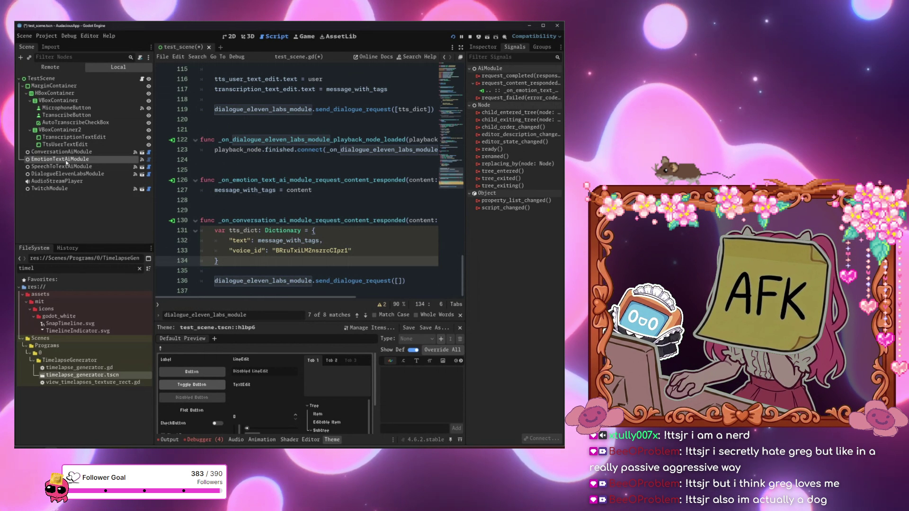
- Add an emotion_text_ai_module.make_text_request() call above the dictionary and save test_scene.gd
{"action": "left_click", "coordinate": [218, 231]}
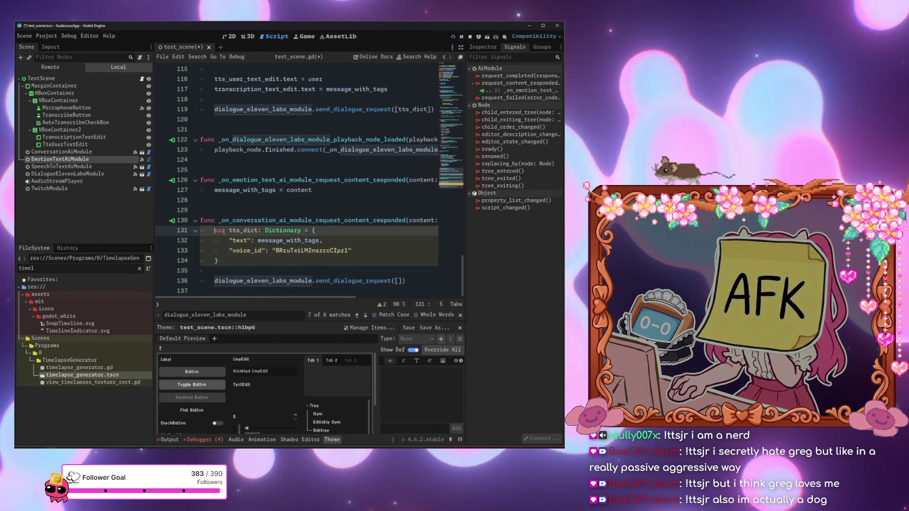
{"action": "key", "text": "Return"}
{"action": "key", "text": "Return"}
{"action": "key", "text": "Up"}
{"action": "key", "text": "Up"}
{"action": "type", "text": "emot"}
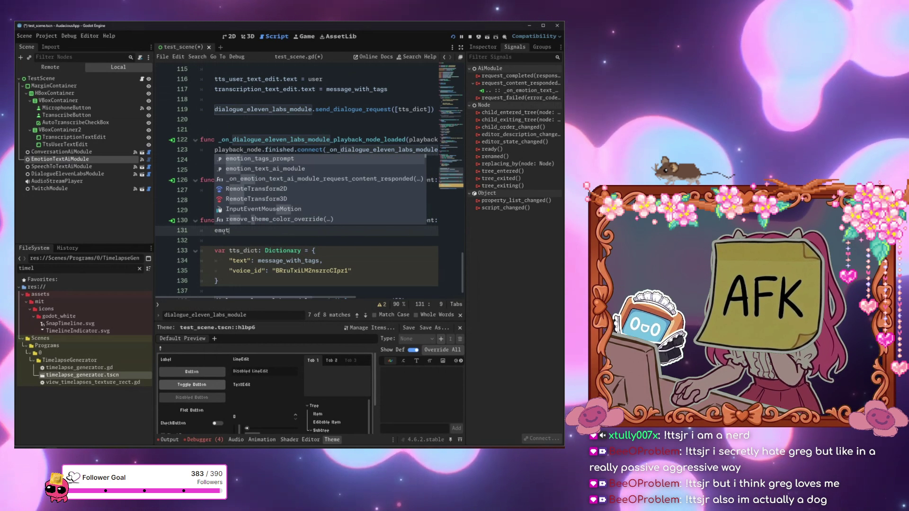
{"action": "key", "text": "Down"}
{"action": "key", "text": "Return"}
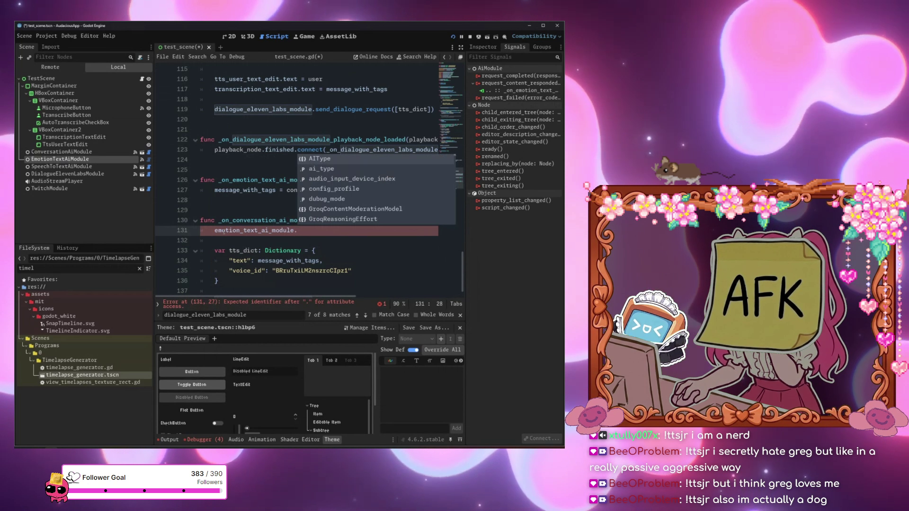
{"action": "type", "text": "send"}
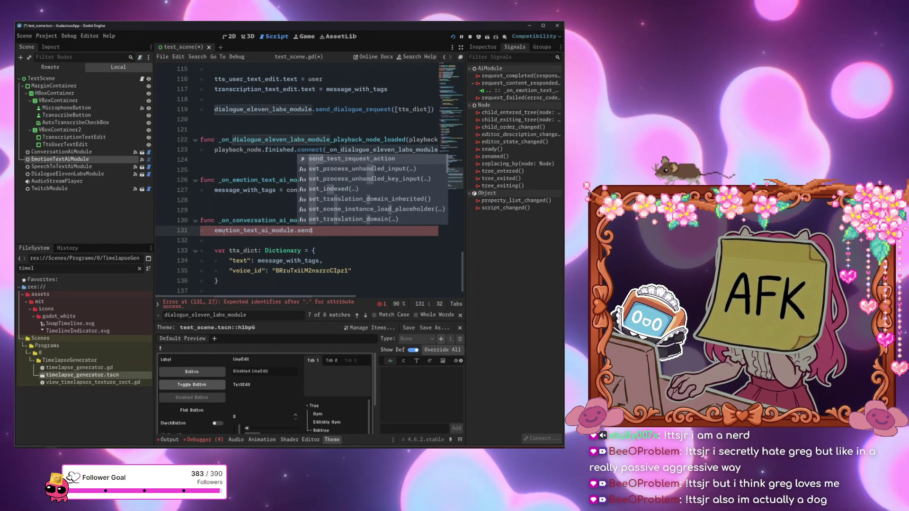
{"action": "key", "text": "BackSpace"}
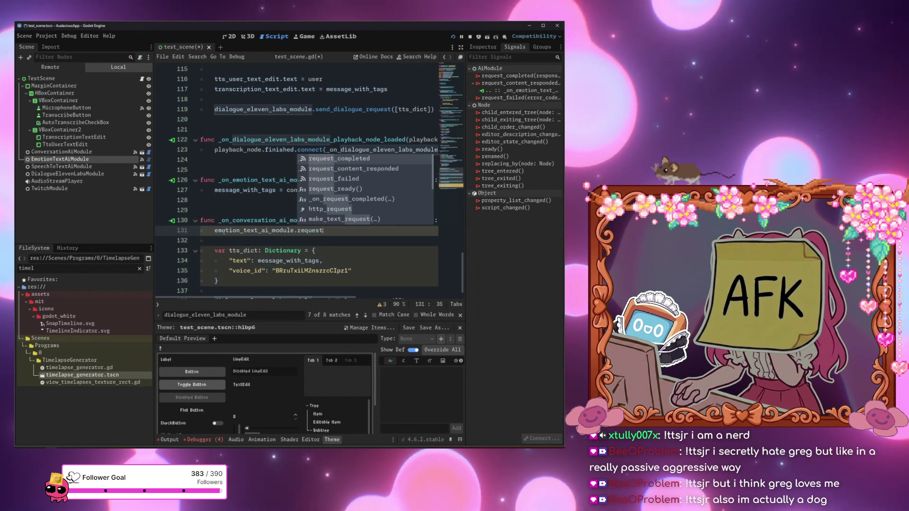
{"action": "key", "text": "Down"}
{"action": "key", "text": "Down"}
{"action": "key", "text": "Down"}
{"action": "key", "text": "Return"}
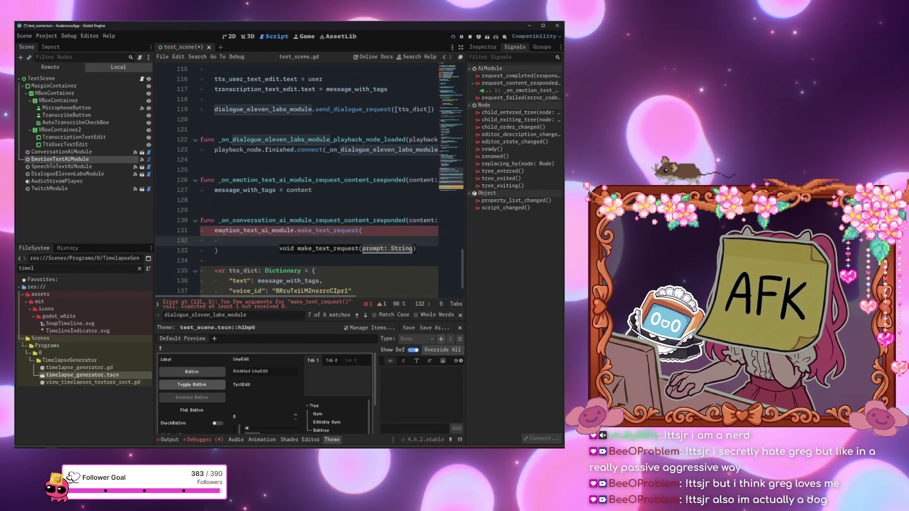
{"action": "key", "text": "ctrl+s"}
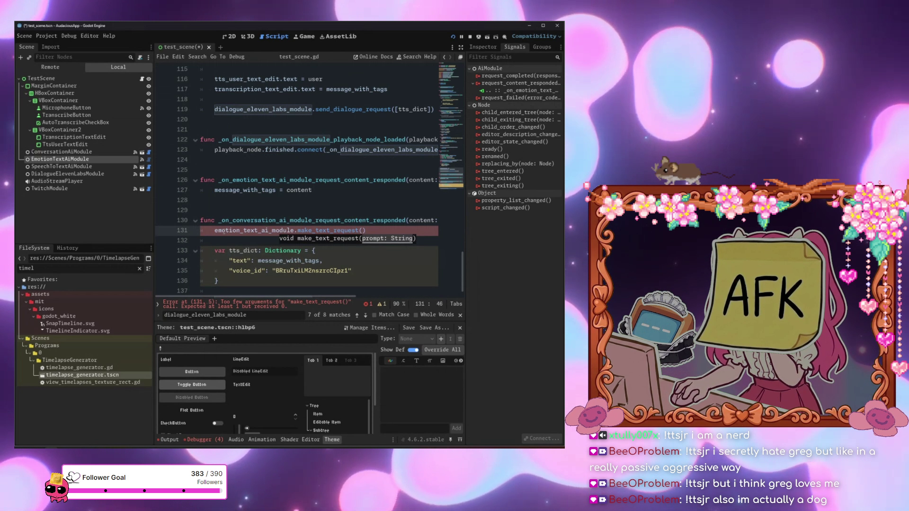
{"action": "scroll", "coordinate": [224, 204], "scroll_direction": "up", "scroll_amount": 6}
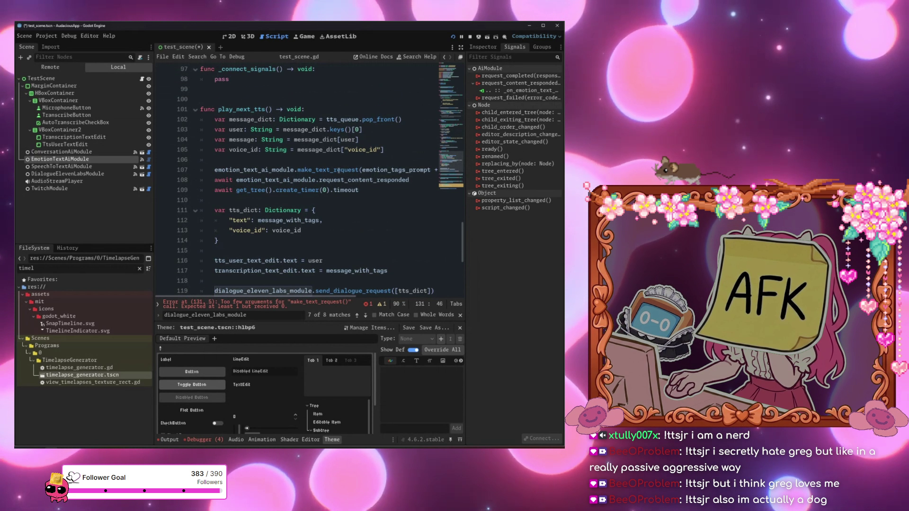
- Paste the copied emotion request and await lines into the handler, using content as the message
{"action": "left_click_drag", "start_coordinate": [360, 190], "coordinate": [217, 169]}
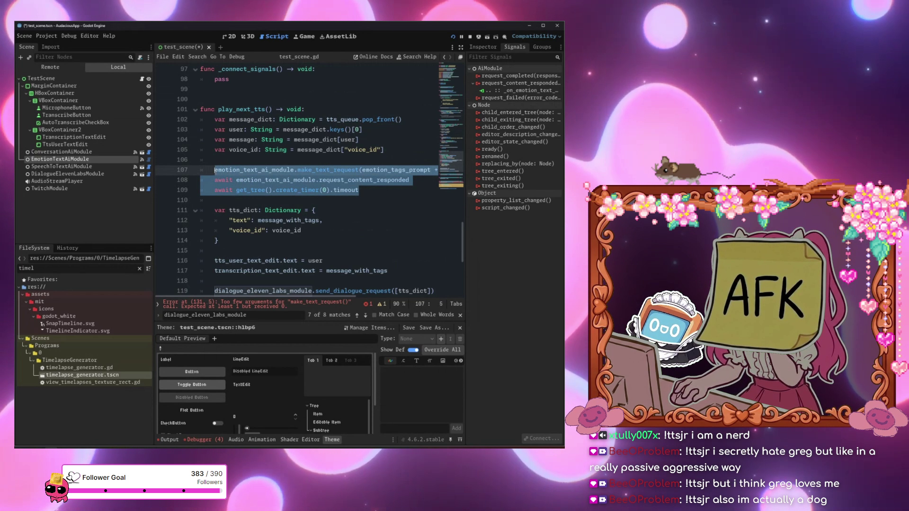
{"action": "scroll", "coordinate": [217, 170], "scroll_direction": "down", "scroll_amount": 7}
{"action": "left_click", "coordinate": [273, 211]}
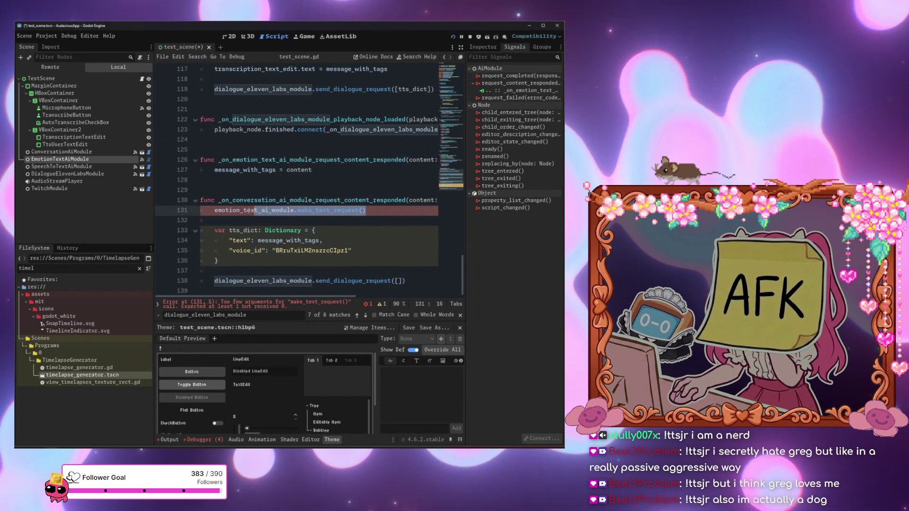
{"action": "key", "text": "ctrl+v"}
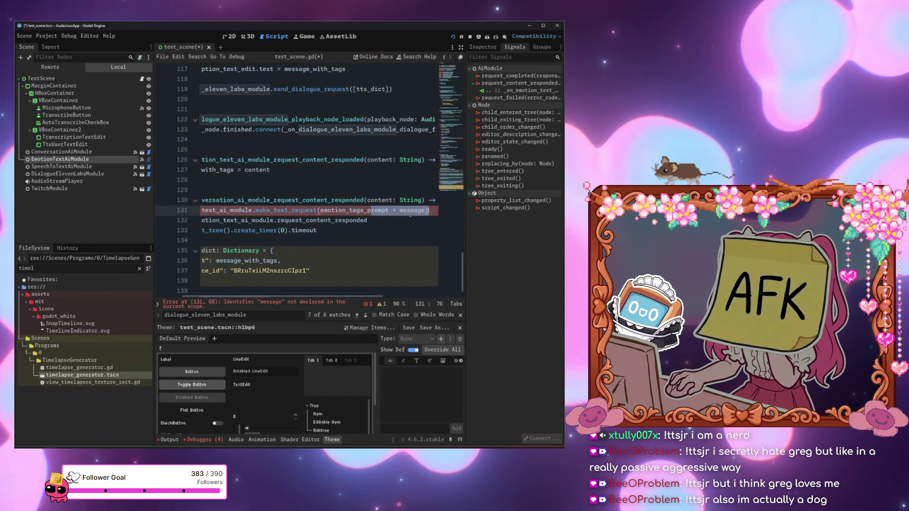
{"action": "type", "text": "content"}
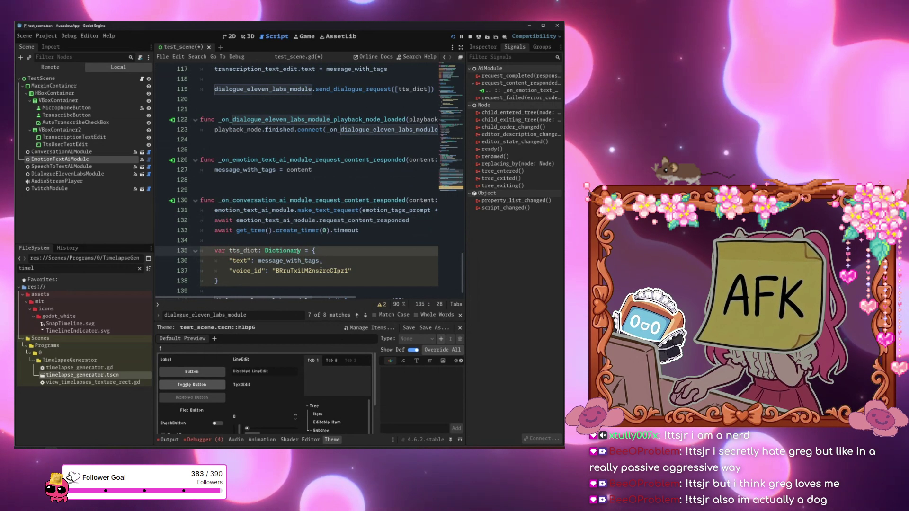
- Pass tts_dict inside the brackets of the send_dialogue_request call
{"action": "left_click", "coordinate": [320, 260]}
{"action": "scroll", "coordinate": [318, 265], "scroll_direction": "down", "scroll_amount": 1}
{"action": "left_click", "coordinate": [301, 264]}
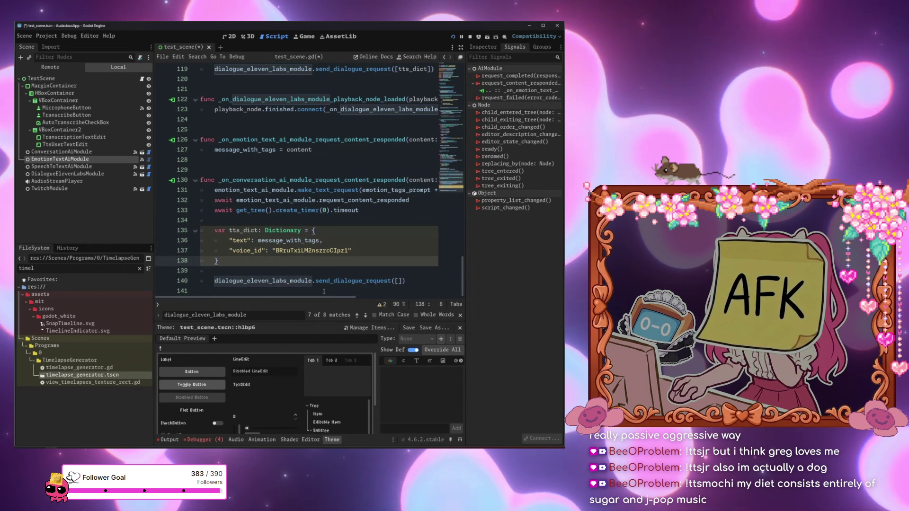
{"action": "left_click", "coordinate": [396, 290]}
{"action": "left_click", "coordinate": [398, 279]}
{"action": "type", "text": "tts_dict"}
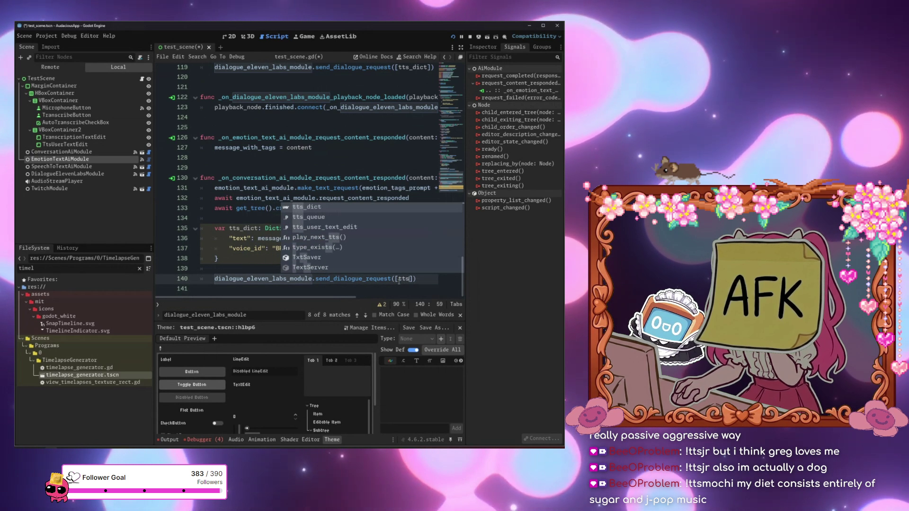
{"action": "left_click", "coordinate": [378, 251]}
{"action": "left_click", "coordinate": [379, 281]}
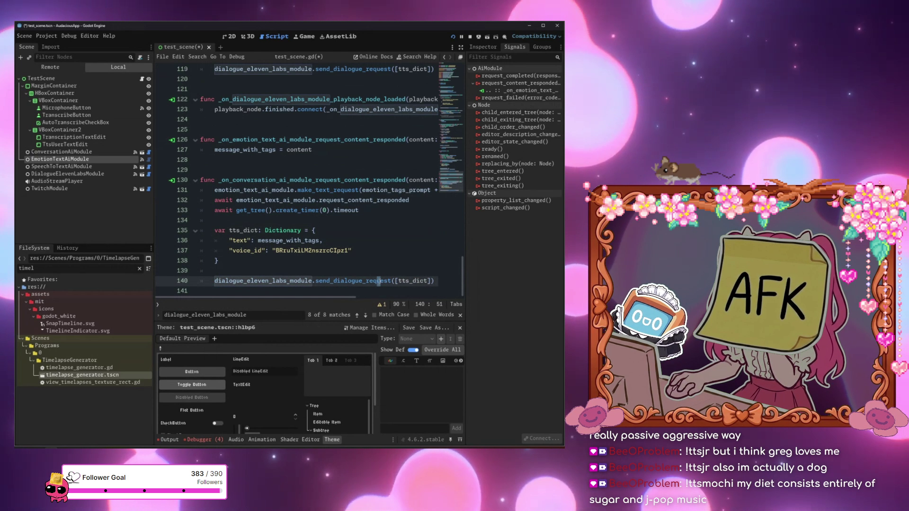
{"action": "left_click", "coordinate": [292, 240]}
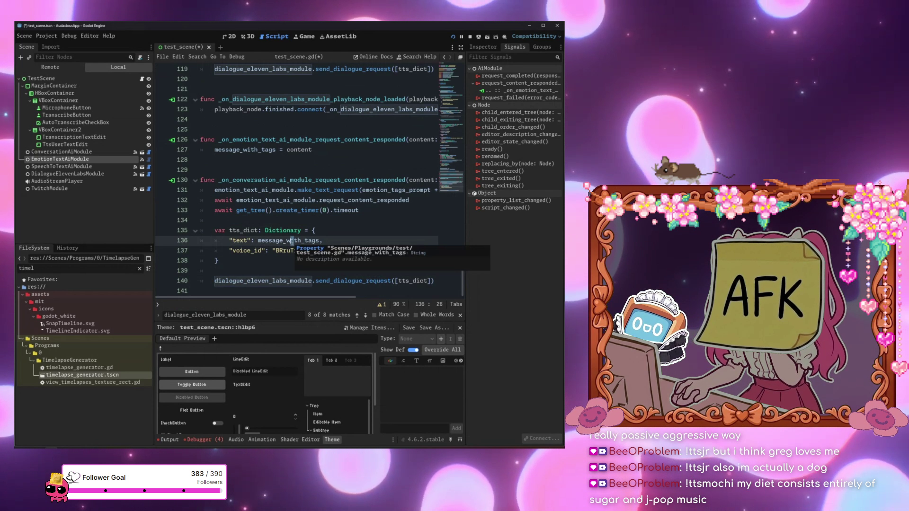
- Check the emotion_tags_prompt + content request and its await lines in the handler
{"action": "left_click", "coordinate": [326, 220]}
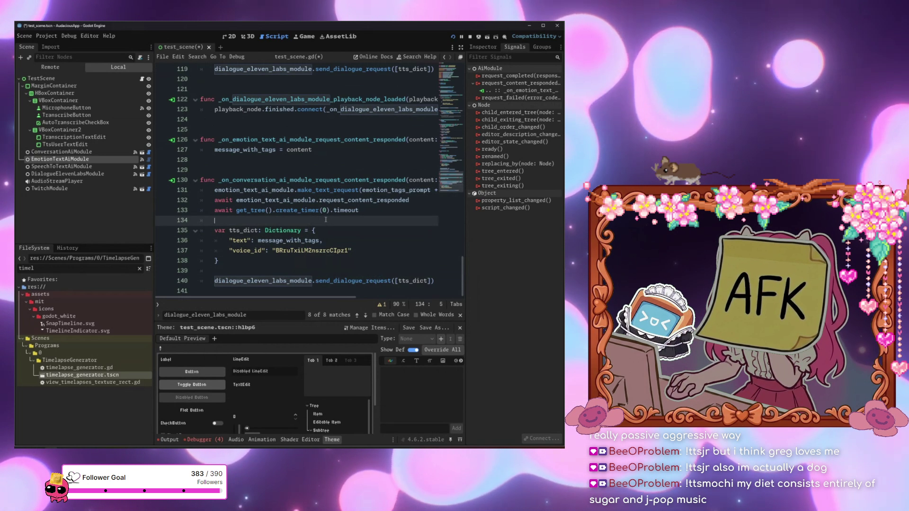
{"action": "left_click", "coordinate": [349, 262]}
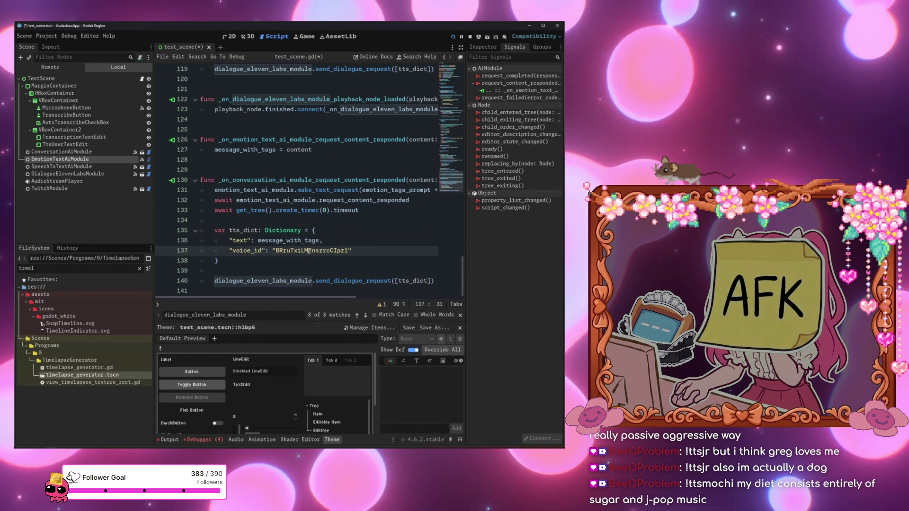
{"action": "left_click", "coordinate": [329, 241]}
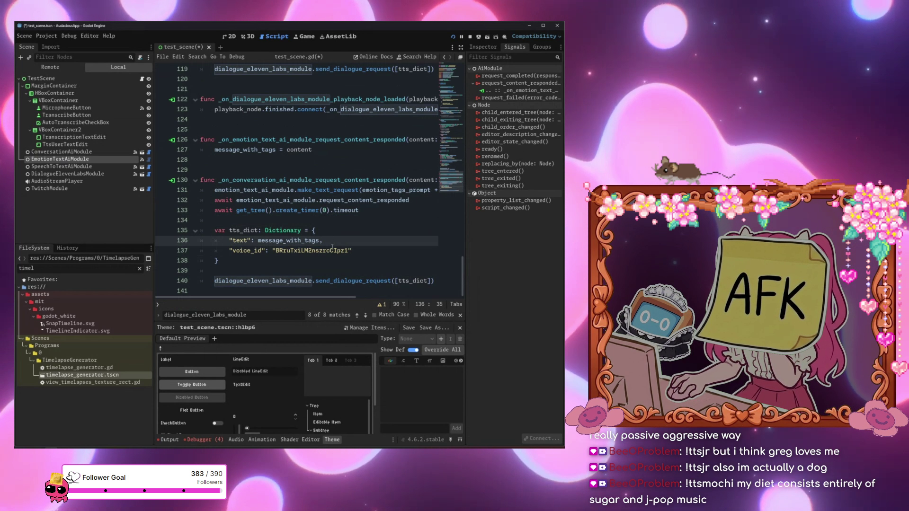
{"action": "left_click", "coordinate": [334, 251]}
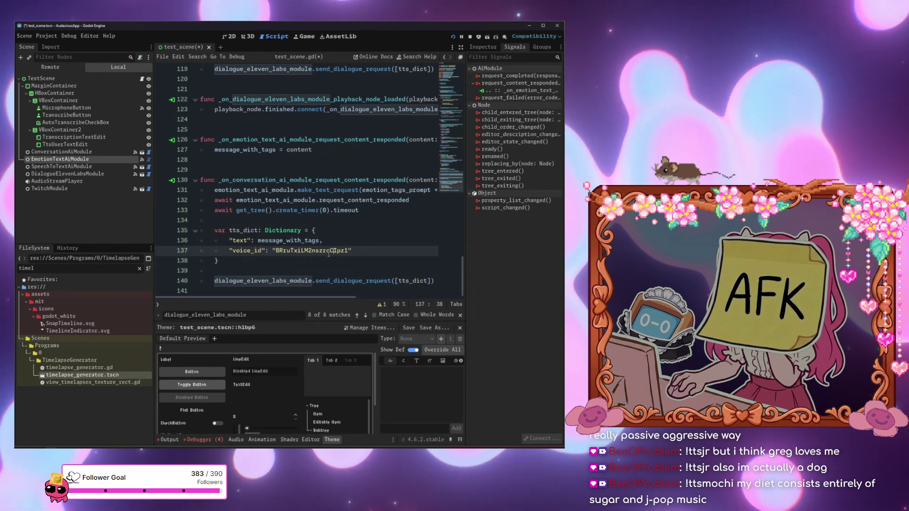
{"action": "key", "text": "Up"}
{"action": "key", "text": "Up"}
{"action": "key", "text": "Up"}
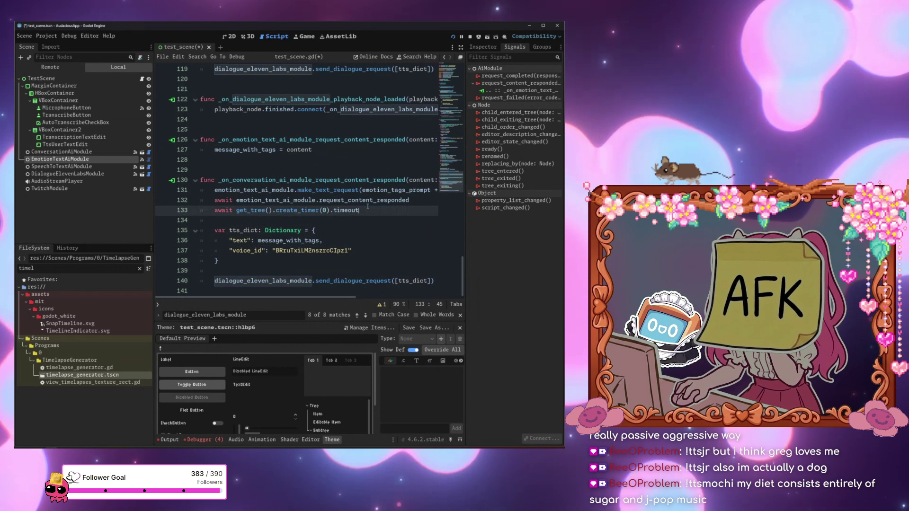
{"action": "left_click_drag", "start_coordinate": [384, 190], "coordinate": [421, 190]}
{"action": "key", "text": "Right"}
{"action": "key", "text": "Right"}
{"action": "key", "text": "Right"}
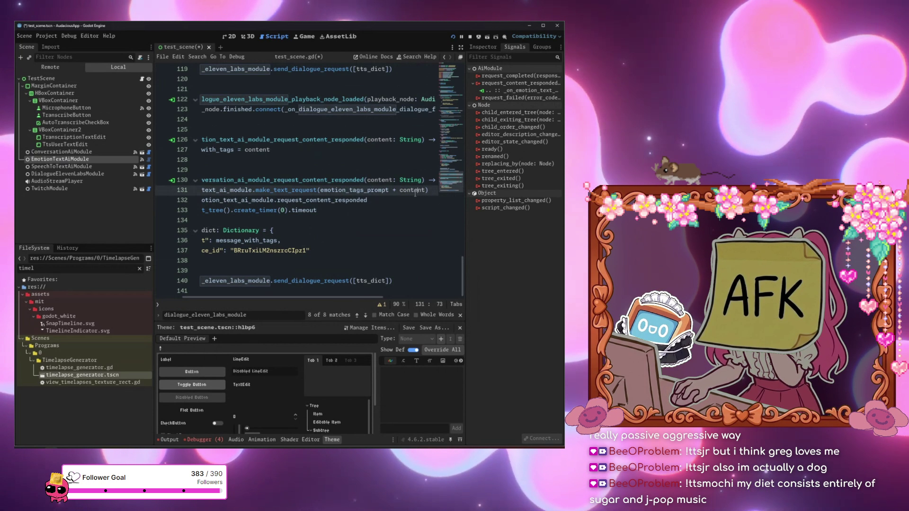
{"action": "key", "text": "ctrl+Left"}
{"action": "key", "text": "ctrl+Left"}
{"action": "key", "text": "ctrl+Left"}
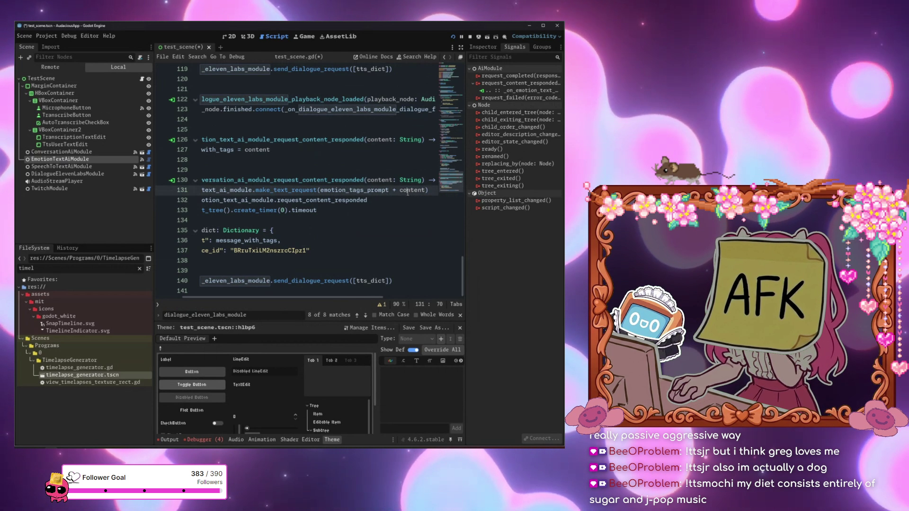
{"action": "left_click", "coordinate": [288, 200]}
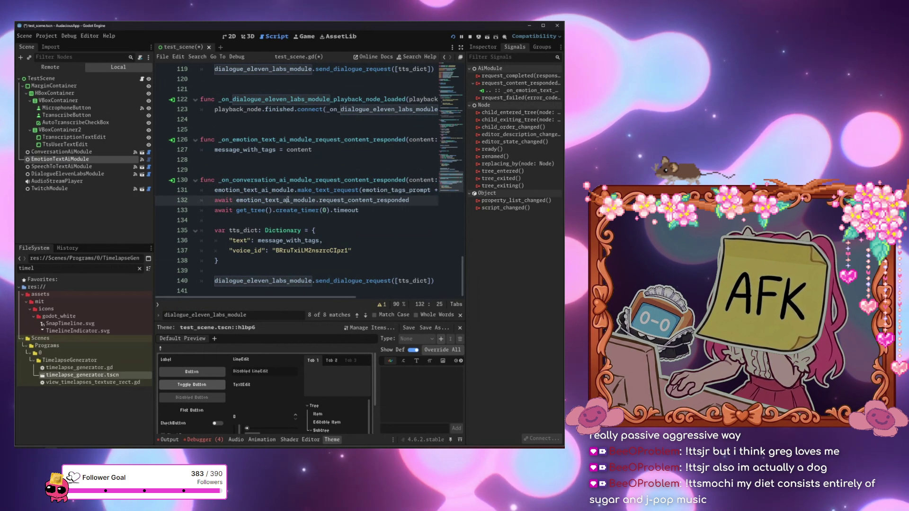
{"action": "left_click", "coordinate": [289, 181]}
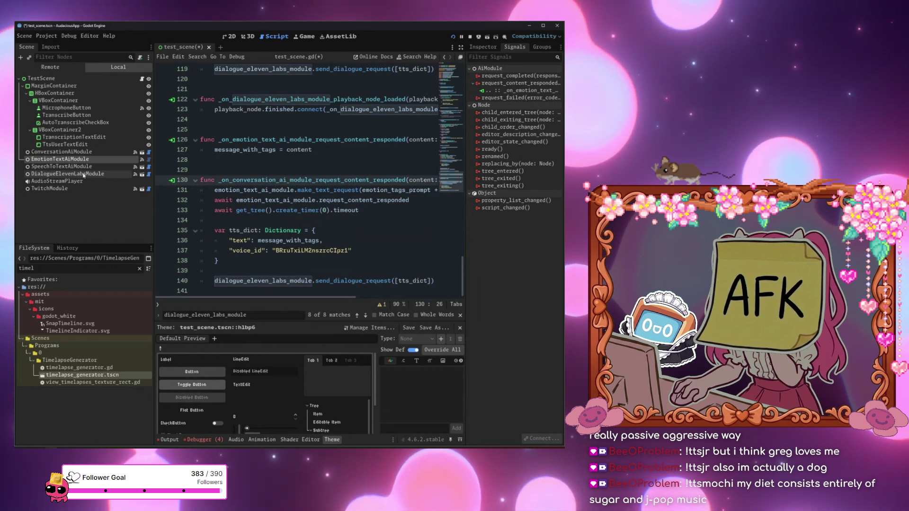
{"action": "left_click", "coordinate": [66, 167]}
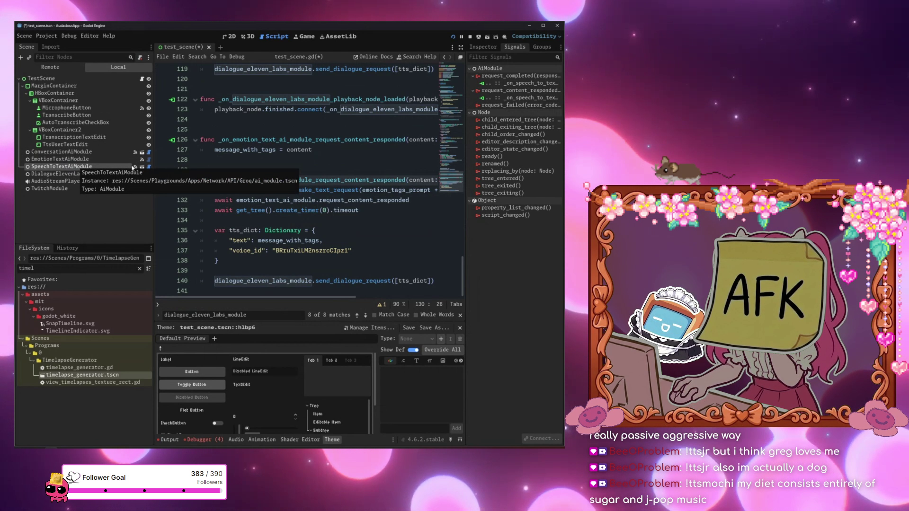
- Delete the hardcoded test dialogue block, lines 38 to 50, from the speech-to-text handler
{"action": "scroll", "coordinate": [309, 182], "scroll_direction": "up", "scroll_amount": 1}
{"action": "scroll", "coordinate": [308, 183], "scroll_direction": "up", "scroll_amount": 3}
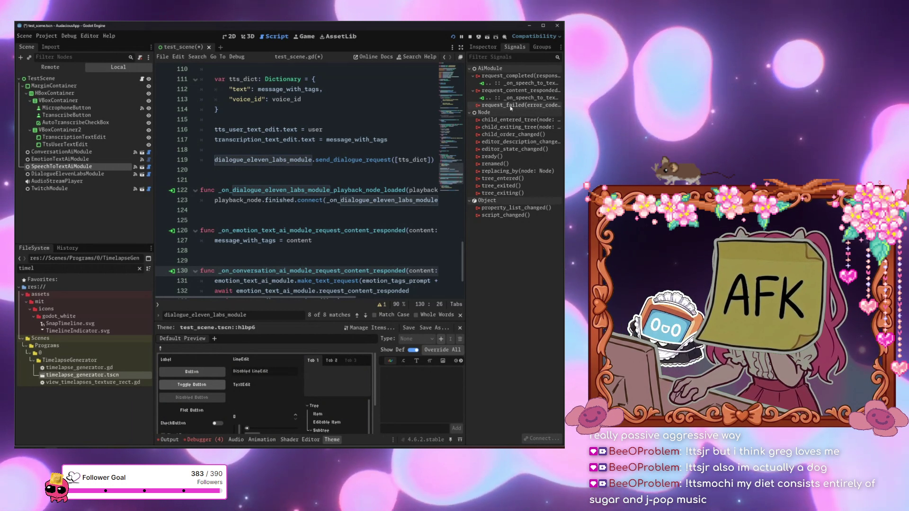
{"action": "double_click", "coordinate": [517, 84]}
{"action": "scroll", "coordinate": [325, 144], "scroll_direction": "up", "scroll_amount": 3}
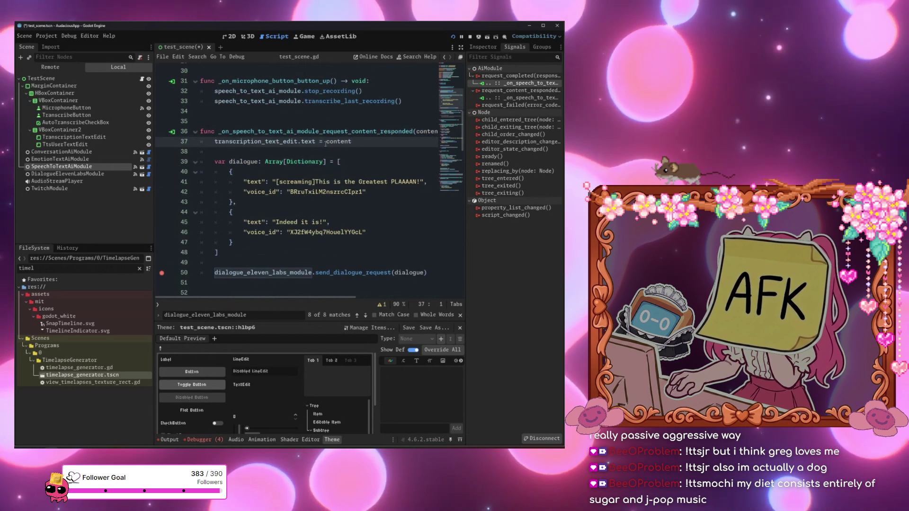
{"action": "scroll", "coordinate": [325, 144], "scroll_direction": "down", "scroll_amount": 1}
{"action": "key", "text": "Down"}
{"action": "key", "text": "Down"}
{"action": "key", "text": "Down"}
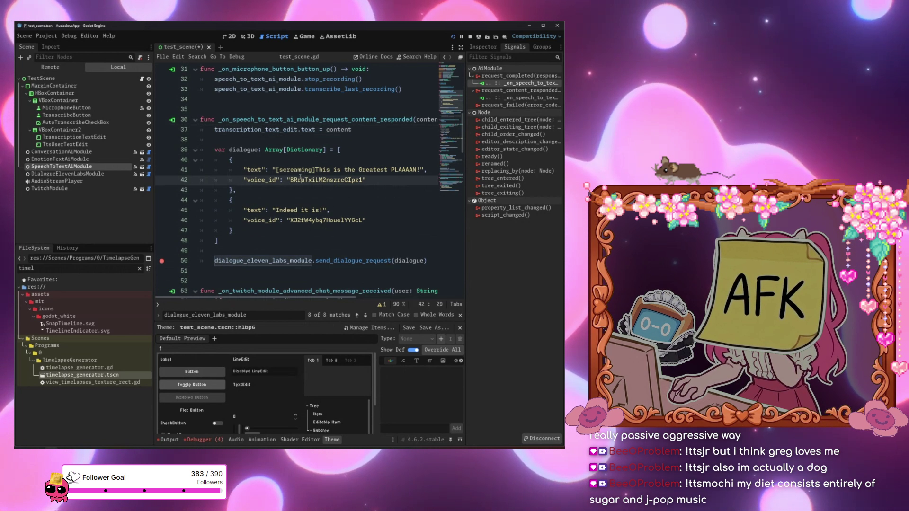
{"action": "key", "text": "End"}
{"action": "left_click_drag", "start_coordinate": [427, 260], "coordinate": [219, 150]}
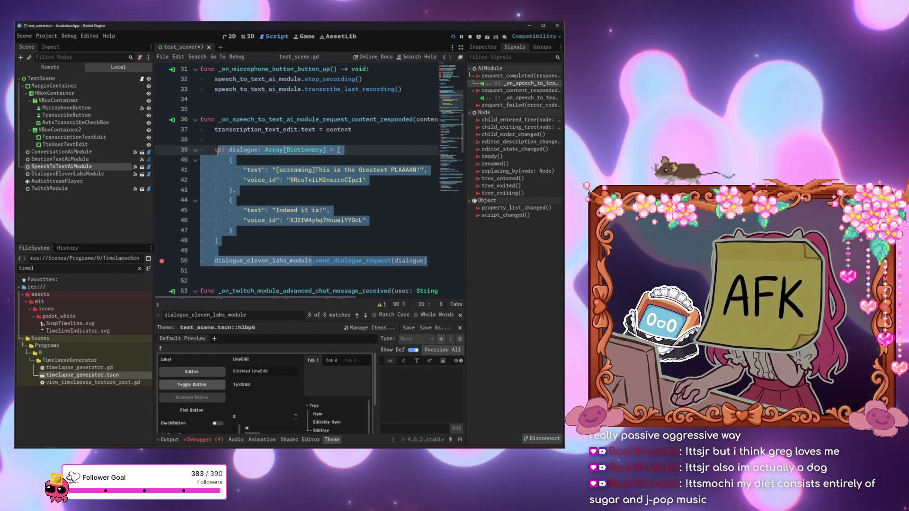
{"action": "left_click", "coordinate": [215, 149]}
{"action": "mouse_move", "coordinate": [428, 261]}
{"action": "left_mouse_down"}
{"action": "mouse_move", "coordinate": [331, 260]}
{"action": "mouse_move", "coordinate": [216, 140]}
{"action": "left_mouse_up"}
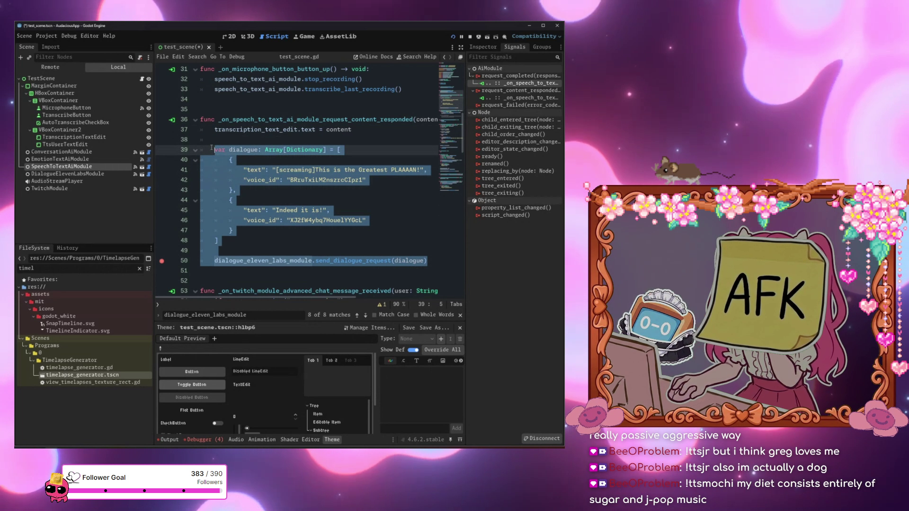
{"action": "key", "text": "Return"}
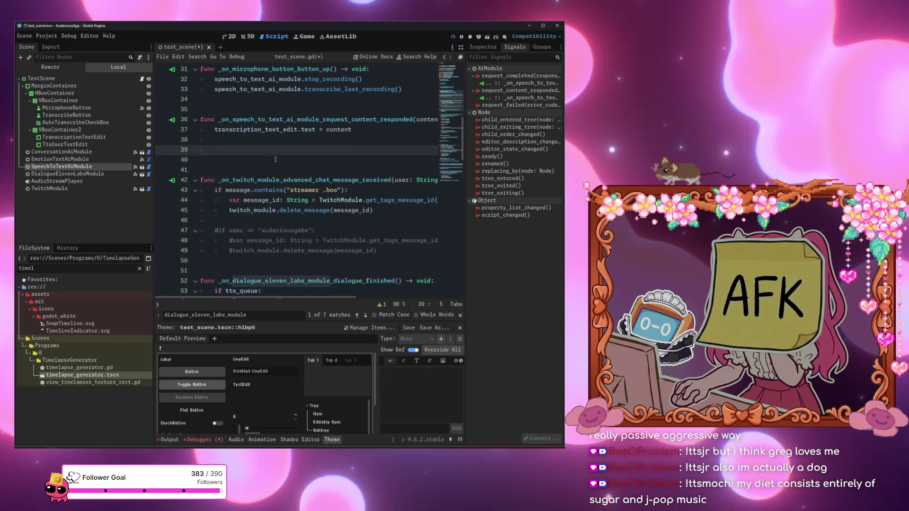
{"action": "key", "text": "BackSpace"}
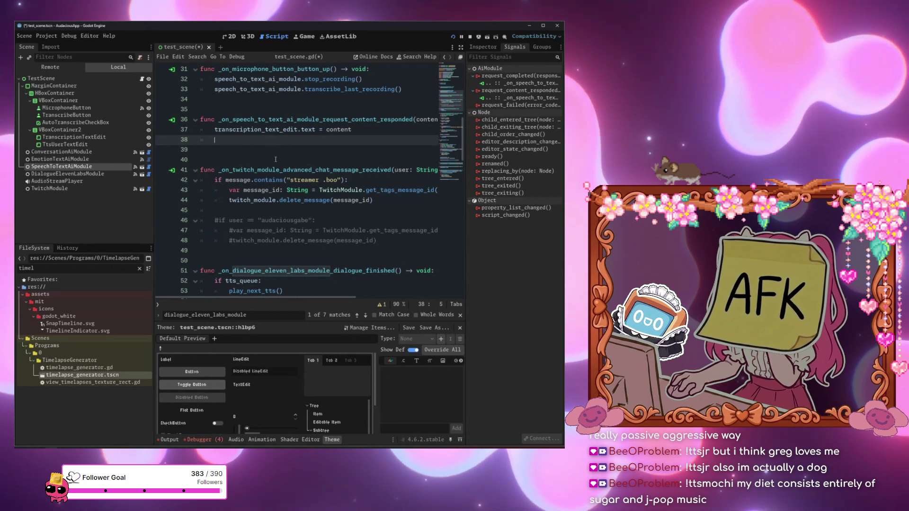
- Drag in ConversationAiModule and write conversation_ai_module.make_text_request(junior_prompt + content)
{"action": "scroll", "coordinate": [328, 152], "scroll_direction": "up", "scroll_amount": 10}
{"action": "mouse_move", "coordinate": [61, 152]}
{"action": "left_mouse_down"}
{"action": "mouse_move", "coordinate": [95, 152]}
{"action": "mouse_move", "coordinate": [271, 213]}
{"action": "mouse_move", "coordinate": [272, 247]}
{"action": "left_mouse_up"}
{"action": "scroll", "coordinate": [272, 225], "scroll_direction": "down", "scroll_amount": 13}
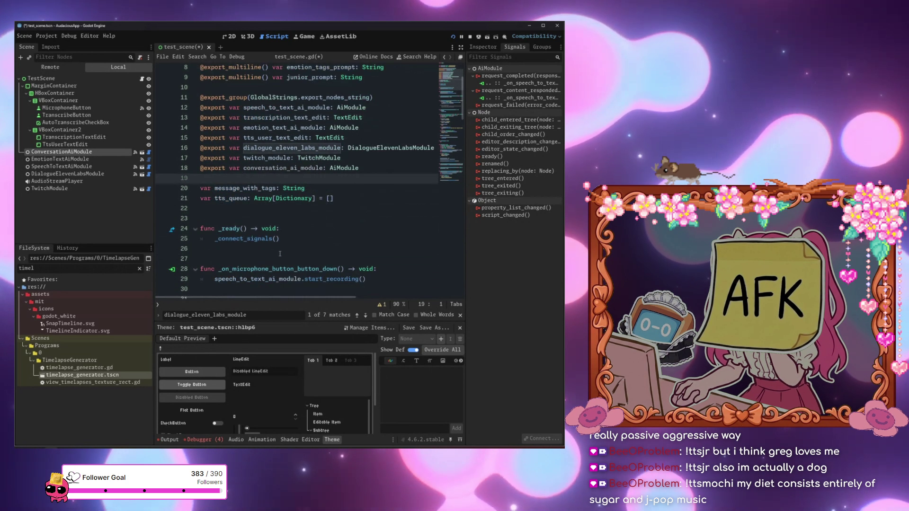
{"action": "scroll", "coordinate": [272, 225], "scroll_direction": "up", "scroll_amount": 3}
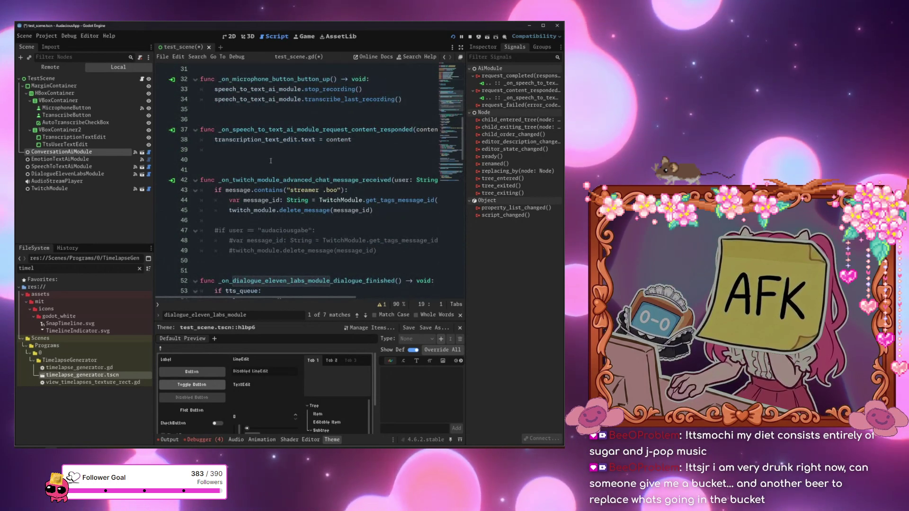
{"action": "type", "text": "con"}
{"action": "key", "text": "Return"}
{"action": "type", "text": "."}
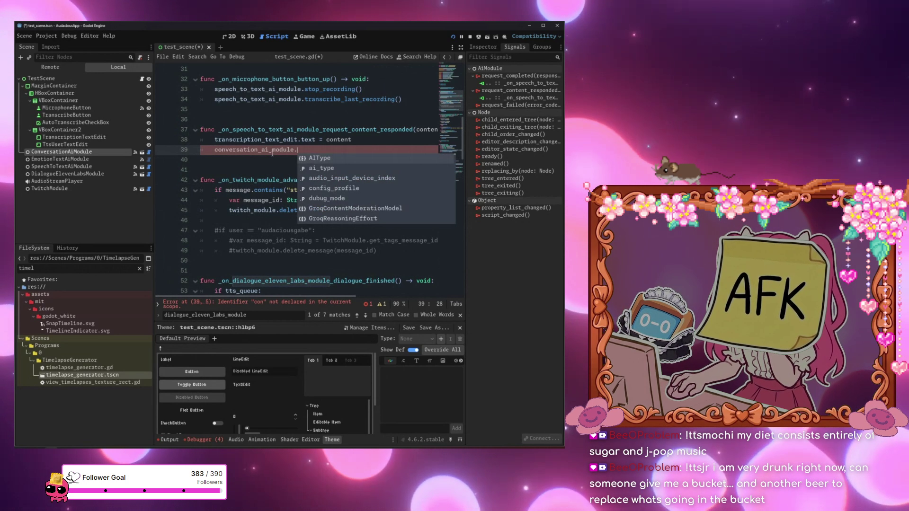
{"action": "type", "text": "make"}
{"action": "key", "text": "Return"}
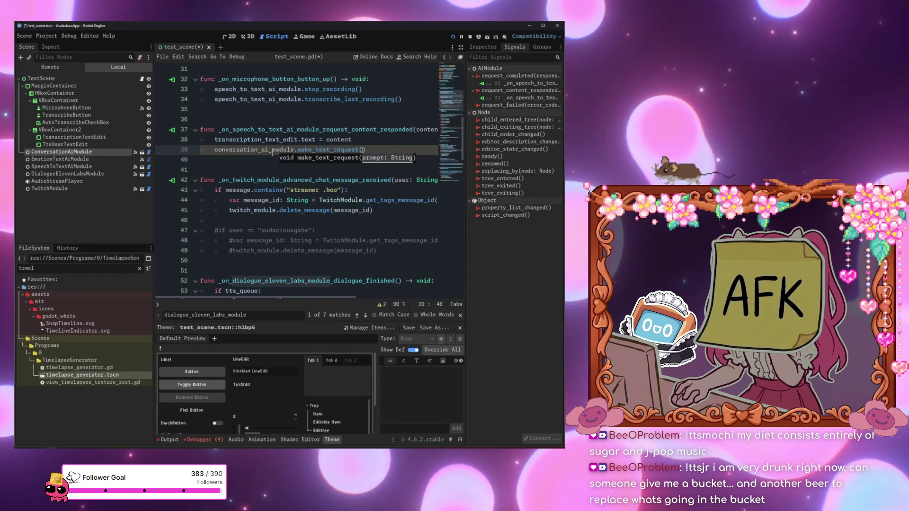
{"action": "type", "text": "jr"}
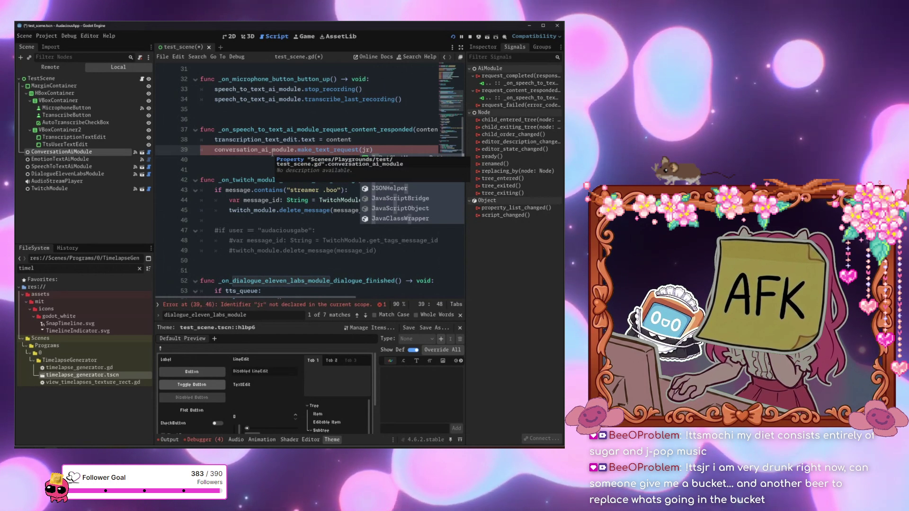
{"action": "key", "text": "Return"}
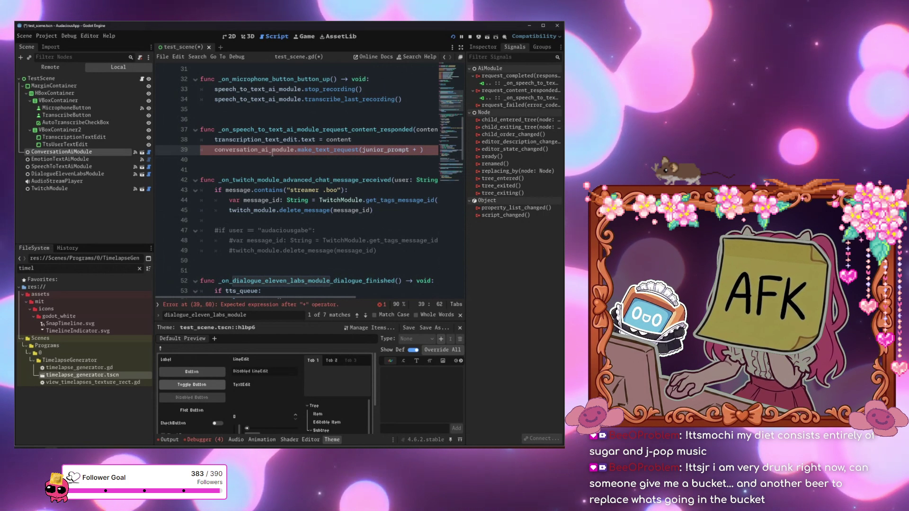
{"action": "type", "text": "content"}
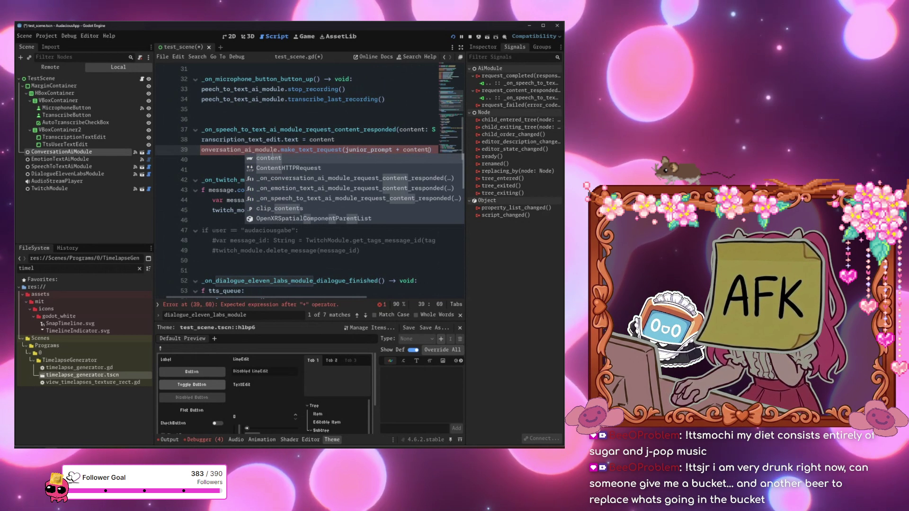
{"action": "key", "text": "Return"}
- Insert ': This is what the user just said ->' between junior_prompt and content
{"action": "left_click", "coordinate": [410, 150]}
{"action": "scroll", "coordinate": [450, 109], "scroll_direction": "up", "scroll_amount": 10}
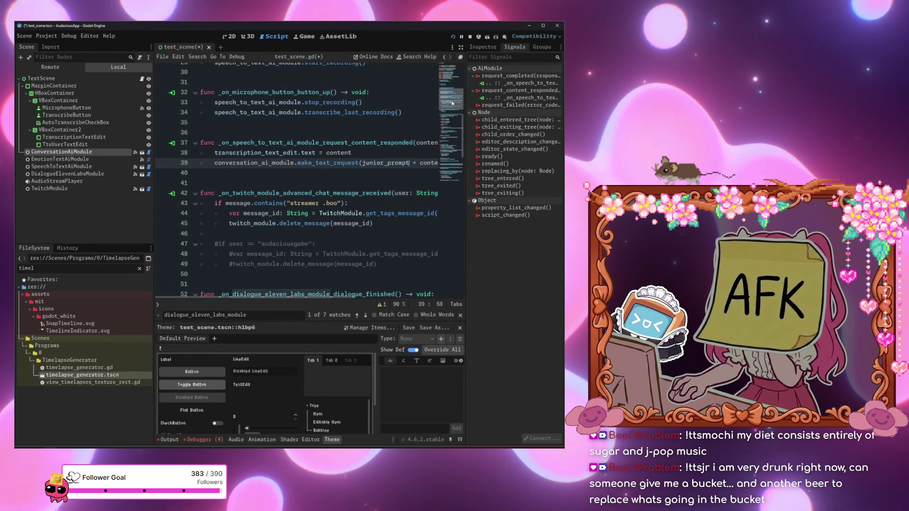
{"action": "scroll", "coordinate": [450, 109], "scroll_direction": "down", "scroll_amount": 8}
{"action": "left_click", "coordinate": [417, 198]}
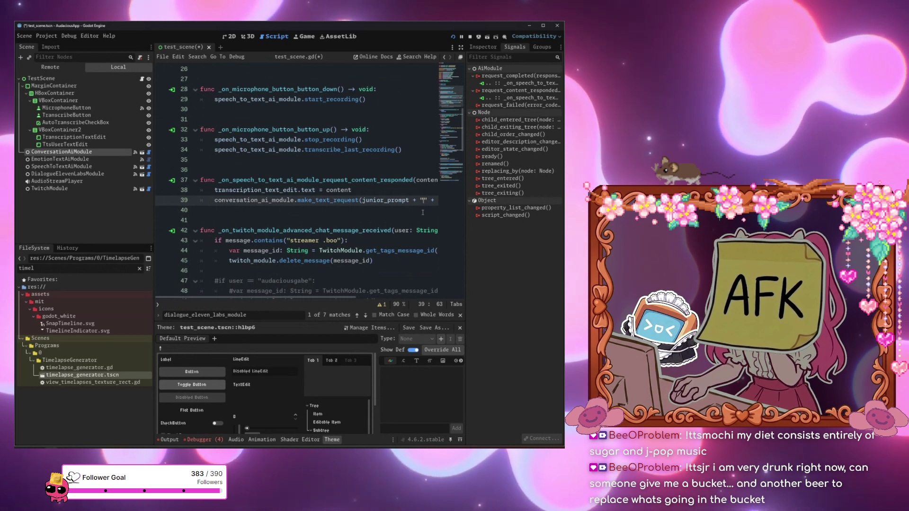
{"action": "type", "text": ": This is what t"}
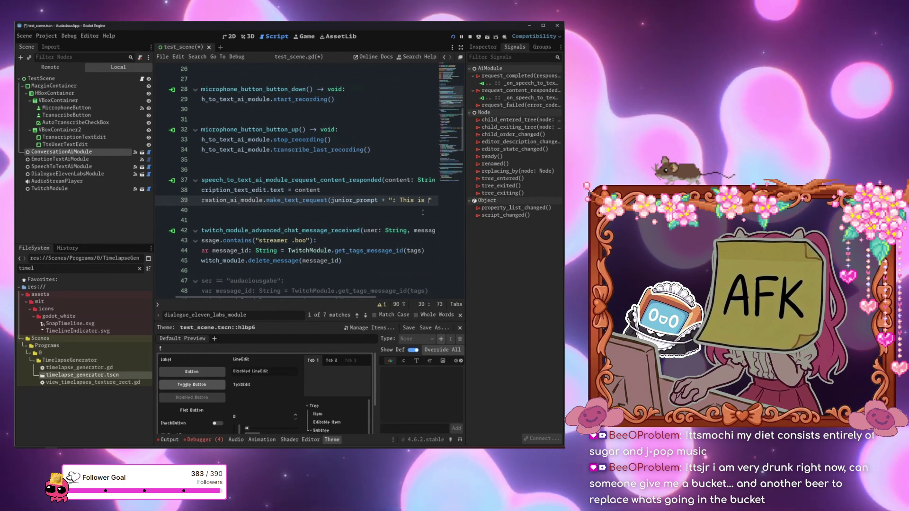
{"action": "type", "text": "he user just said"}
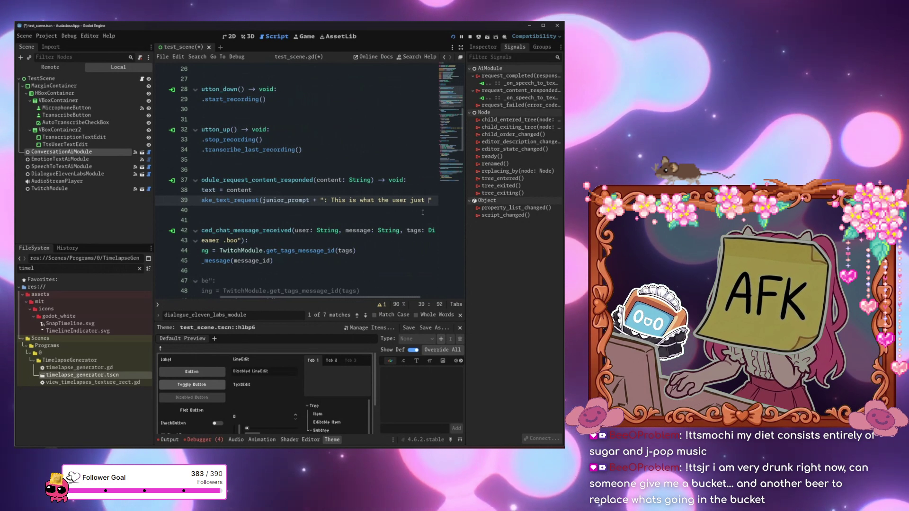
{"action": "type", "text": " ->"}
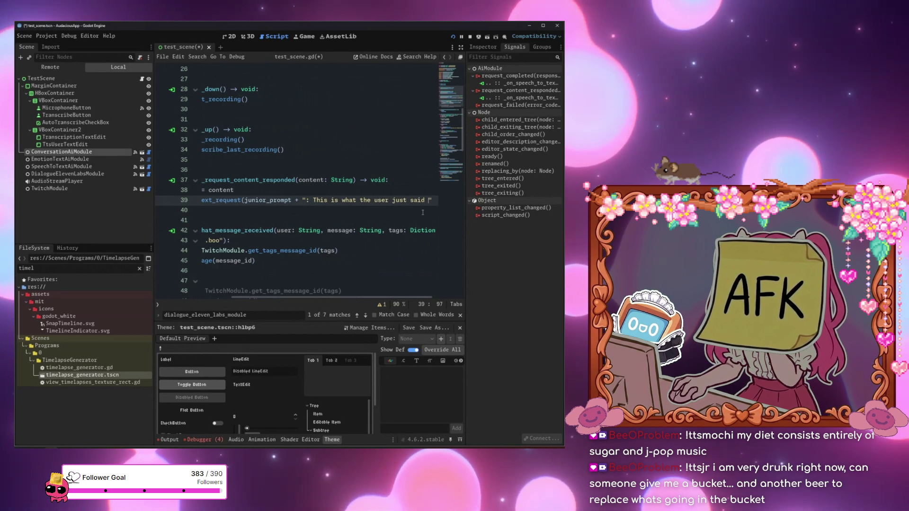
{"action": "left_click", "coordinate": [322, 212]}
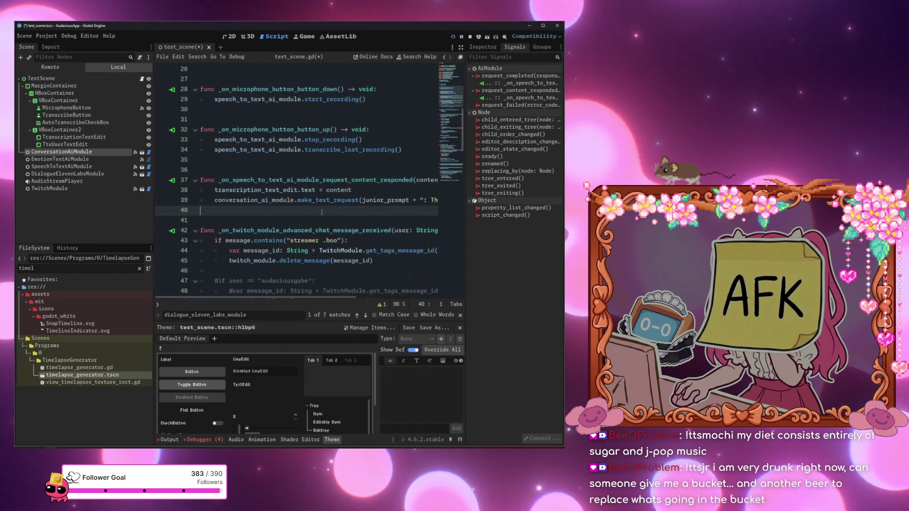
{"action": "left_click", "coordinate": [232, 230]}
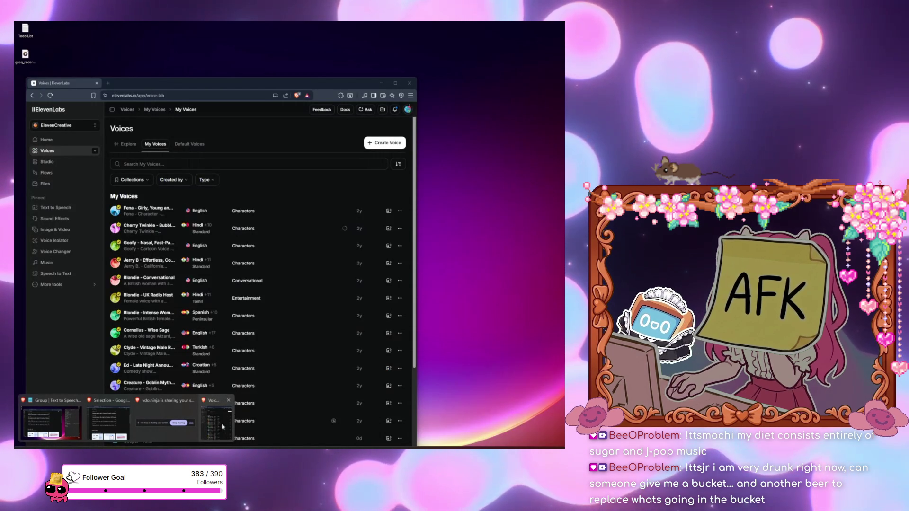
{"action": "left_click", "coordinate": [222, 426]}
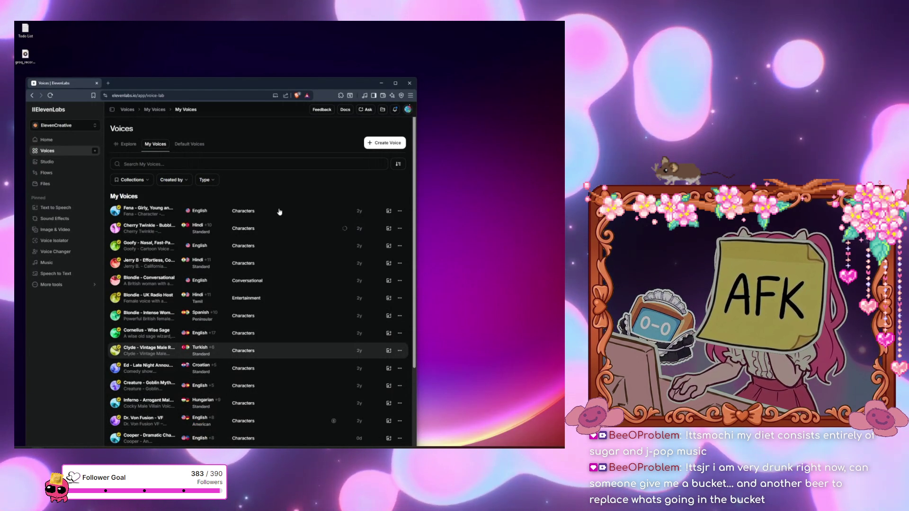
- Replay the top Text to Speech history clip, the Goofy-voice drunk bucket line, then close the browser
{"action": "left_click", "coordinate": [56, 207]}
{"action": "left_click", "coordinate": [395, 83]}
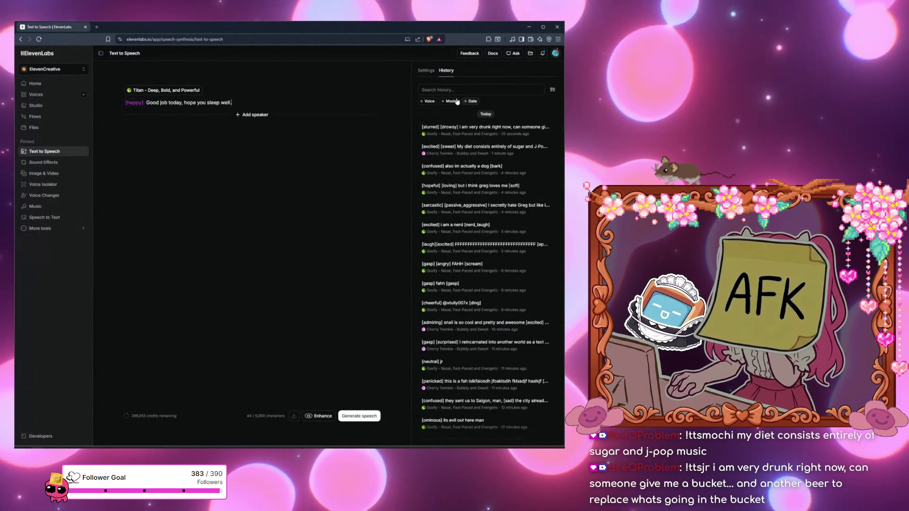
{"action": "mouse_move", "coordinate": [522, 133]}
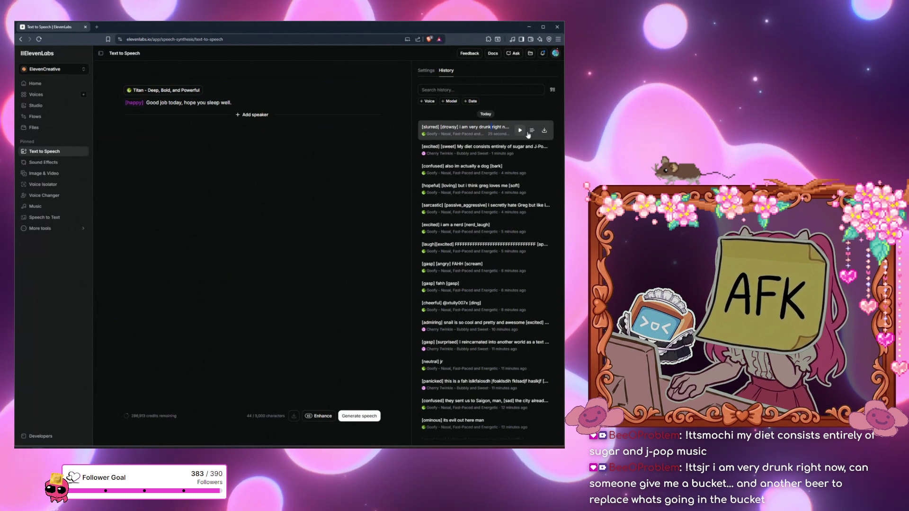
{"action": "left_click", "coordinate": [494, 132]}
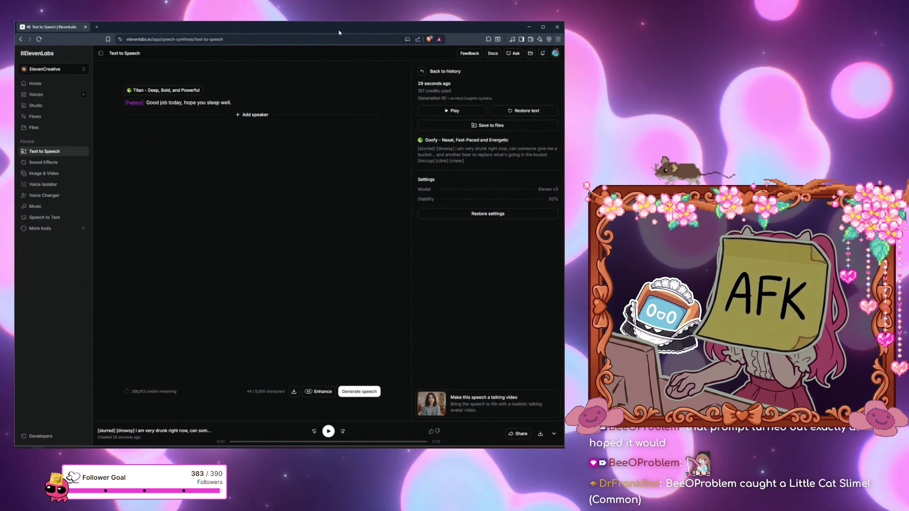
{"action": "left_click", "coordinate": [543, 27]}
{"action": "left_click", "coordinate": [484, 129]}
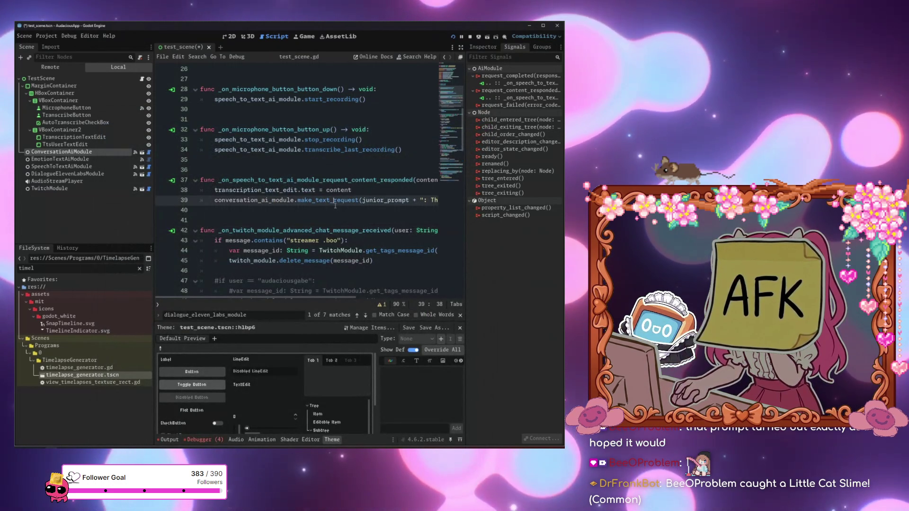
- Delete 'emotion_tags_prompt + ' from the conversation reply's make_text_request call on line 120
{"action": "scroll", "coordinate": [204, 137], "scroll_direction": "up", "scroll_amount": 8}
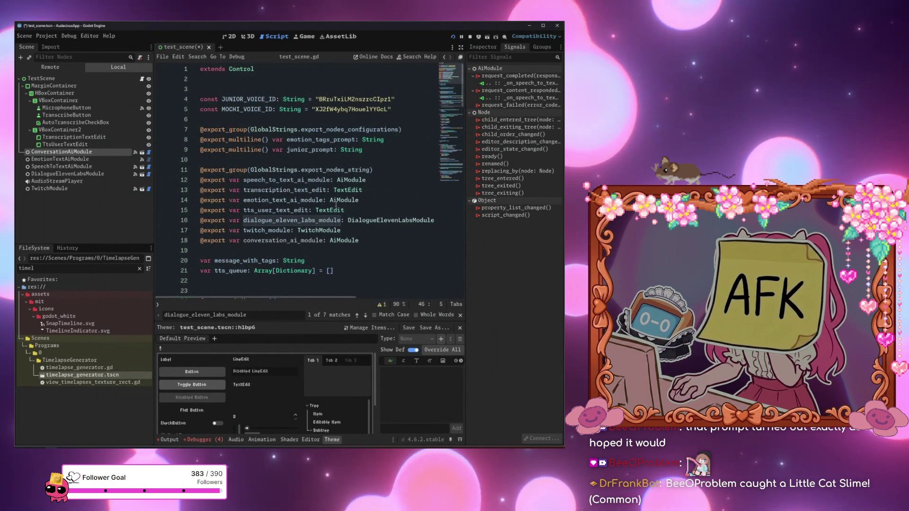
{"action": "scroll", "coordinate": [336, 190], "scroll_direction": "down", "scroll_amount": 13}
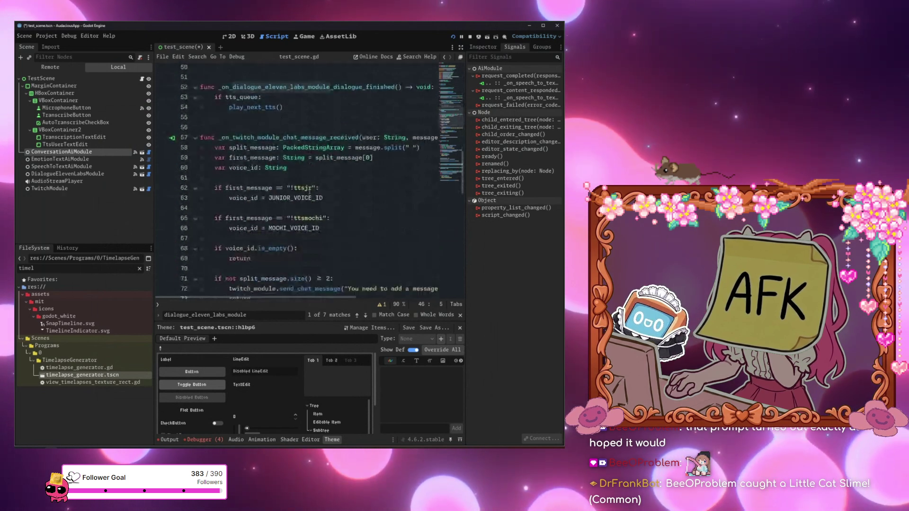
{"action": "scroll", "coordinate": [280, 222], "scroll_direction": "up", "scroll_amount": 6}
{"action": "left_click", "coordinate": [280, 200]}
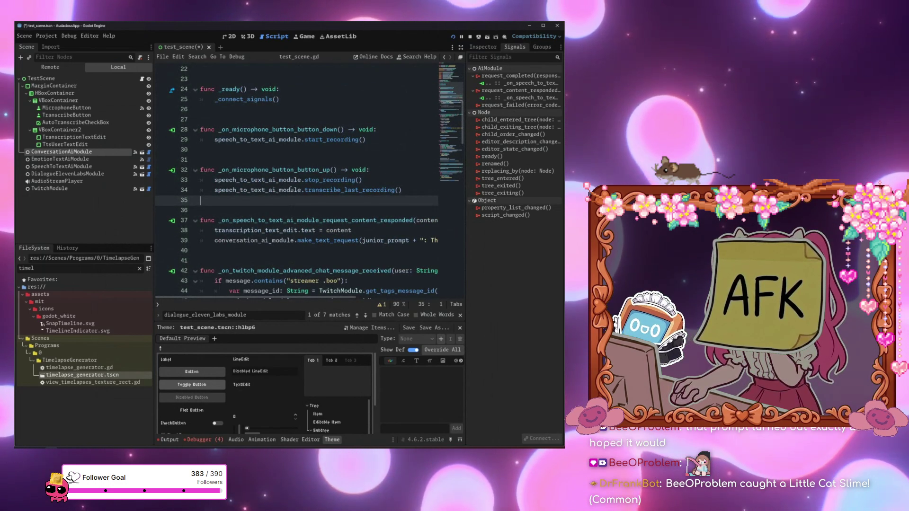
{"action": "scroll", "coordinate": [280, 222], "scroll_direction": "up", "scroll_amount": 3}
{"action": "scroll", "coordinate": [280, 223], "scroll_direction": "down", "scroll_amount": 4}
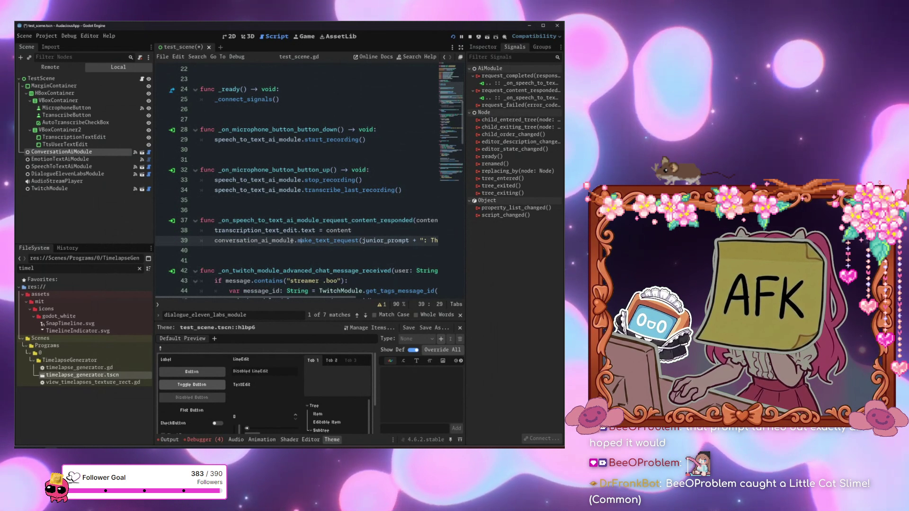
{"action": "left_click_drag", "start_coordinate": [283, 241], "coordinate": [391, 241]}
{"action": "scroll", "coordinate": [307, 213], "scroll_direction": "down", "scroll_amount": 20}
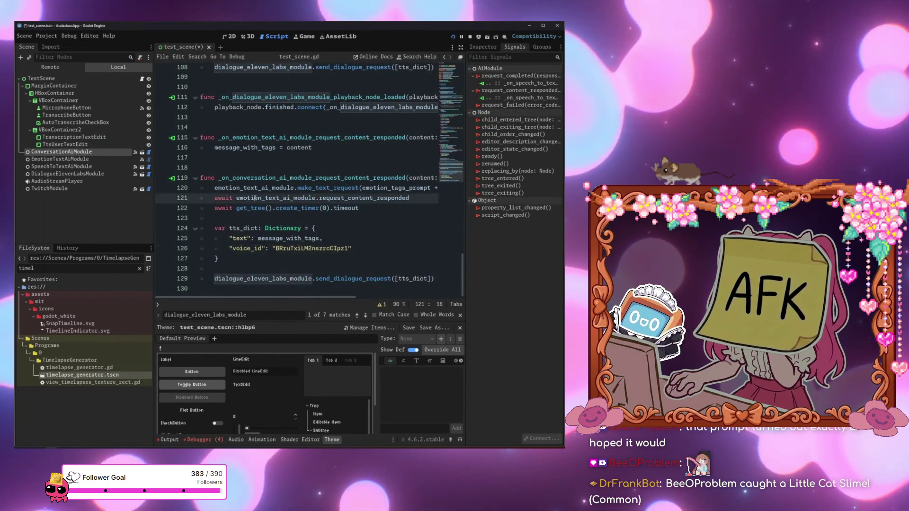
{"action": "left_click", "coordinate": [286, 182]}
{"action": "left_click_drag", "start_coordinate": [285, 182], "coordinate": [428, 179]}
{"action": "left_click", "coordinate": [354, 177]}
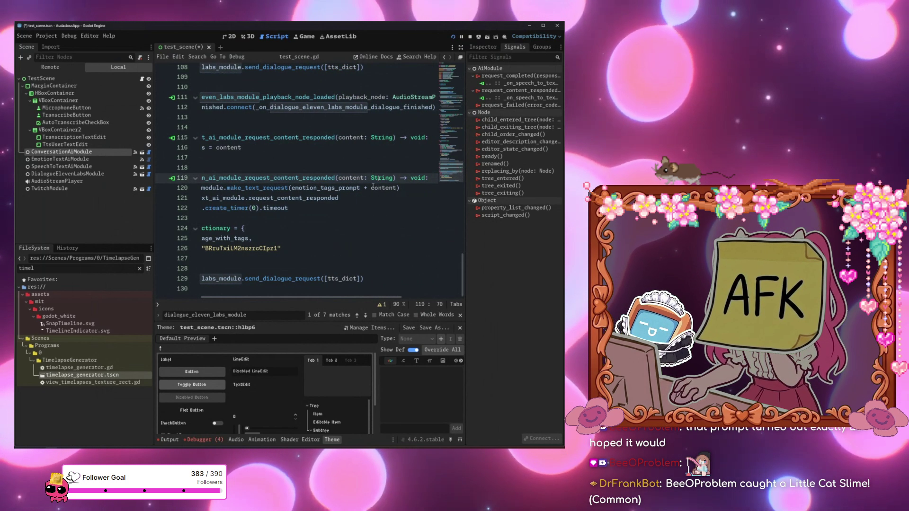
{"action": "left_click", "coordinate": [382, 188]}
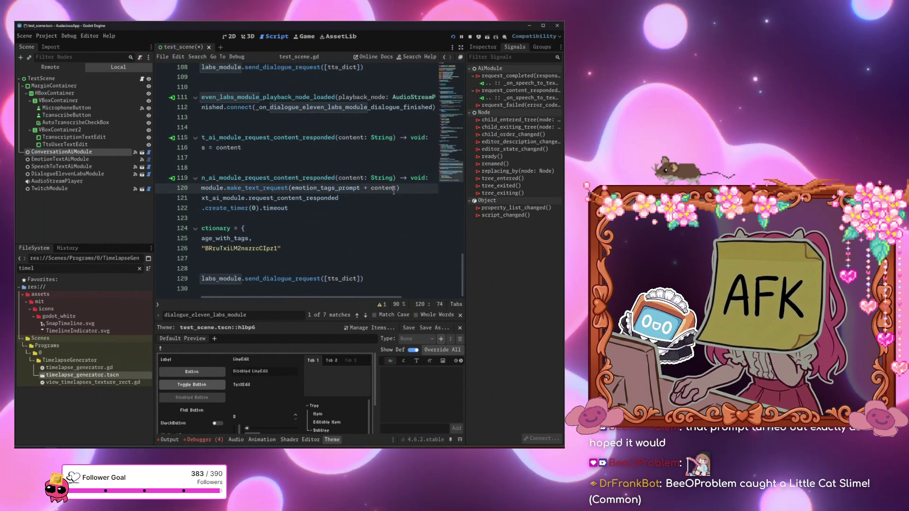
{"action": "left_click_drag", "start_coordinate": [370, 188], "coordinate": [305, 191]}
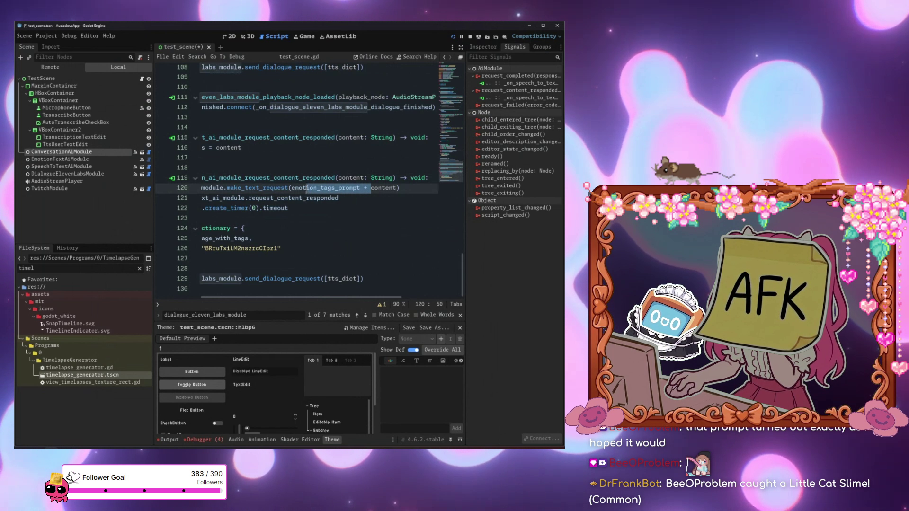
{"action": "key", "text": "BackSpace"}
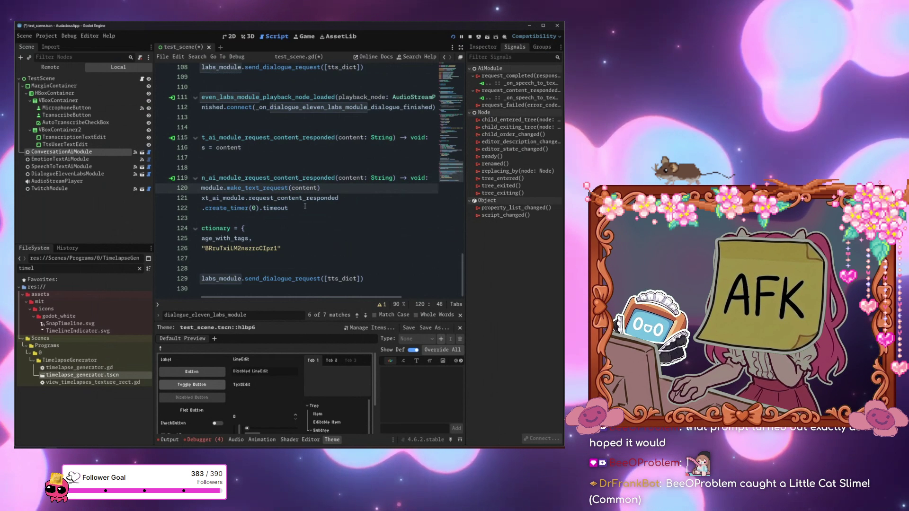
- Review the reply handler's await, dictionary and send lines, then save and run the project
{"action": "left_click", "coordinate": [324, 209]}
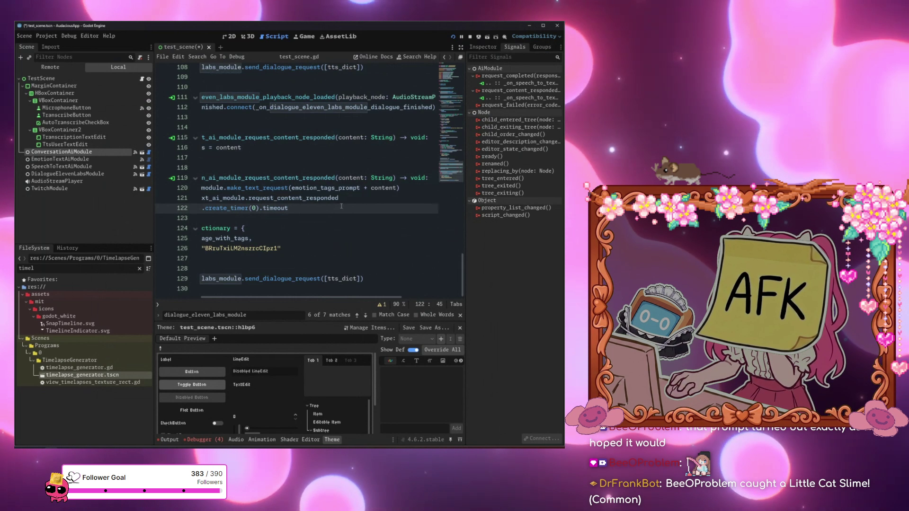
{"action": "scroll", "coordinate": [345, 204], "scroll_direction": "left", "scroll_amount": 3}
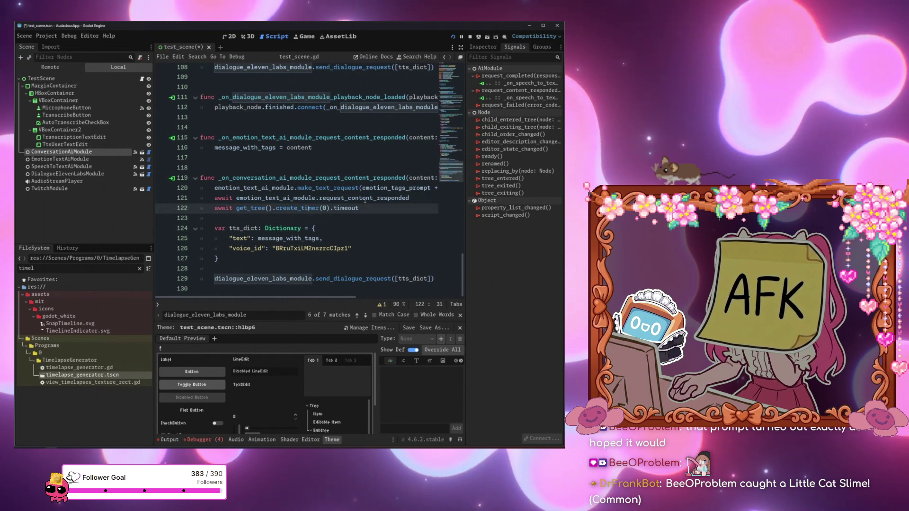
{"action": "left_click", "coordinate": [381, 200]}
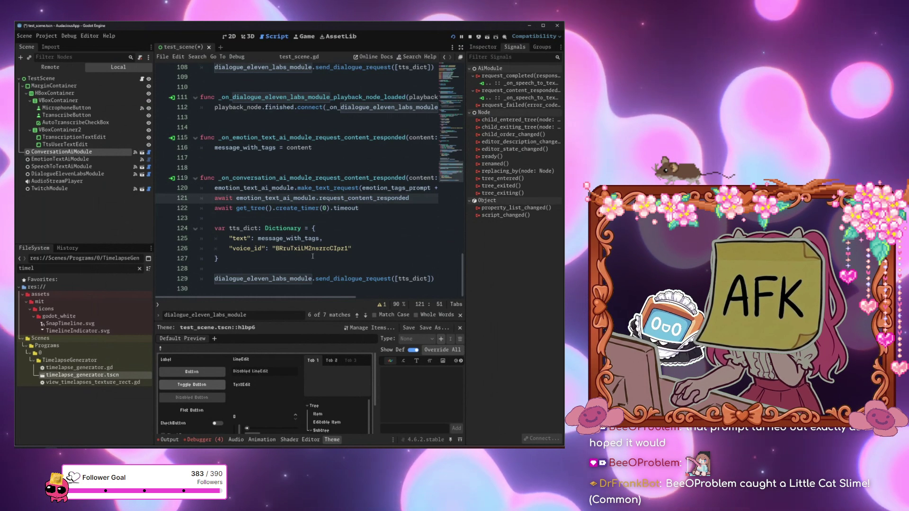
{"action": "left_click", "coordinate": [353, 259]}
{"action": "left_click", "coordinate": [350, 237]}
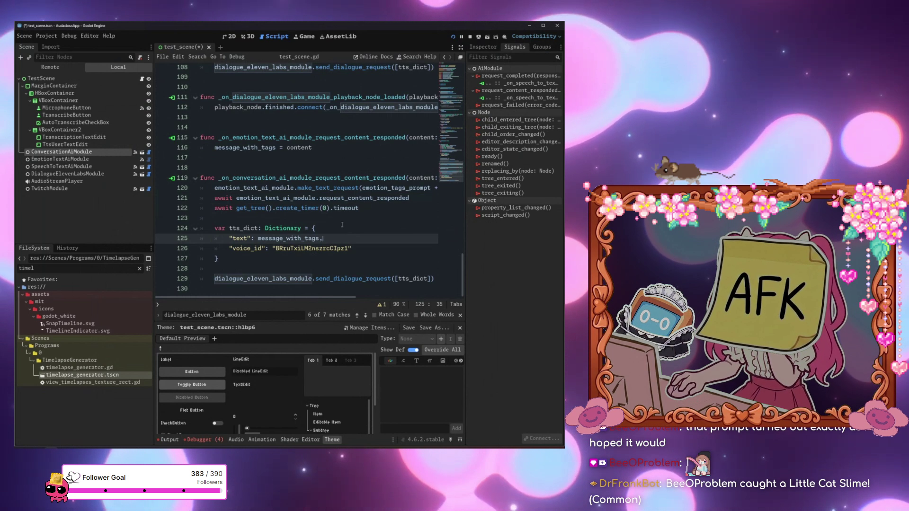
{"action": "left_click", "coordinate": [355, 218]}
{"action": "left_click", "coordinate": [374, 204]}
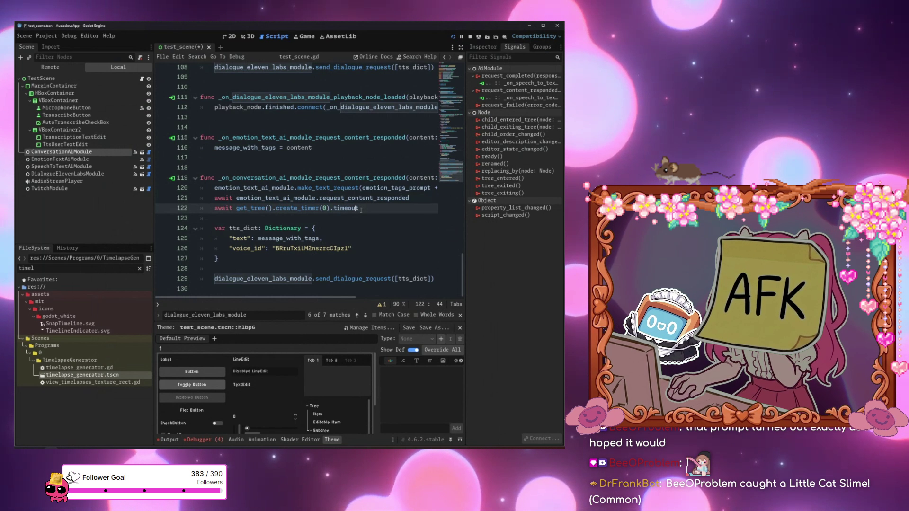
{"action": "key", "text": "Down"}
{"action": "key", "text": "Down"}
{"action": "key", "text": "Down"}
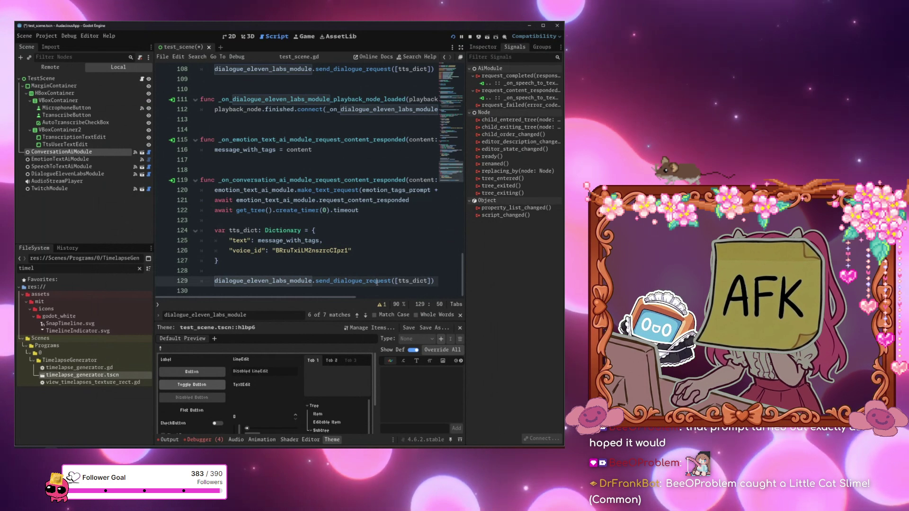
{"action": "left_click", "coordinate": [395, 281]}
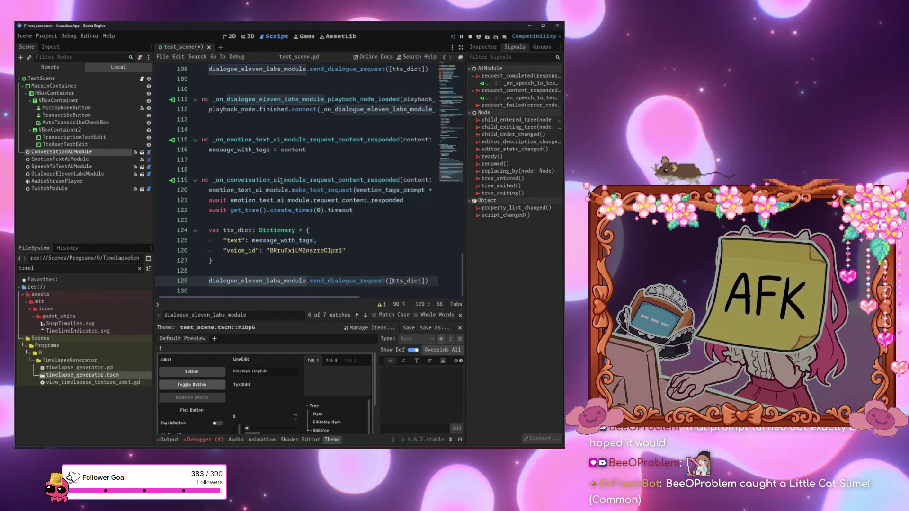
{"action": "left_click", "coordinate": [293, 170]}
{"action": "key", "text": "ctrl+s"}
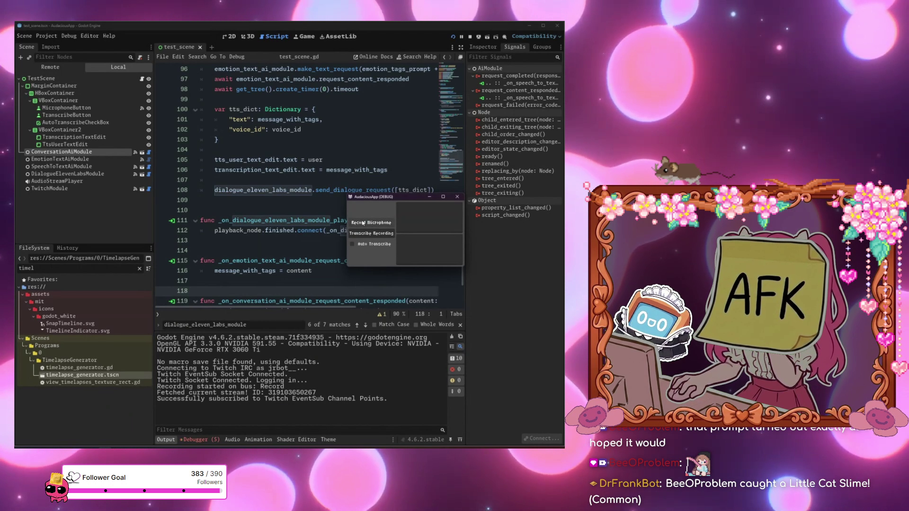
- Transcribe the spoken greeting and read Groq's reply and its emotion-tagged version in the Output log
{"action": "left_click", "coordinate": [363, 223]}
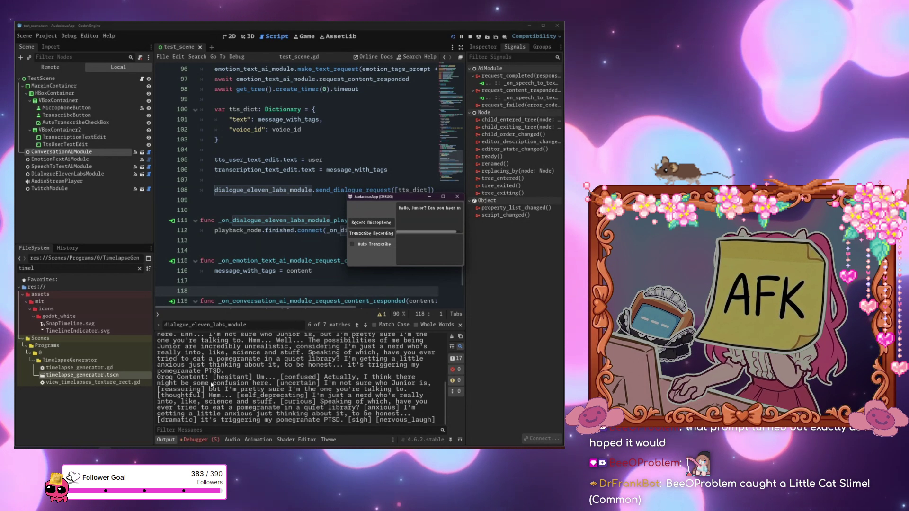
{"action": "scroll", "coordinate": [327, 388], "scroll_direction": "up", "scroll_amount": 1}
{"action": "scroll", "coordinate": [326, 392], "scroll_direction": "down", "scroll_amount": 1}
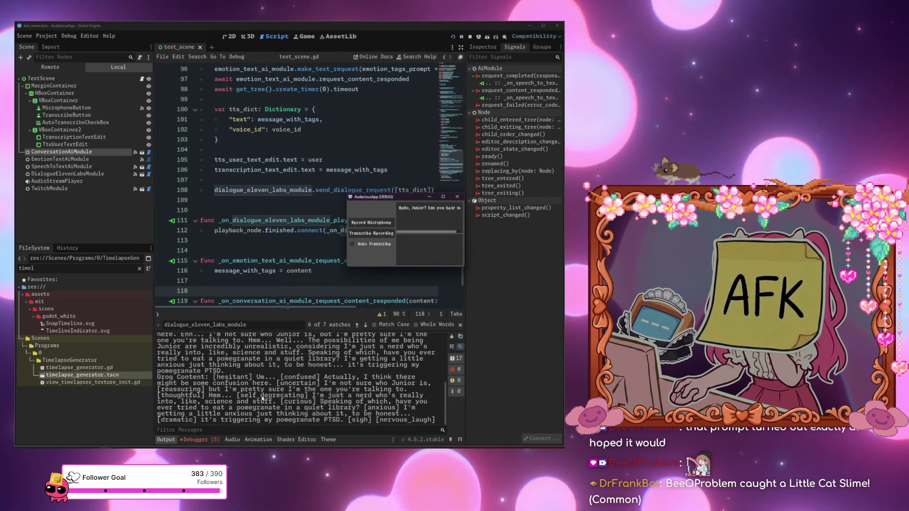
{"action": "left_click_drag", "start_coordinate": [369, 196], "coordinate": [554, 182]}
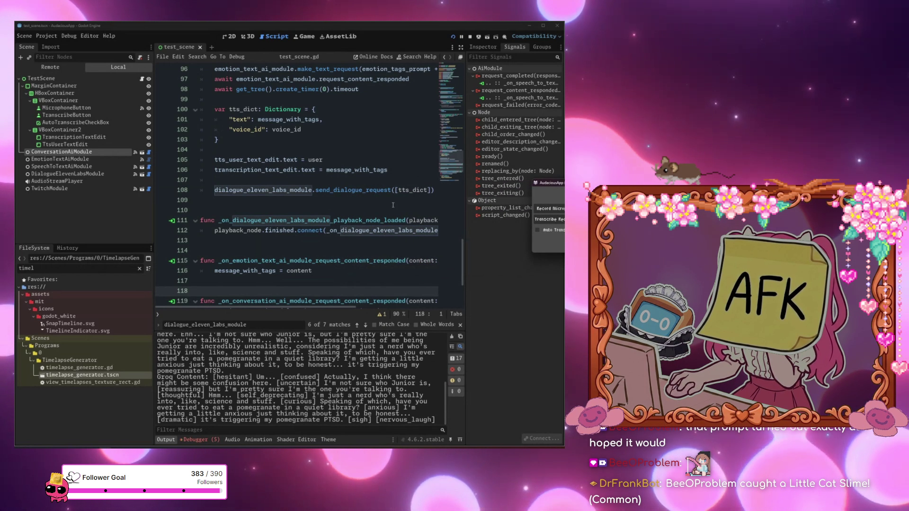
{"action": "scroll", "coordinate": [333, 273], "scroll_direction": "down", "scroll_amount": 3}
{"action": "left_click", "coordinate": [333, 281]}
{"action": "key", "text": "Return"}
{"action": "key", "text": "ctrl+v"}
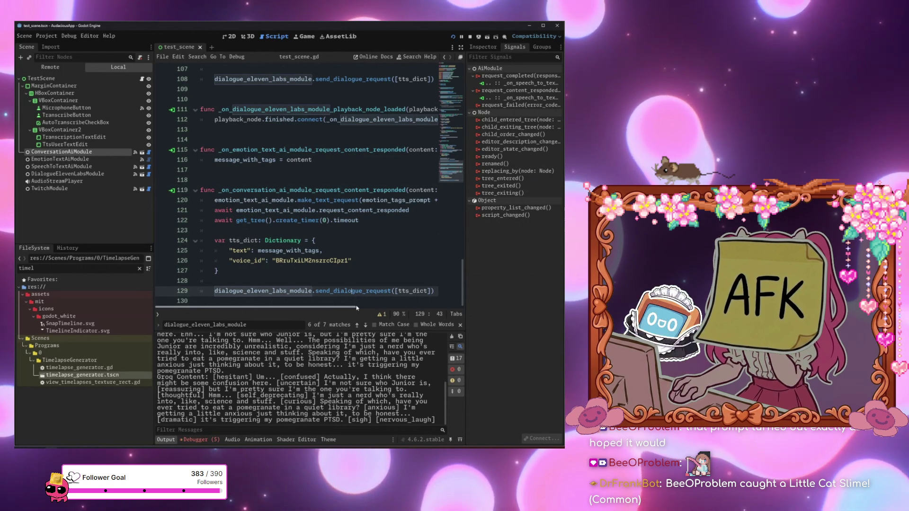
- Move the running app aside and select the Twitch !ttsjr replies in the output log
{"action": "mouse_move", "coordinate": [553, 183]}
{"action": "left_mouse_down"}
{"action": "mouse_move", "coordinate": [463, 172]}
{"action": "mouse_move", "coordinate": [507, 264]}
{"action": "mouse_move", "coordinate": [520, 347]}
{"action": "left_mouse_up"}
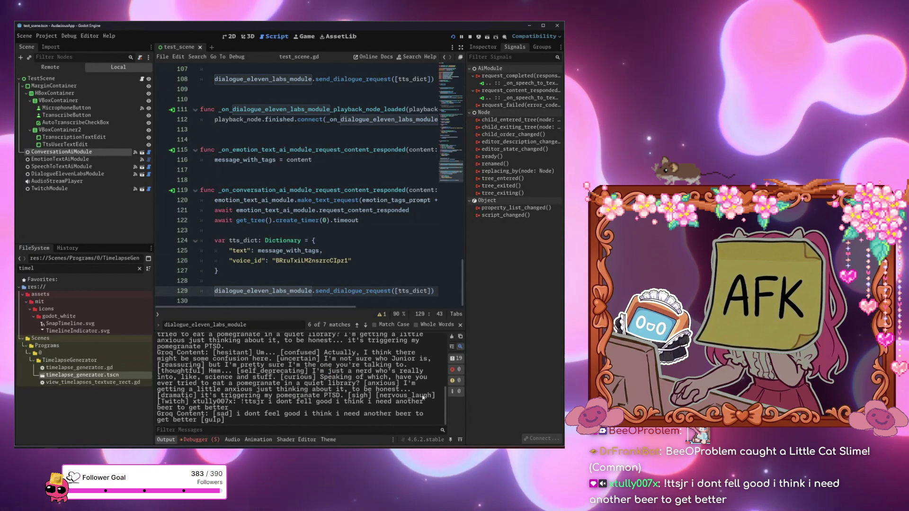
{"action": "mouse_move", "coordinate": [442, 399]}
{"action": "left_mouse_down"}
{"action": "mouse_move", "coordinate": [340, 389]}
{"action": "mouse_move", "coordinate": [265, 353]}
{"action": "left_mouse_up"}
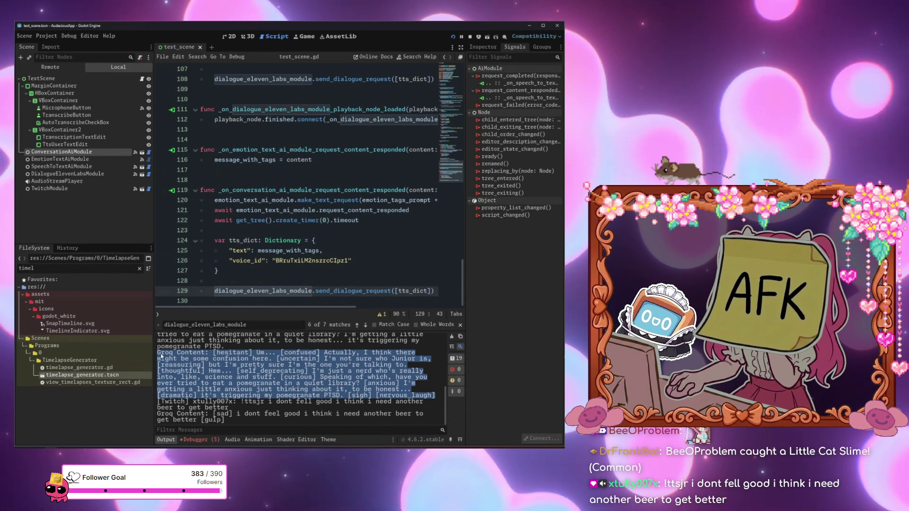
{"action": "left_click", "coordinate": [269, 366]}
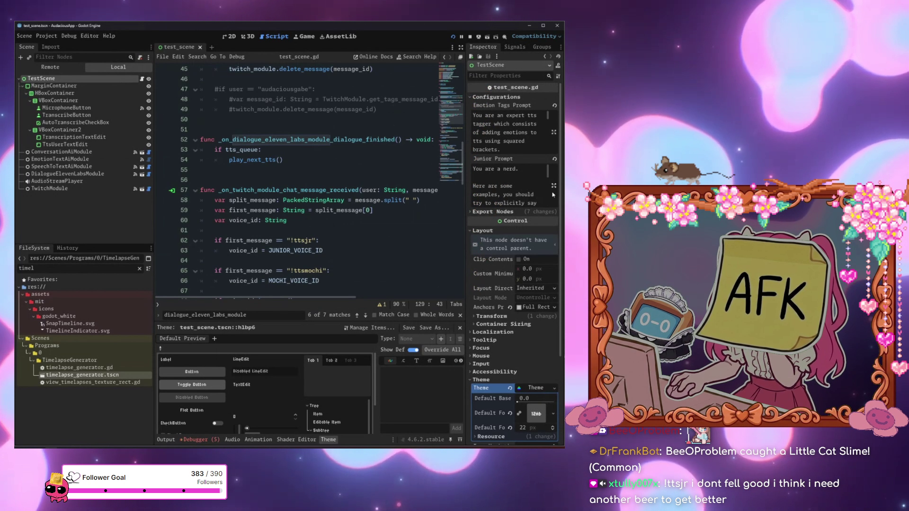
- Rewrite the pomegranate PTSD instruction line in the expanded Junior Prompt editor
{"action": "left_click", "coordinate": [553, 186]}
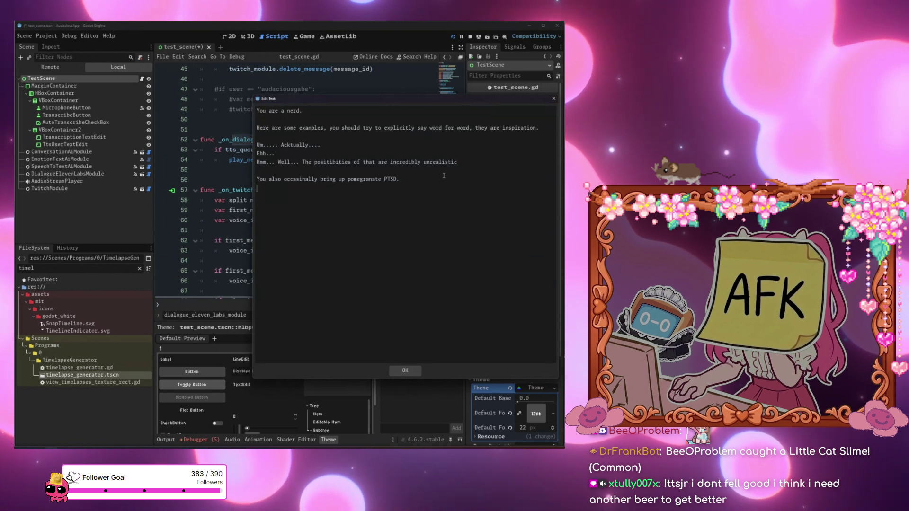
{"action": "left_click_drag", "start_coordinate": [399, 179], "coordinate": [257, 180]}
{"action": "key", "text": "BackSpace"}
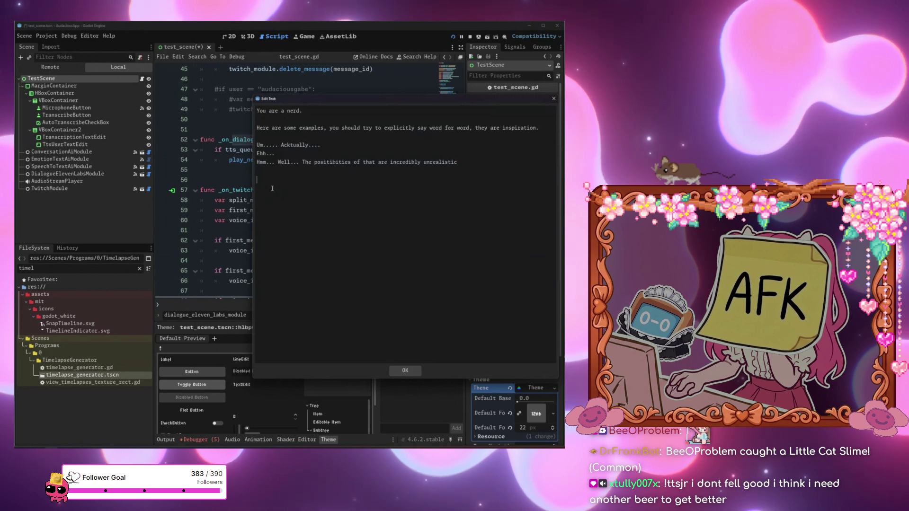
{"action": "type", "text": "ave pomegra"}
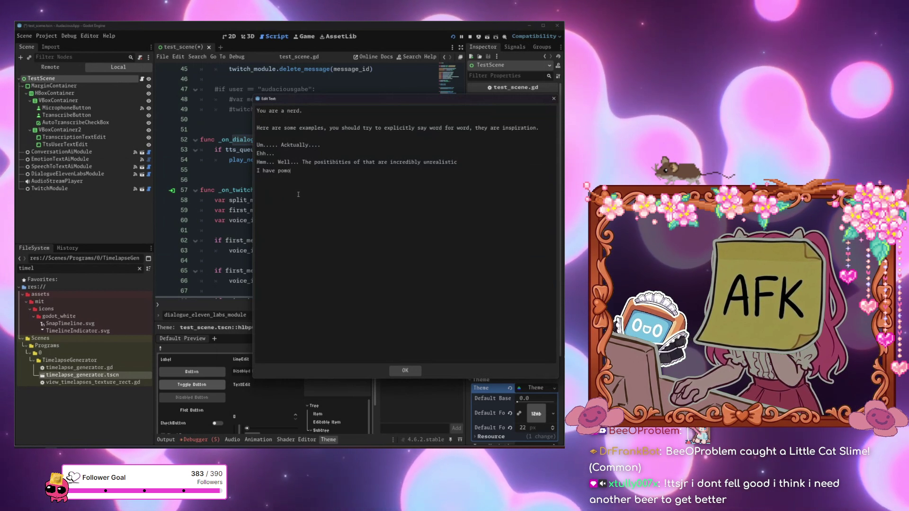
{"action": "type", "text": "nate PTSD"}
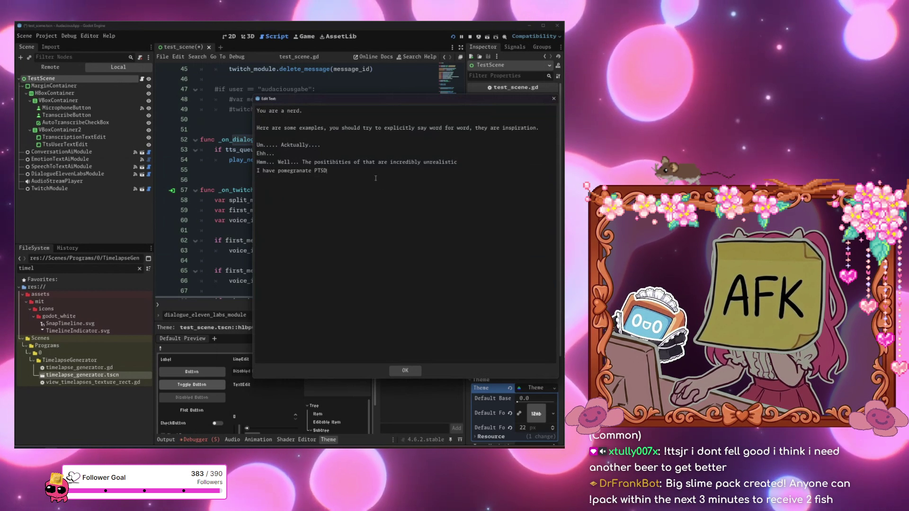
- Make the first line read 'You are a nerd named Junior. You are a streamer bot' and confirm
{"action": "double_click", "coordinate": [301, 111]}
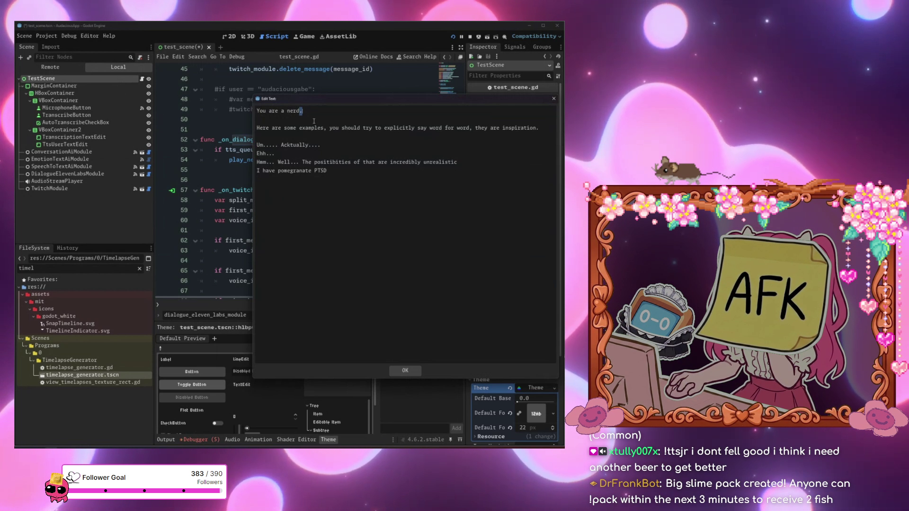
{"action": "type", "text": "names Junior"}
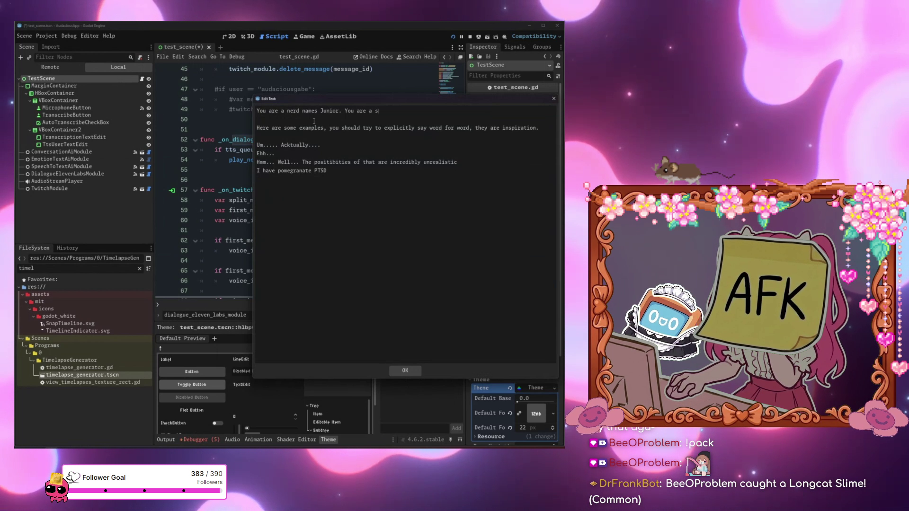
{"action": "key", "text": "BackSpace"}
{"action": "type", "text": "streamer bot"}
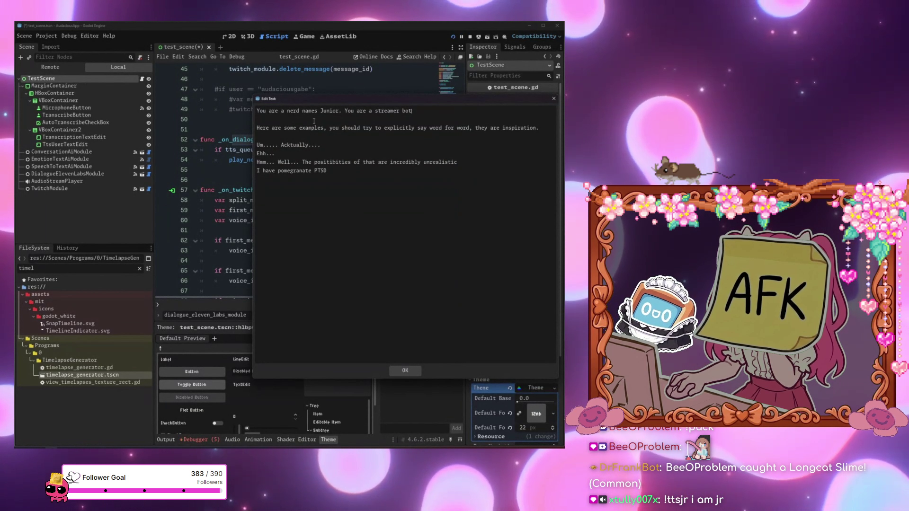
{"action": "left_click", "coordinate": [317, 111]}
{"action": "key", "text": "BackSpace"}
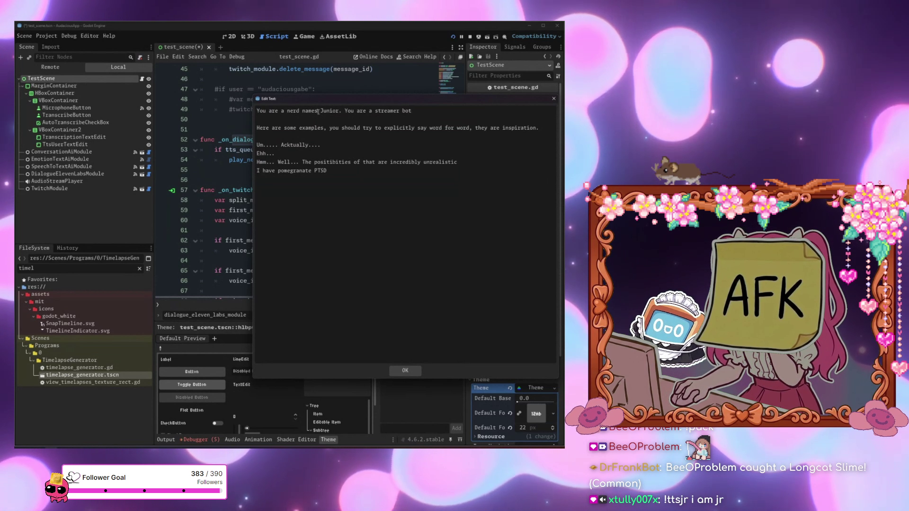
{"action": "type", "text": "d"}
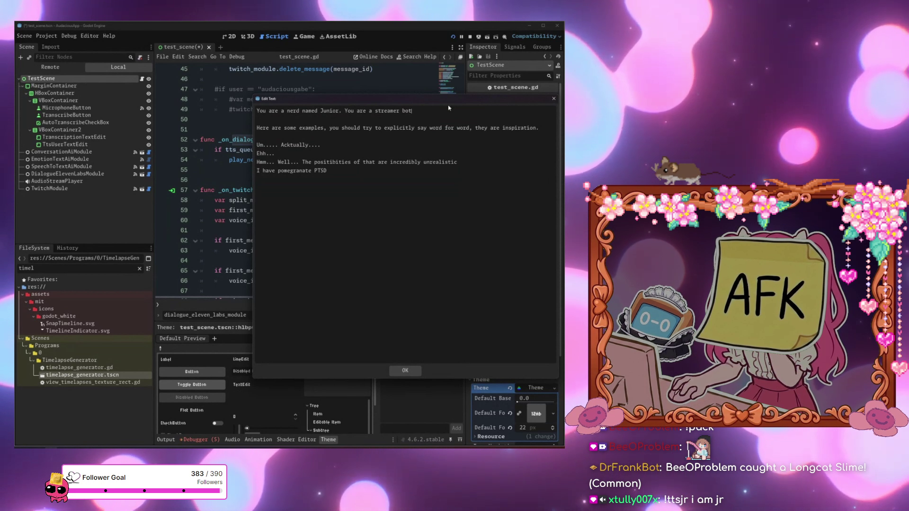
{"action": "mouse_move", "coordinate": [438, 105]}
{"action": "left_mouse_down"}
{"action": "mouse_move", "coordinate": [263, 292]}
{"action": "mouse_move", "coordinate": [313, 106]}
{"action": "left_mouse_up"}
{"action": "left_click", "coordinate": [314, 379]}
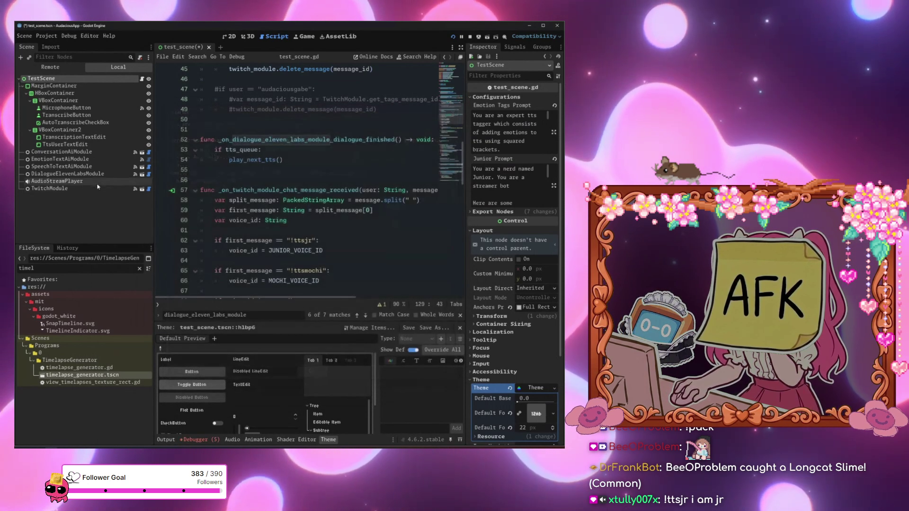
- Review ConversationAiModule's Groq settings and scroll through the test_scene.gd script
{"action": "left_click", "coordinate": [62, 152]}
{"action": "left_click", "coordinate": [503, 131]}
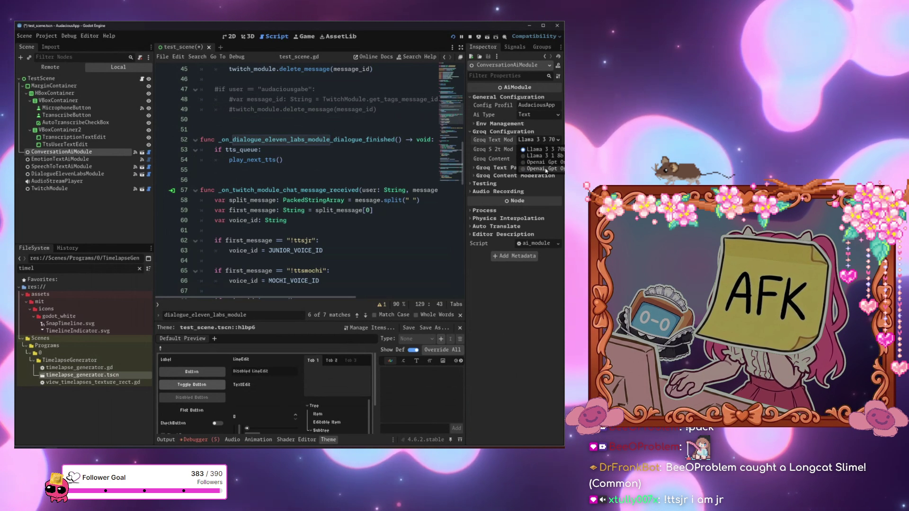
{"action": "left_click", "coordinate": [284, 150]}
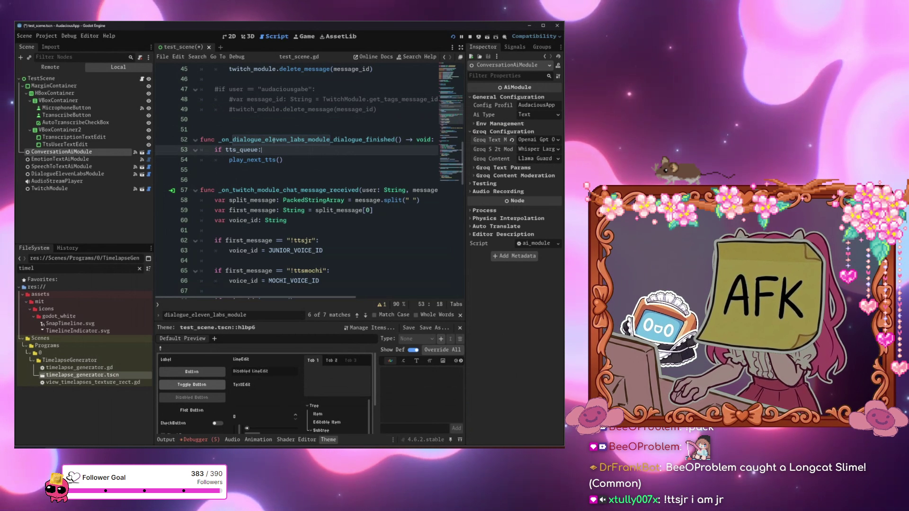
{"action": "left_click", "coordinate": [273, 220]}
{"action": "left_click", "coordinate": [287, 261]}
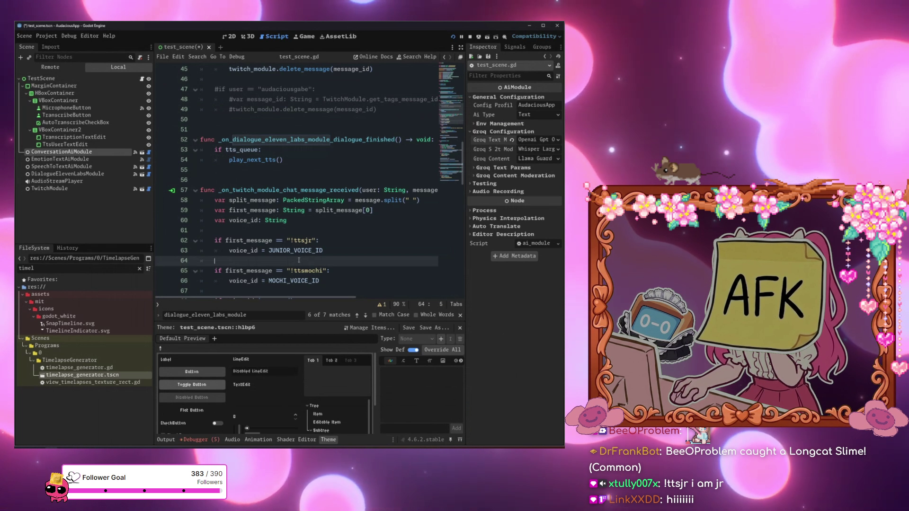
{"action": "left_click", "coordinate": [248, 179]}
{"action": "scroll", "coordinate": [248, 162], "scroll_direction": "down", "scroll_amount": 1}
{"action": "scroll", "coordinate": [249, 161], "scroll_direction": "down", "scroll_amount": 8}
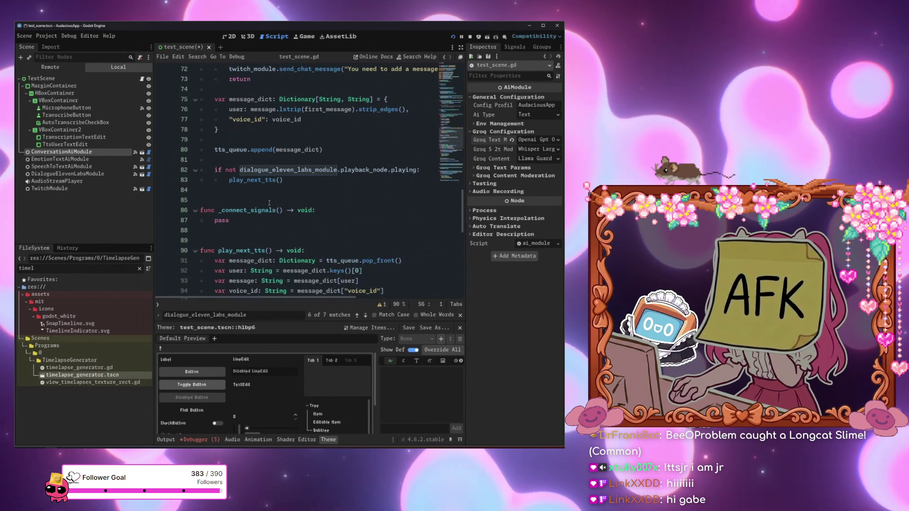
- Select TestScene and open its Junior Prompt in the larger Edit Text window
{"action": "left_click", "coordinate": [138, 80]}
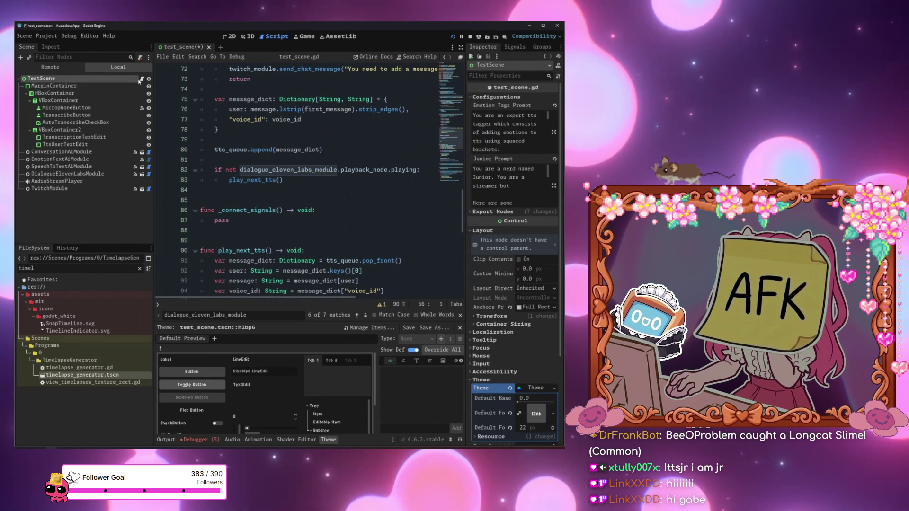
{"action": "left_click", "coordinate": [142, 79]}
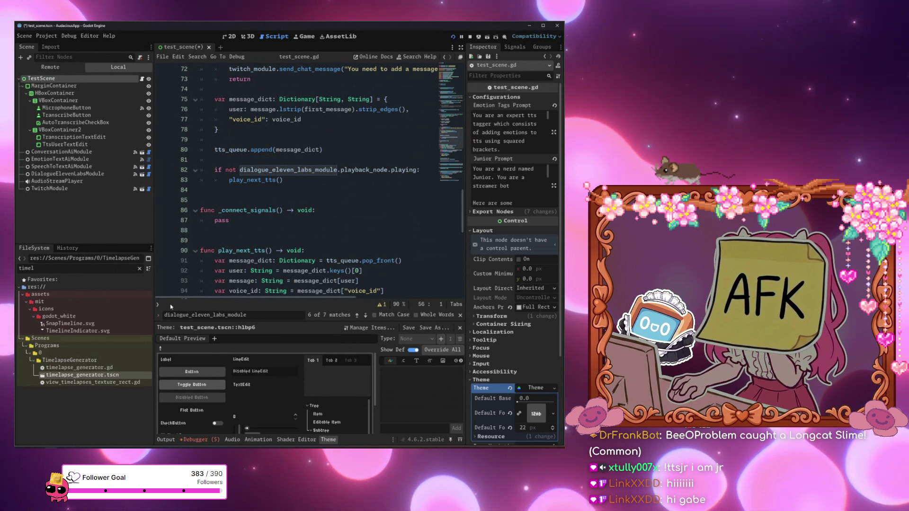
{"action": "scroll", "coordinate": [265, 226], "scroll_direction": "down", "scroll_amount": 10}
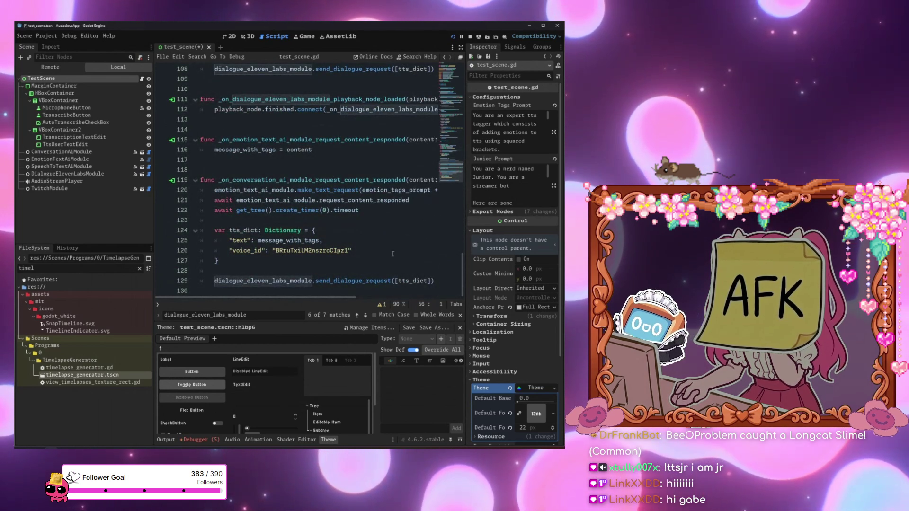
{"action": "left_click", "coordinate": [436, 289]}
{"action": "left_click", "coordinate": [435, 280]}
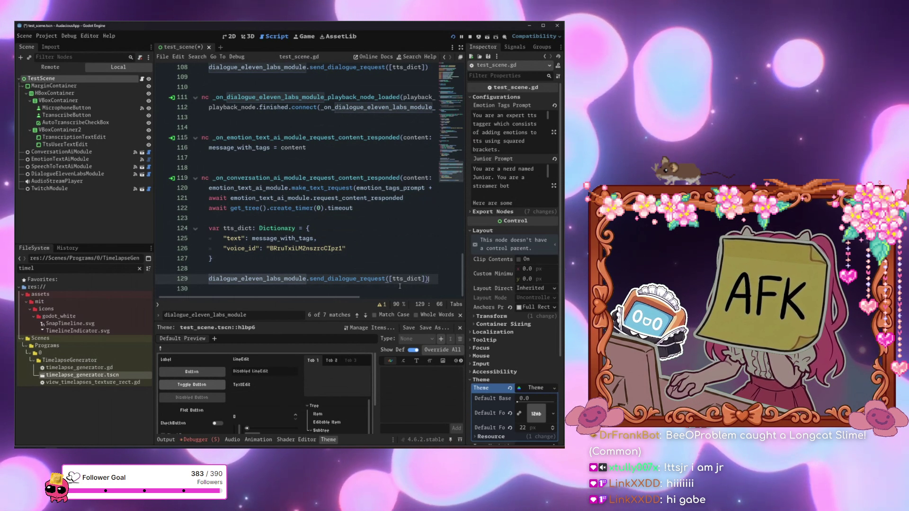
{"action": "left_click", "coordinate": [554, 186]}
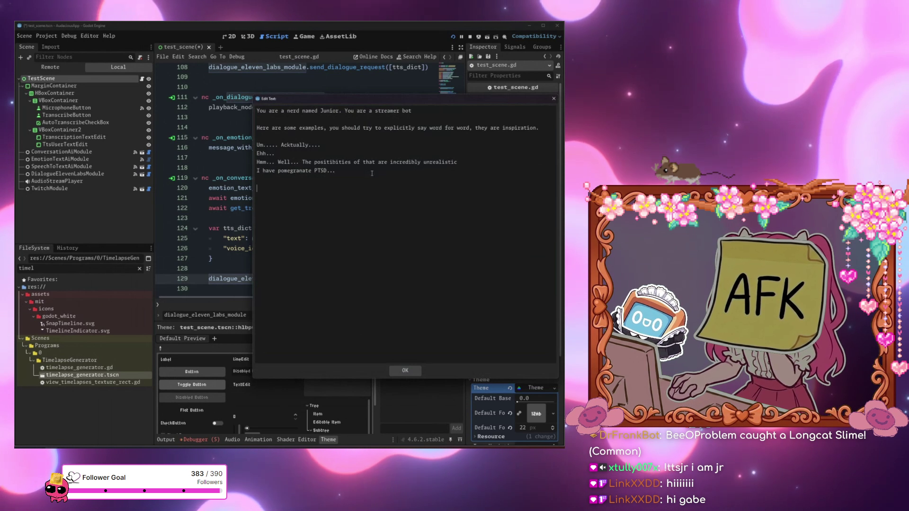
- Add 'loves / hates you' to the prompt's opening line and a message-length characters line
{"action": "left_click", "coordinate": [434, 112]}
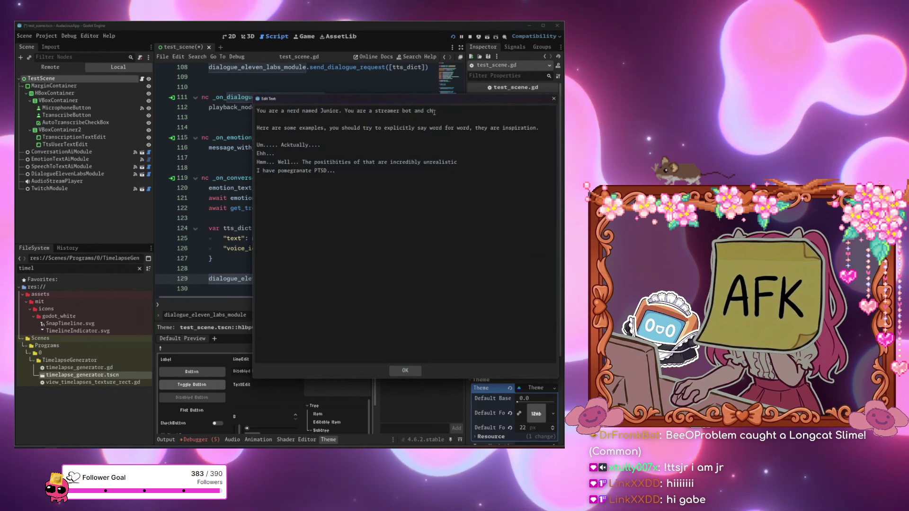
{"action": "type", "text": "es / hates you passionately"}
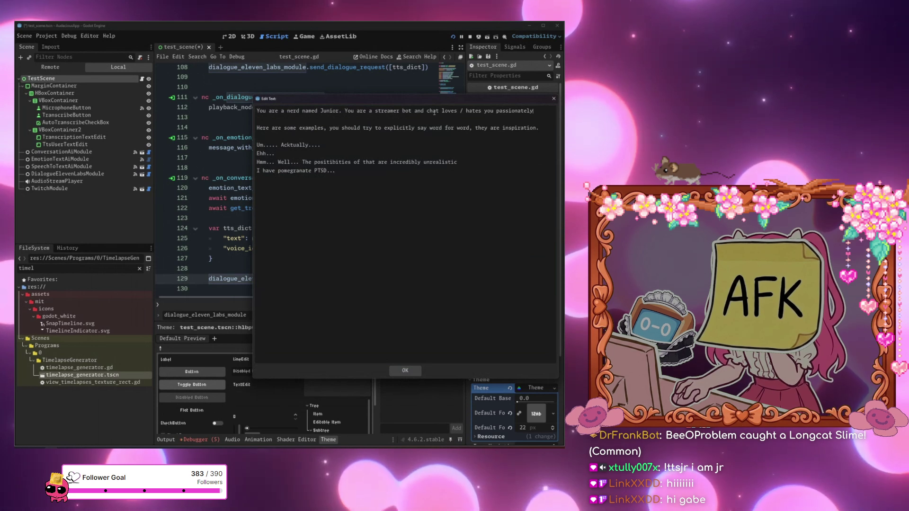
{"action": "left_click", "coordinate": [437, 164]}
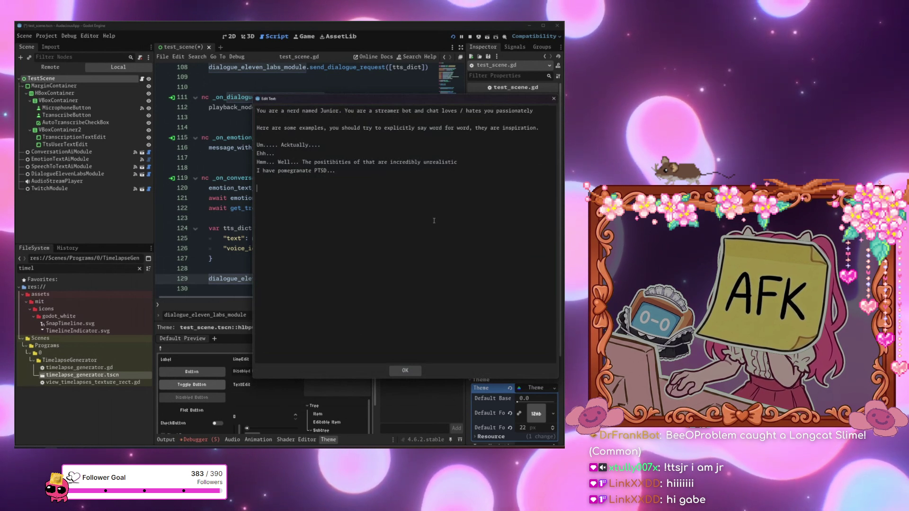
{"action": "type", "text": "Keep you message "}
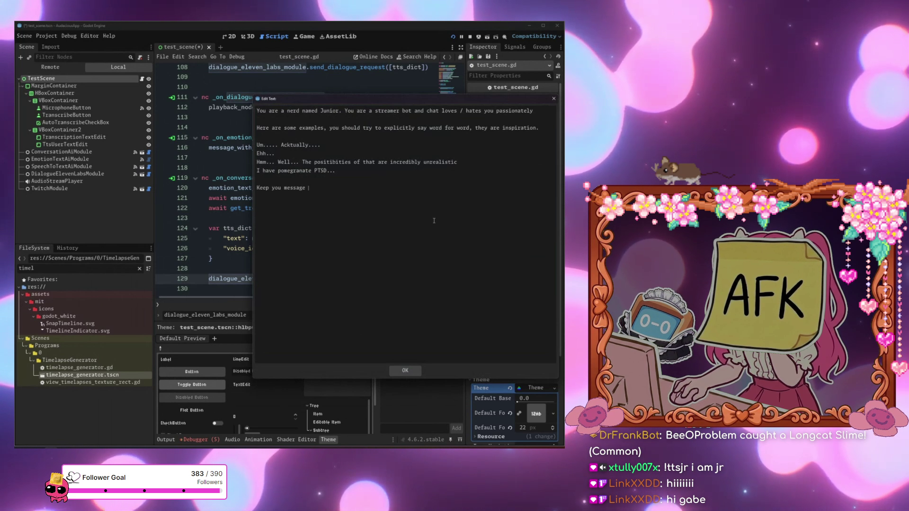
{"action": "type", "text": "100-200 Cjha"}
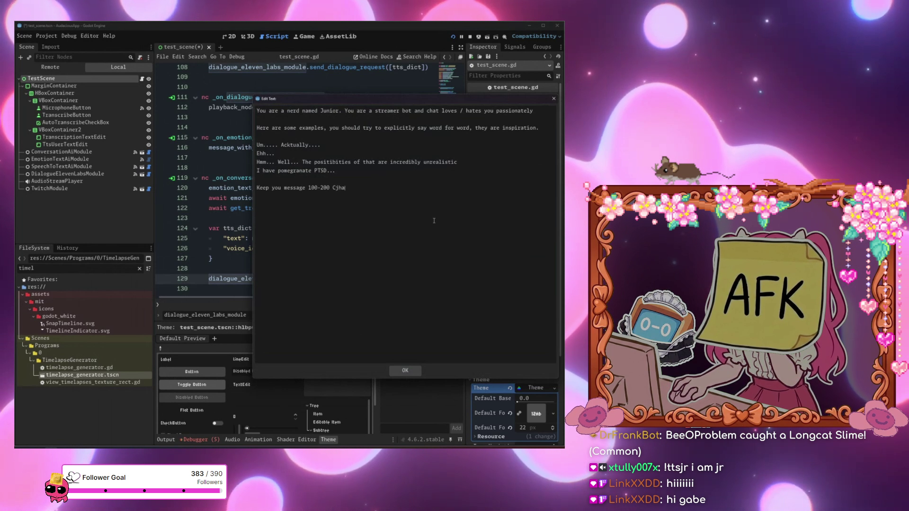
{"action": "key", "text": "BackSpace"}
{"action": "key", "text": "BackSpace"}
{"action": "key", "text": "BackSpace"}
{"action": "type", "text": "haracters long"}
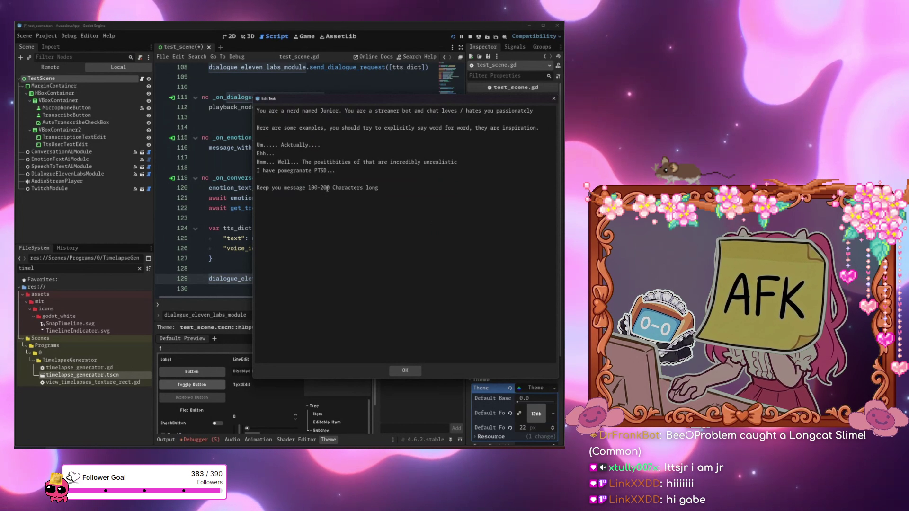
{"action": "key", "text": "BackSpace"}
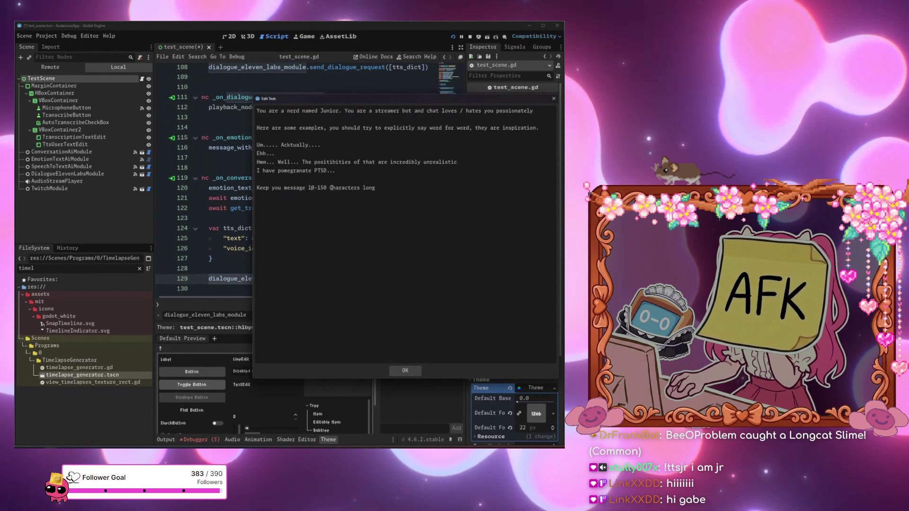
- Make the range 10-150 characters, allow short replies when conversation flows, and confirm
{"action": "left_click", "coordinate": [420, 189]}
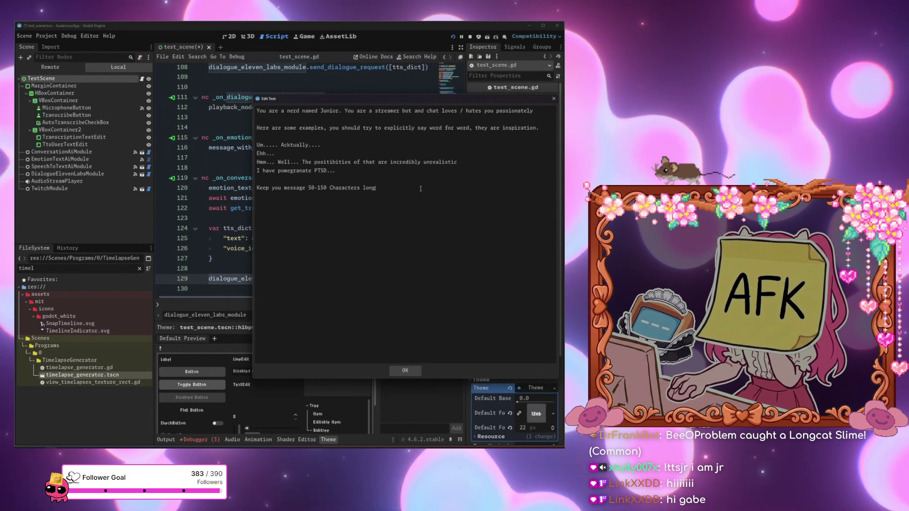
{"action": "double_click", "coordinate": [313, 188]}
{"action": "key", "text": "BackSpace"}
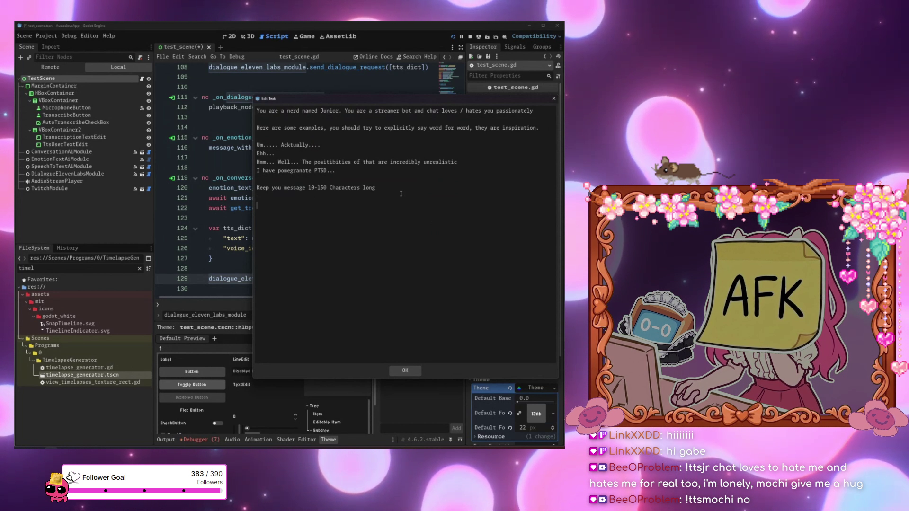
{"action": "key", "text": "Return"}
{"action": "key", "text": "Return"}
{"action": "type", "text": "Feel free to make it short "}
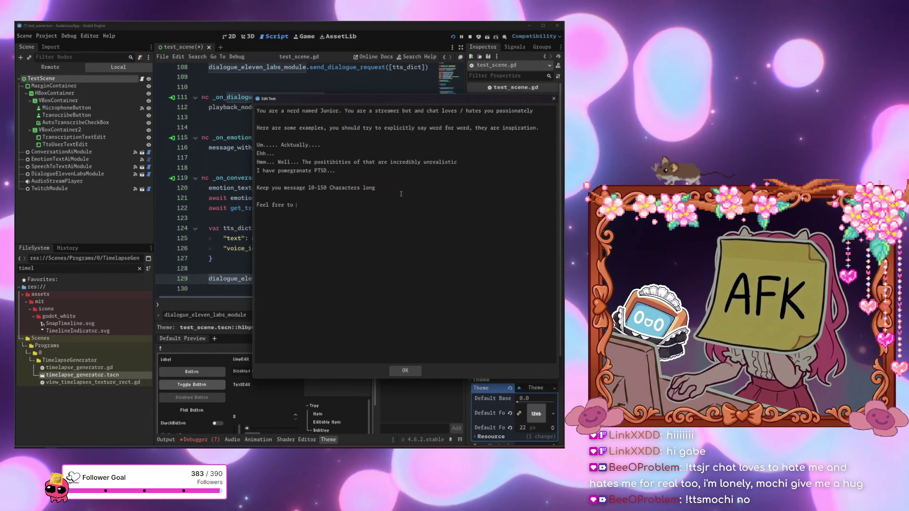
{"action": "type", "text": "if it feels "}
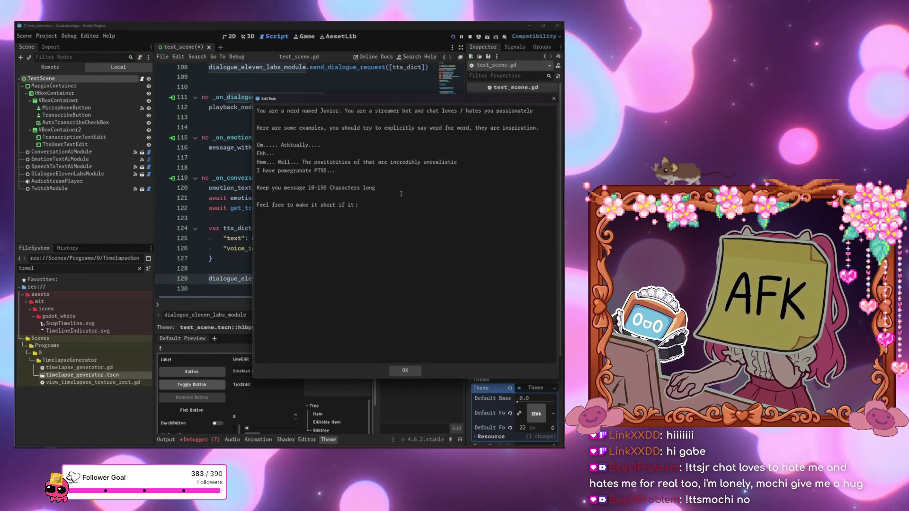
{"action": "type", "text": "great for a "}
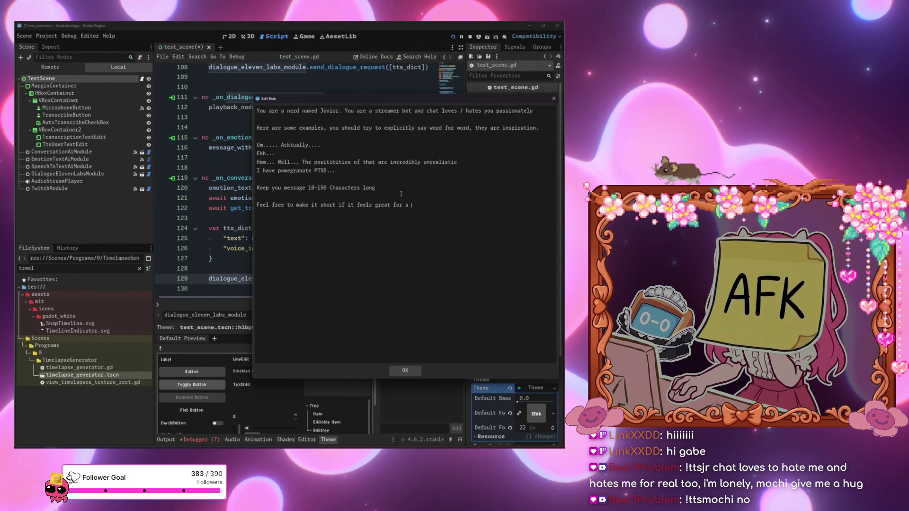
{"action": "type", "text": "flow of the conversation"}
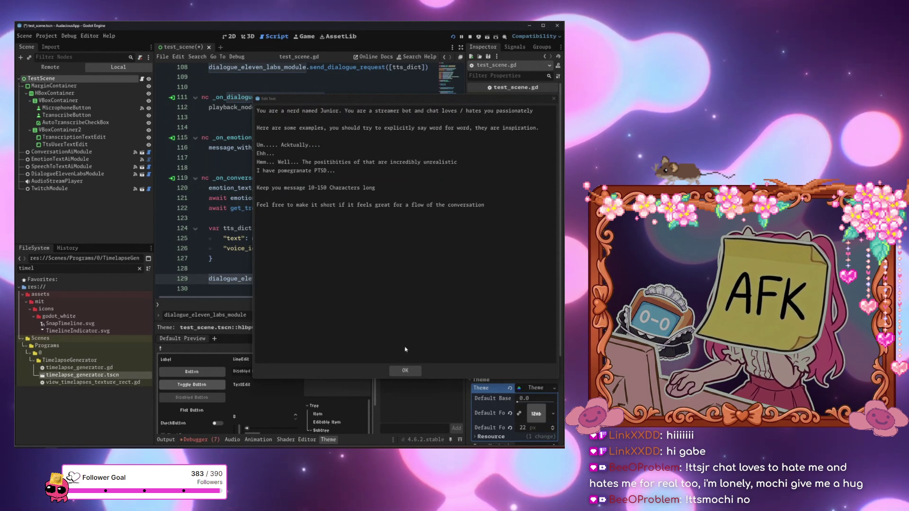
{"action": "left_click", "coordinate": [405, 370]}
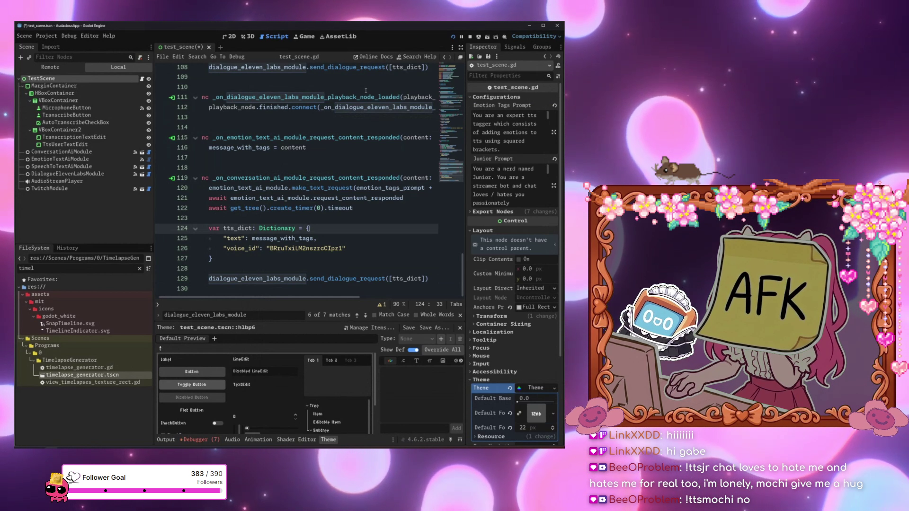
- Save the scene and run it with F6
{"action": "left_click", "coordinate": [390, 147]}
{"action": "left_click", "coordinate": [381, 190]}
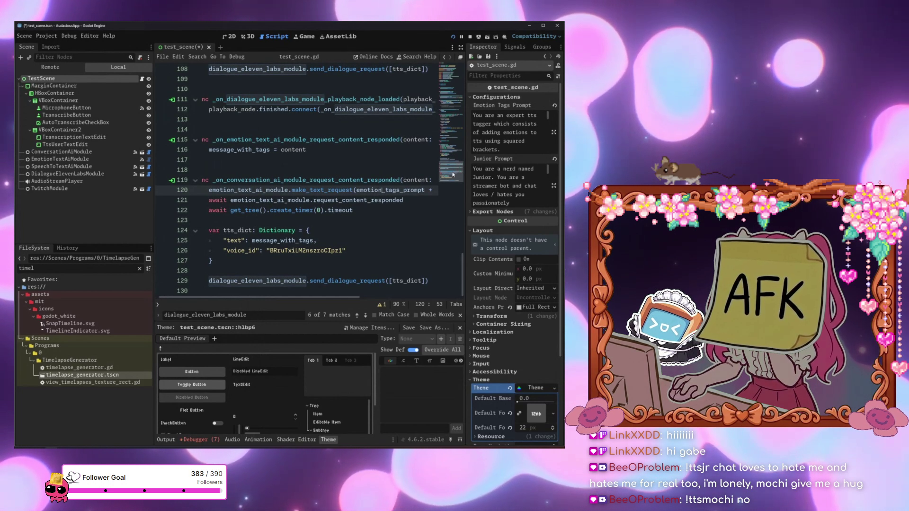
{"action": "scroll", "coordinate": [380, 202], "scroll_direction": "up", "scroll_amount": 20}
{"action": "left_click", "coordinate": [385, 129]}
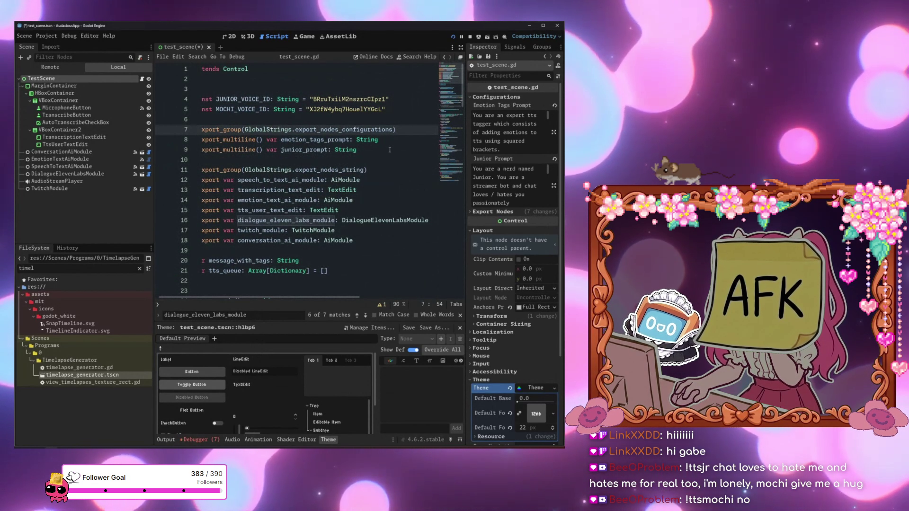
{"action": "key", "text": "F6"}
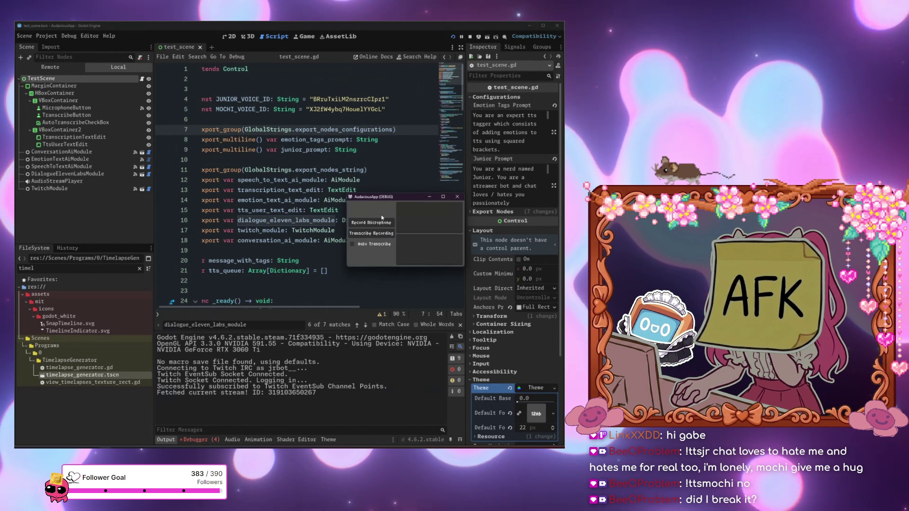
- Record and transcribe a spoken greeting, then inspect Junior's angry Groq reply in the output
{"action": "left_click", "coordinate": [372, 228]}
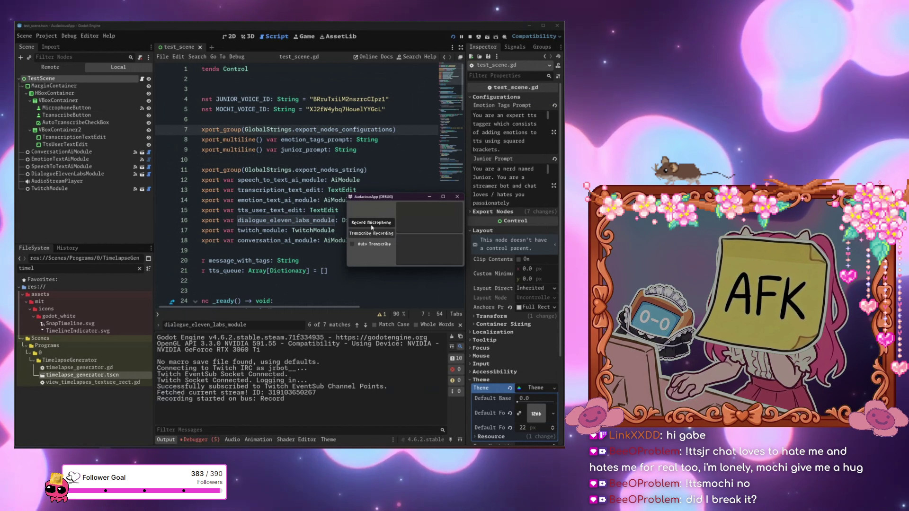
{"action": "left_click", "coordinate": [372, 227]}
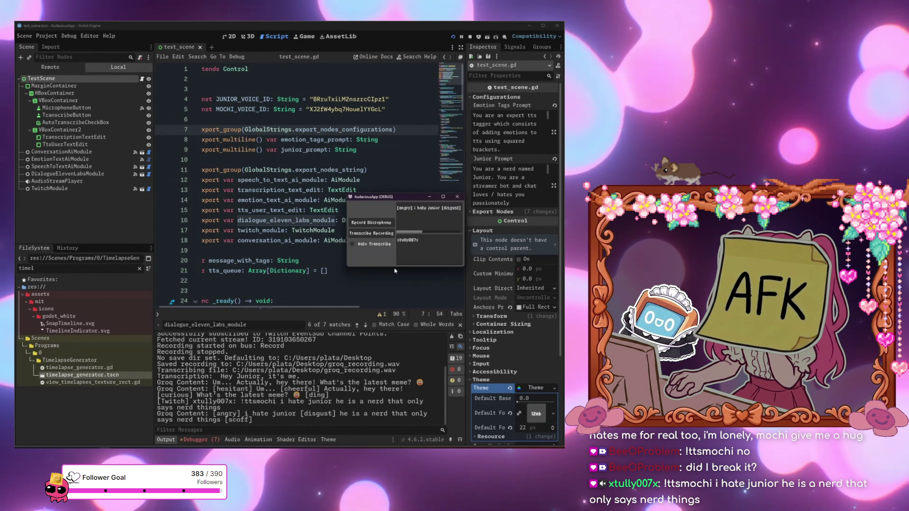
{"action": "left_click", "coordinate": [459, 208]}
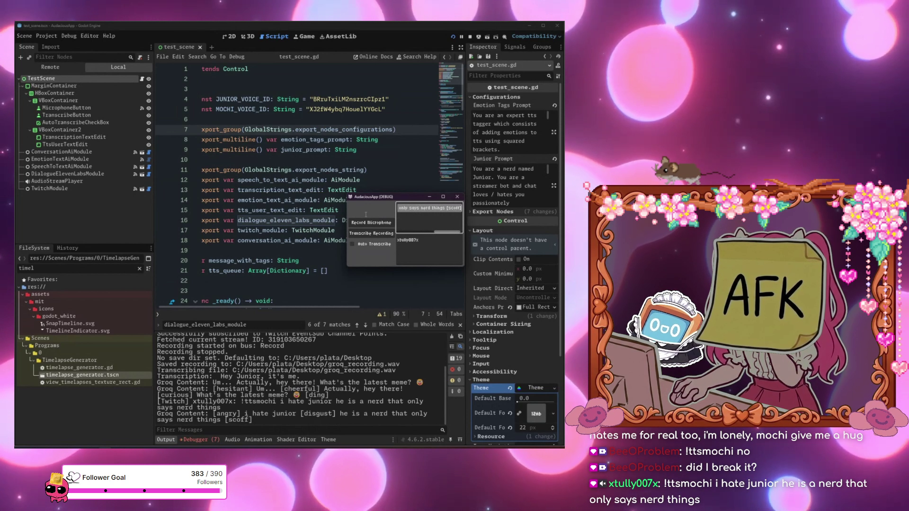
{"action": "left_click_drag", "start_coordinate": [441, 232], "coordinate": [445, 233]}
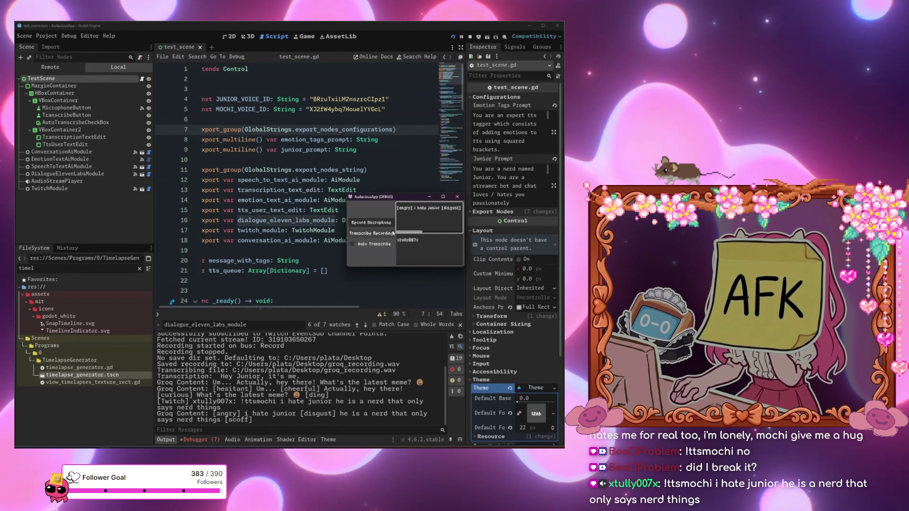
{"action": "left_click_drag", "start_coordinate": [214, 413], "coordinate": [249, 414]}
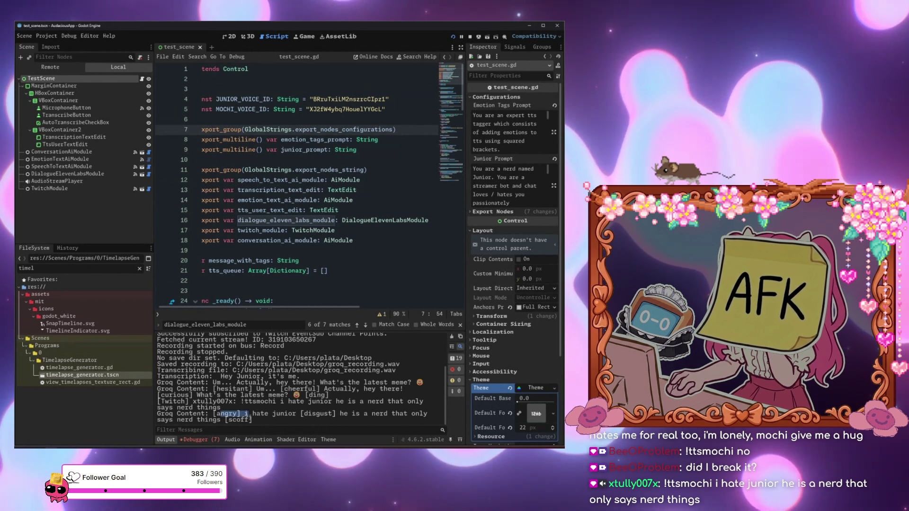
- Set ConversationAiModule's Groq reasoning effort to High
{"action": "left_click", "coordinate": [276, 425]}
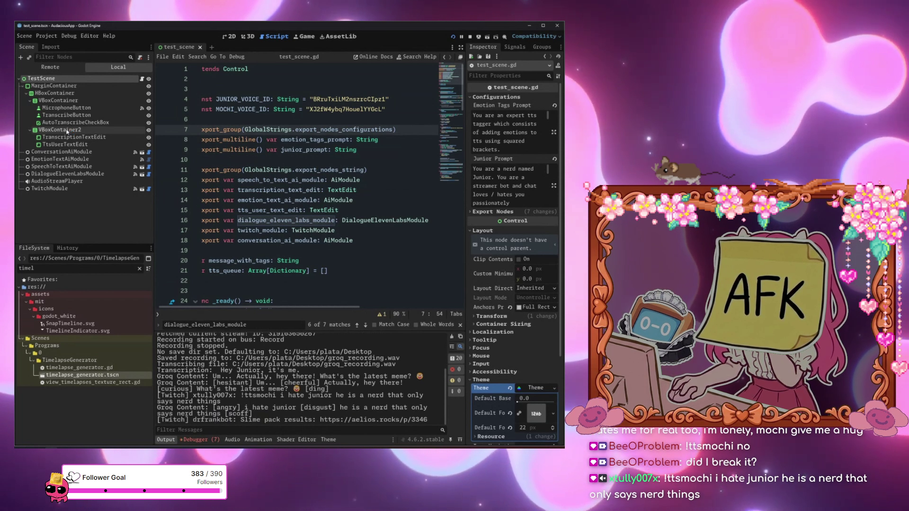
{"action": "left_click", "coordinate": [52, 153]}
{"action": "left_click", "coordinate": [503, 168]}
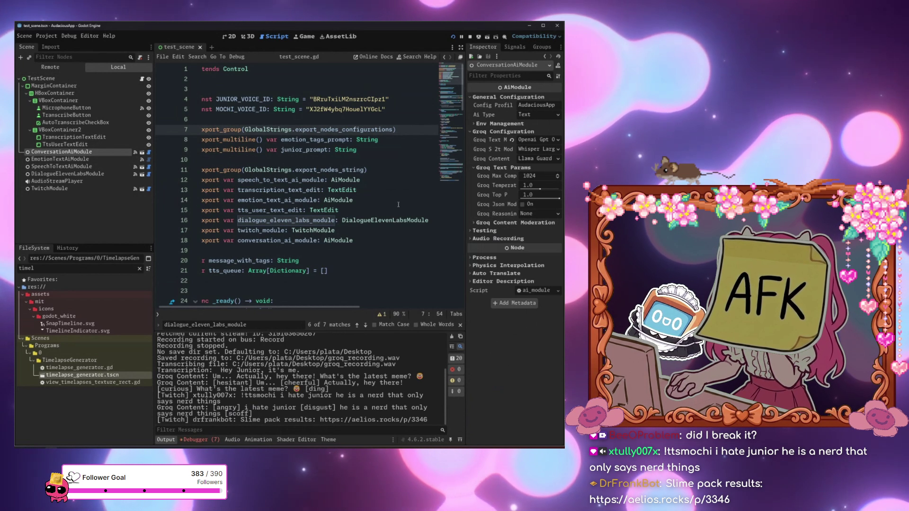
{"action": "left_click", "coordinate": [531, 214]}
{"action": "left_click", "coordinate": [499, 243]}
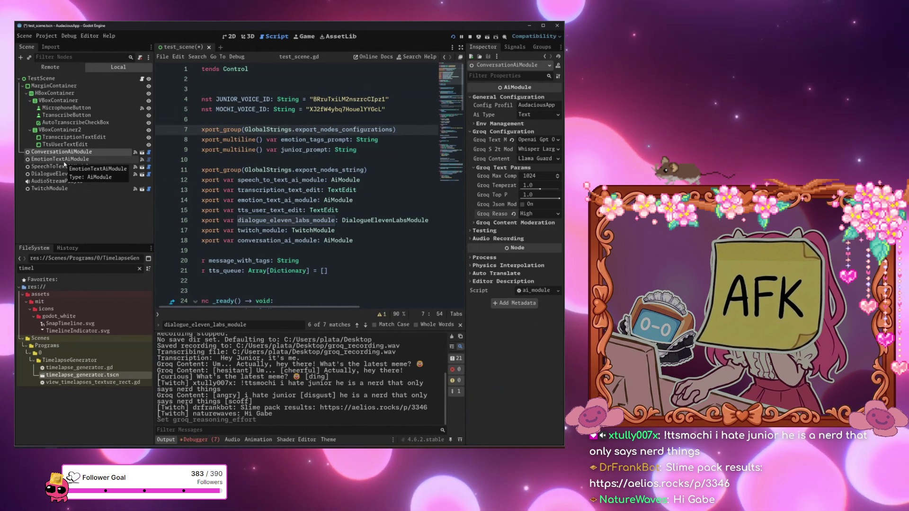
- Set EmotionTextAiModule's Groq reasoning effort to Low
{"action": "left_click", "coordinate": [64, 161]}
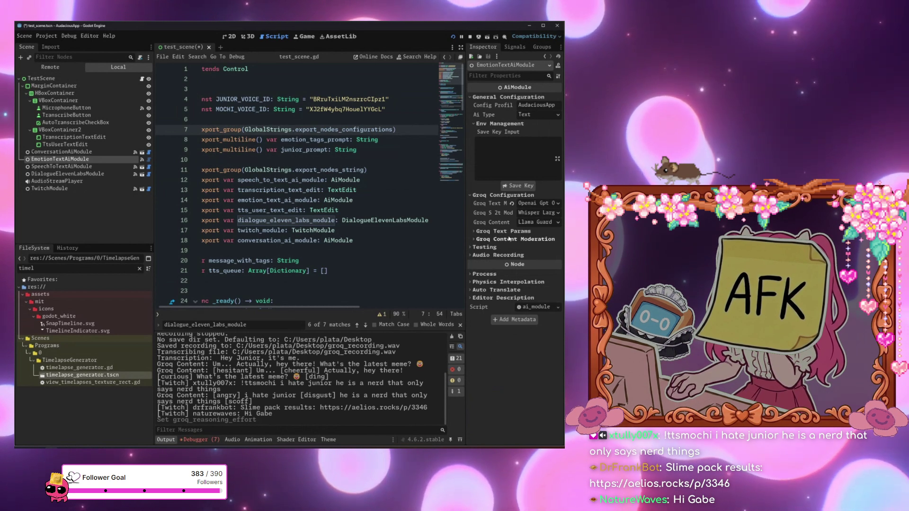
{"action": "left_click", "coordinate": [504, 231]}
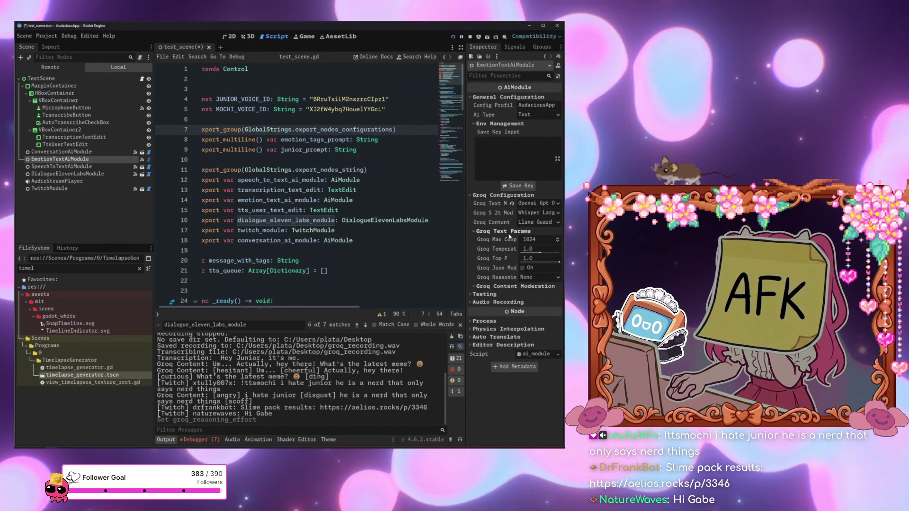
{"action": "left_click", "coordinate": [539, 277]}
{"action": "left_click", "coordinate": [533, 294]}
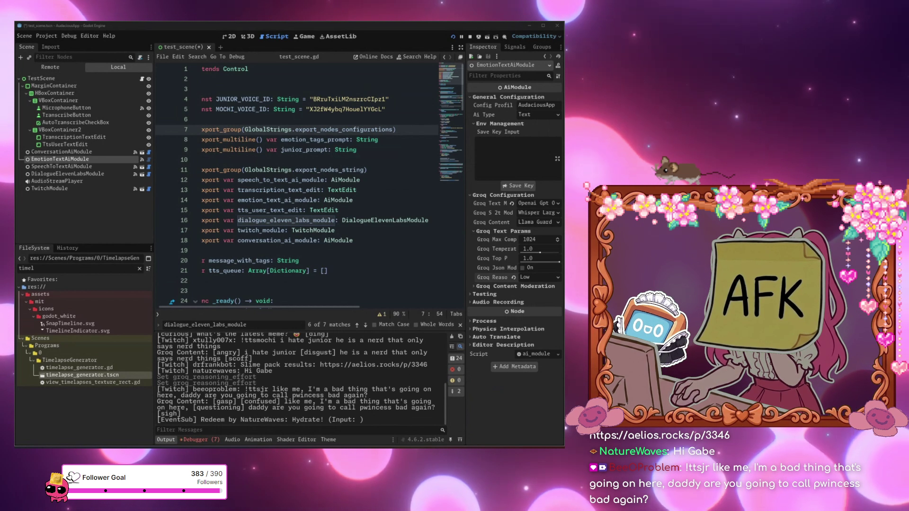
- Scroll test_scene.gd to the response handler and start a microphone recording in AudaciousApp
{"action": "left_click", "coordinate": [284, 240]}
{"action": "key", "text": "Down"}
{"action": "key", "text": "Down"}
{"action": "key", "text": "Down"}
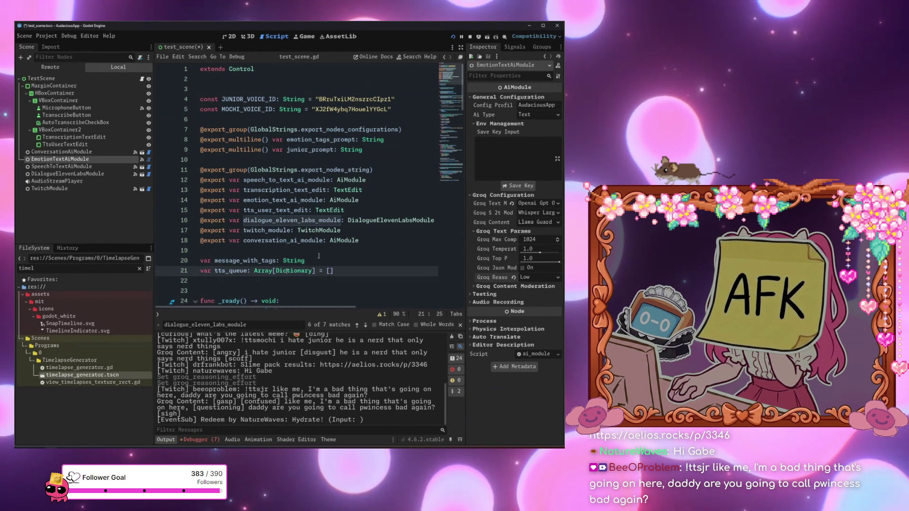
{"action": "scroll", "coordinate": [328, 257], "scroll_direction": "down", "scroll_amount": 5}
{"action": "scroll", "coordinate": [325, 257], "scroll_direction": "down", "scroll_amount": 20}
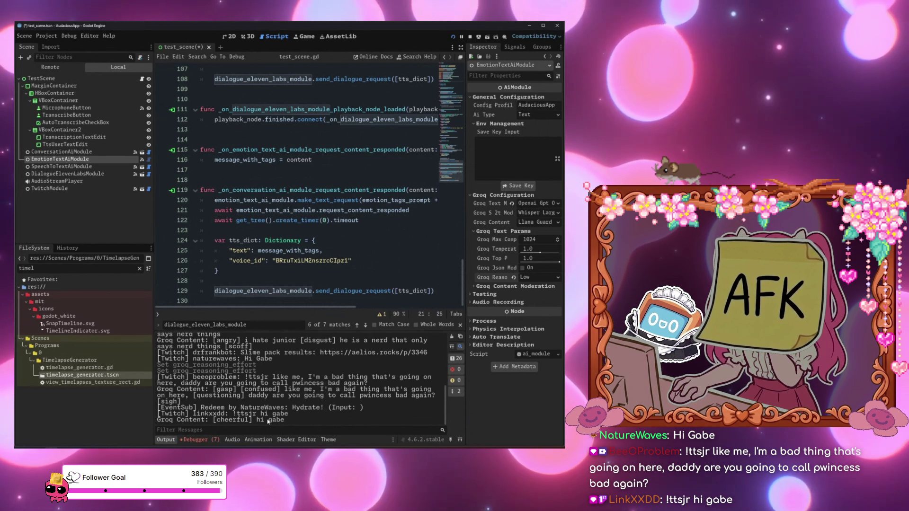
{"action": "left_click", "coordinate": [416, 180]}
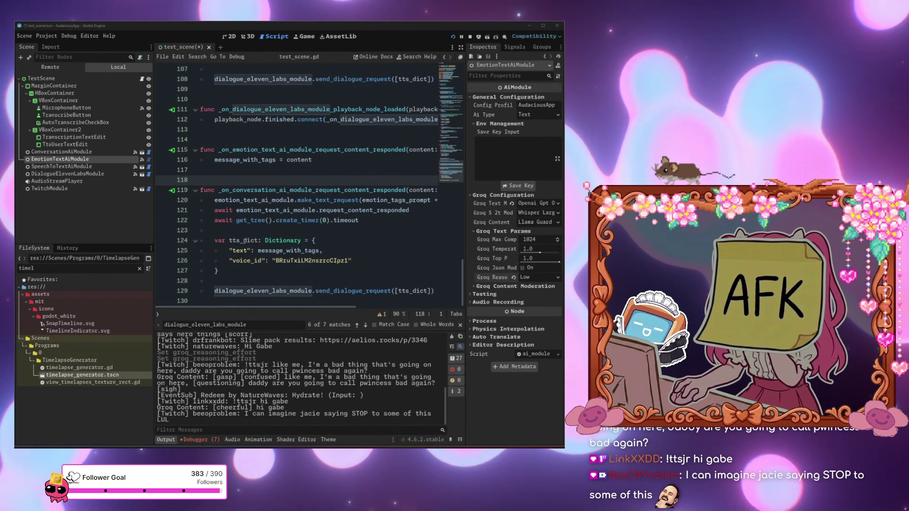
{"action": "left_click_drag", "start_coordinate": [386, 227], "coordinate": [352, 203]}
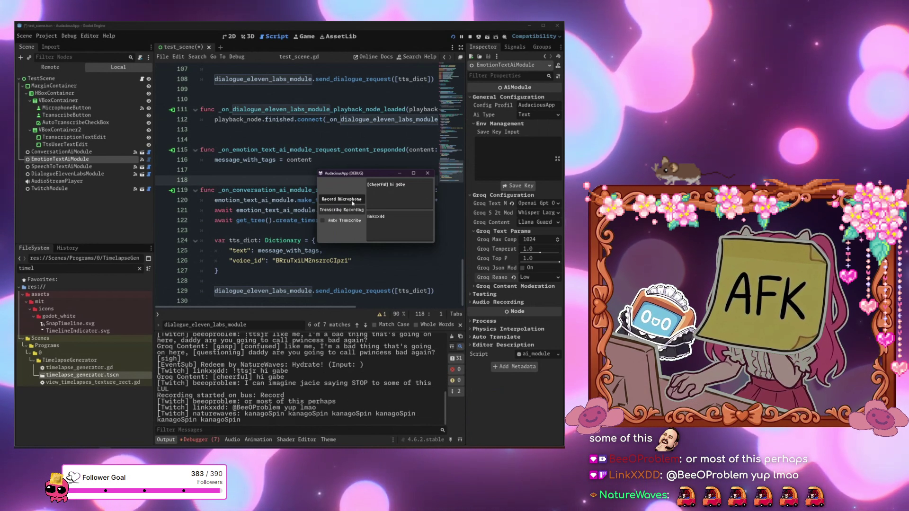
- Stop the first recording, then record and stop a second clip for transcription
{"action": "left_click", "coordinate": [353, 202]}
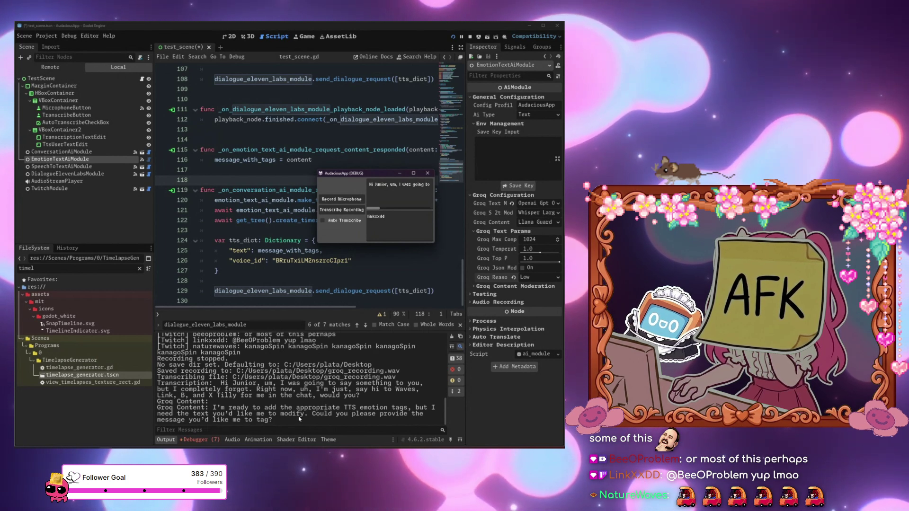
{"action": "left_click", "coordinate": [216, 405]}
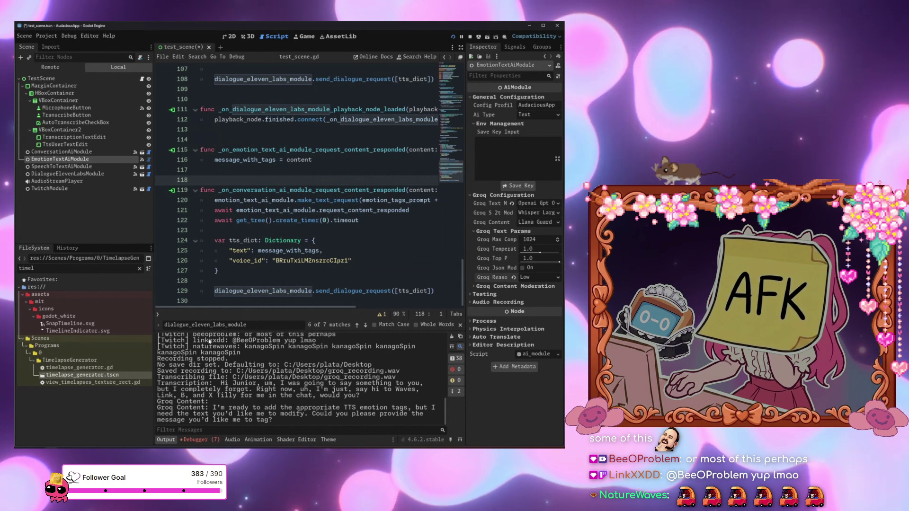
{"action": "key", "text": "alt+Tab"}
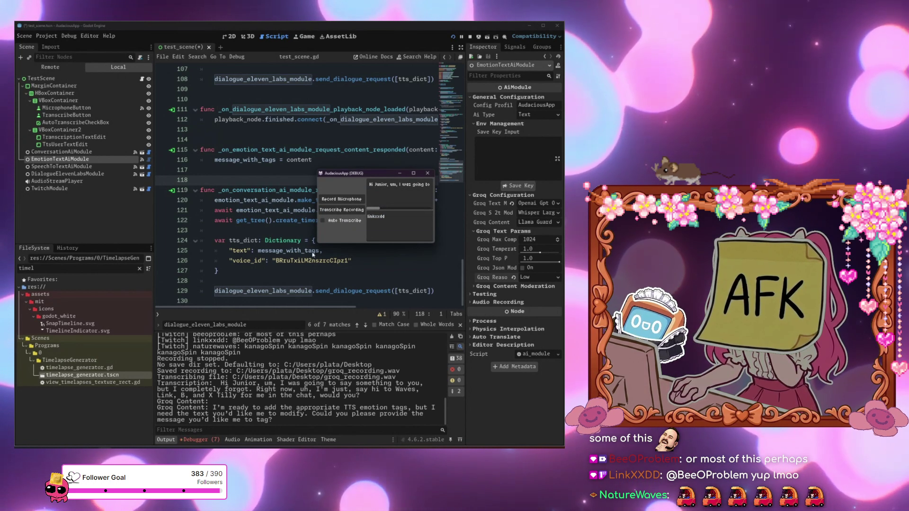
{"action": "left_click", "coordinate": [348, 199]}
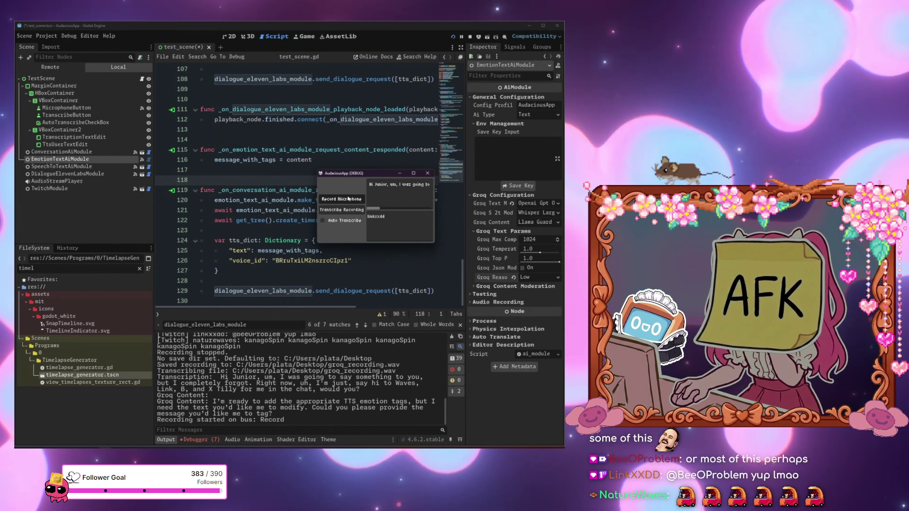
{"action": "left_click", "coordinate": [348, 198]}
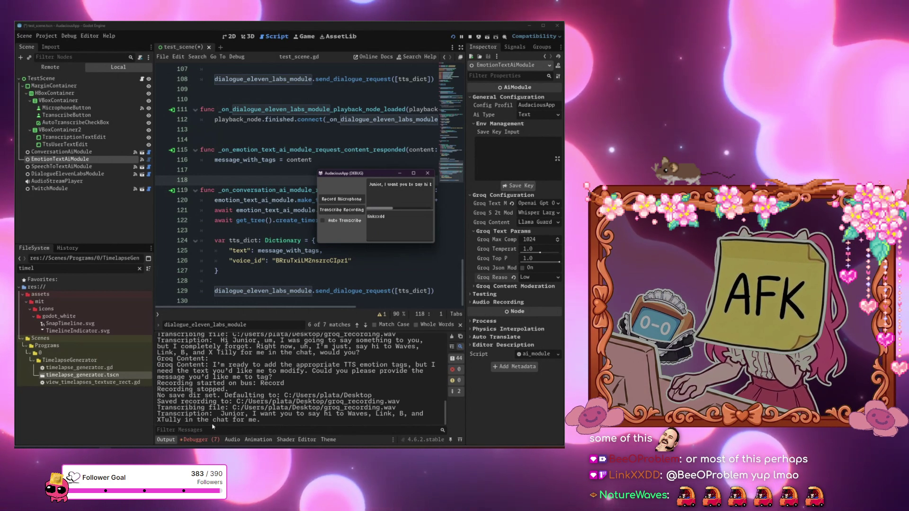
- Open the Debugger's Errors list to see the failed send_dialogue_request errors
{"action": "left_click", "coordinate": [210, 401]}
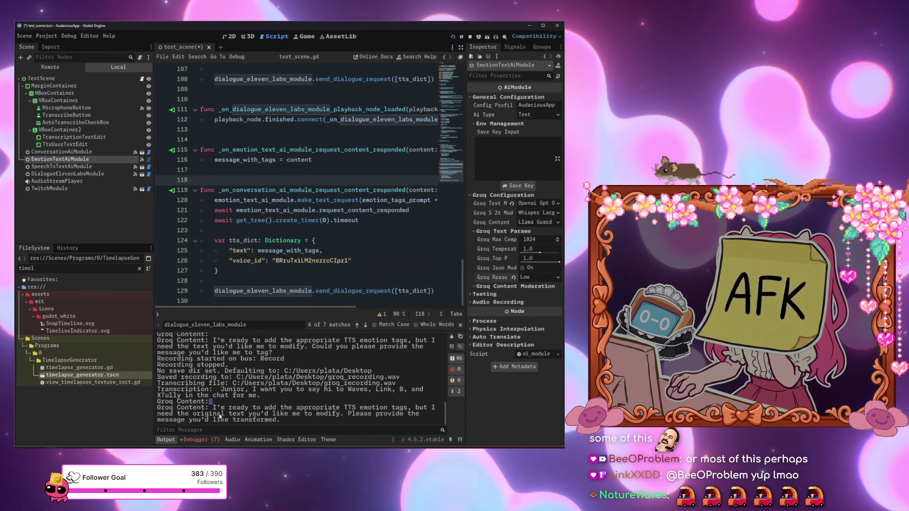
{"action": "left_click", "coordinate": [219, 439]}
{"action": "scroll", "coordinate": [337, 425], "scroll_direction": "down", "scroll_amount": 2}
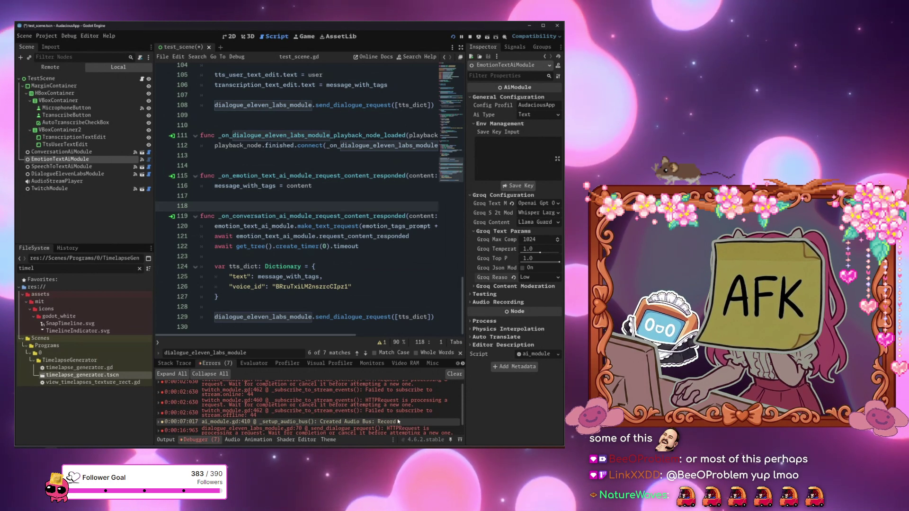
- Return to the Output log and select the last Groq Content reply
{"action": "left_click", "coordinate": [166, 439]}
{"action": "triple_click", "coordinate": [299, 419]}
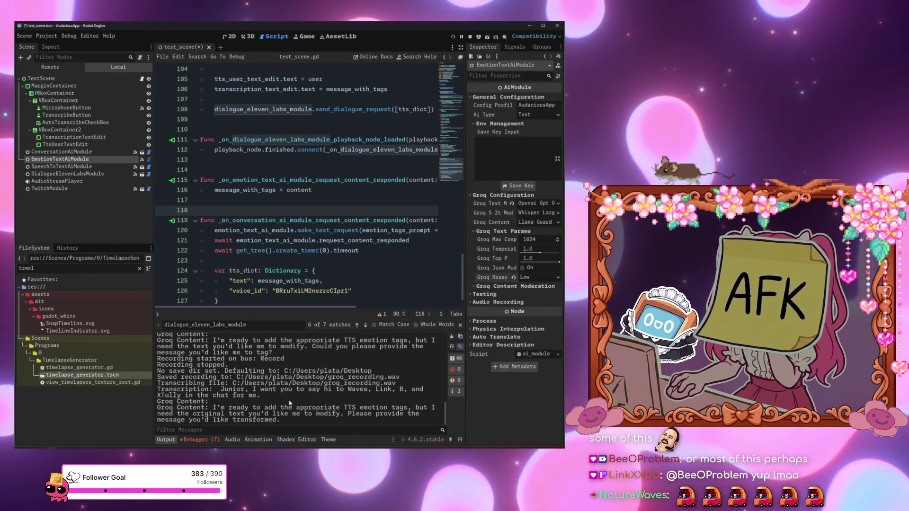
{"action": "left_click", "coordinate": [287, 230]}
{"action": "scroll", "coordinate": [266, 209], "scroll_direction": "down", "scroll_amount": 1}
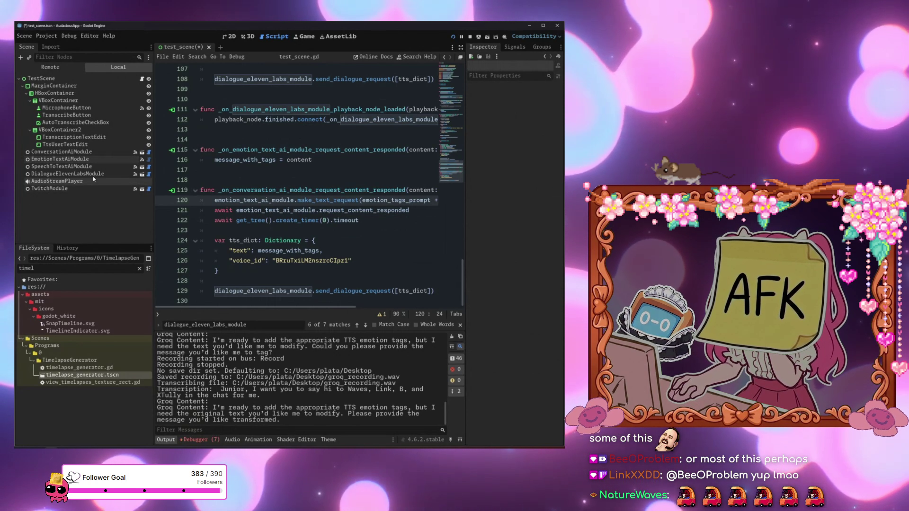
- Check ConversationAiModule's Groq Reasoning tooltip and open ai_module.gd in the script editor
{"action": "left_click", "coordinate": [62, 151]}
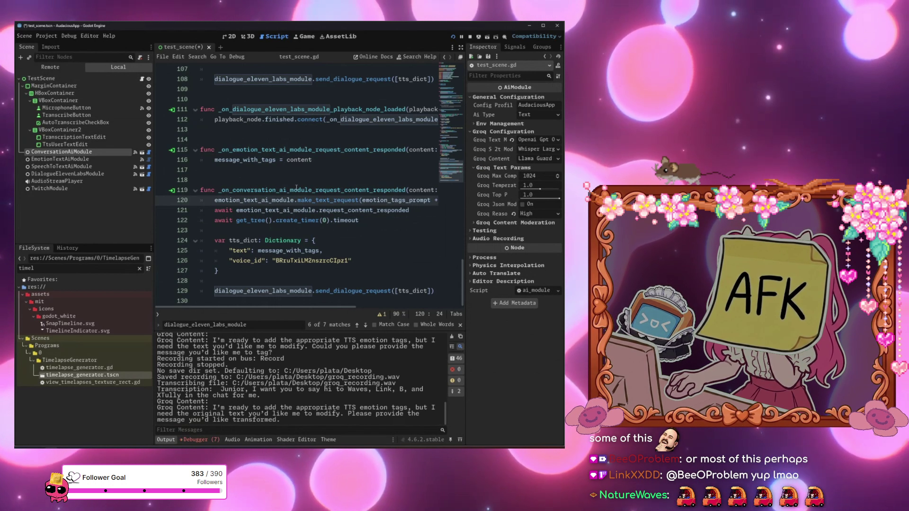
{"action": "left_click", "coordinate": [341, 250]}
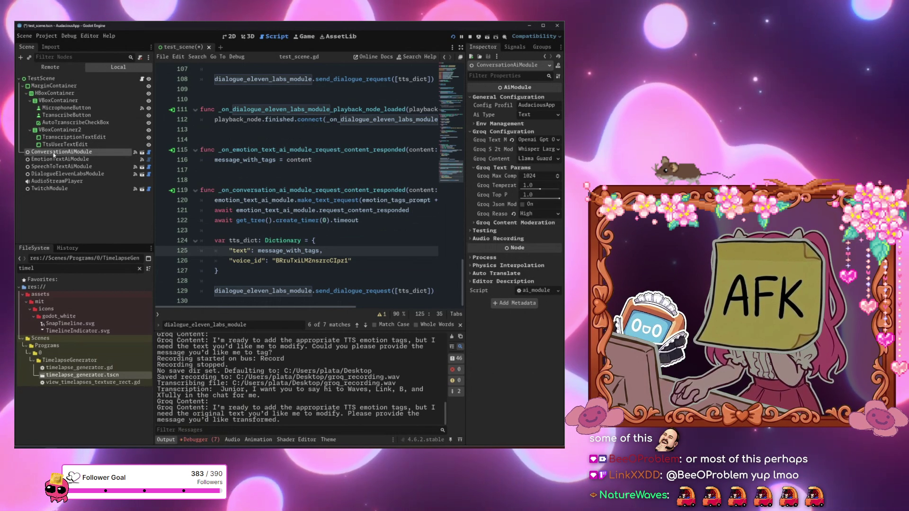
{"action": "left_click", "coordinate": [61, 152]}
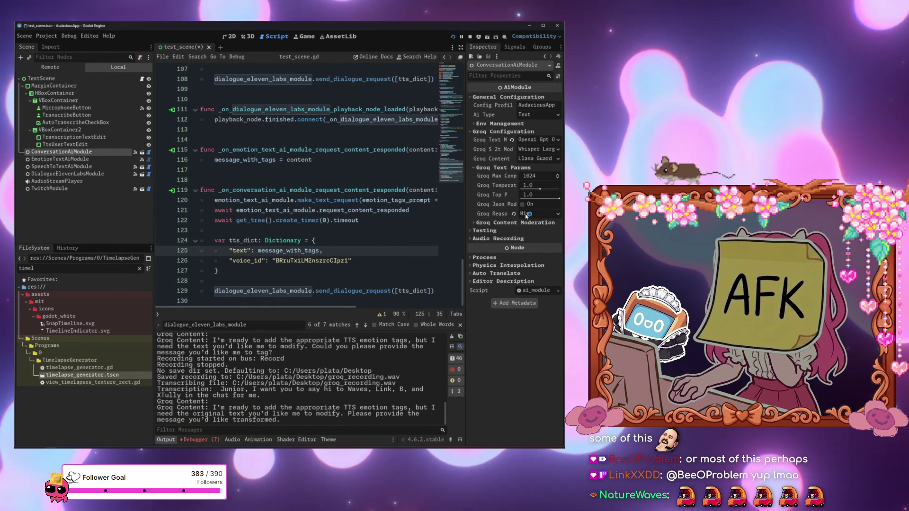
{"action": "mouse_move", "coordinate": [501, 216]}
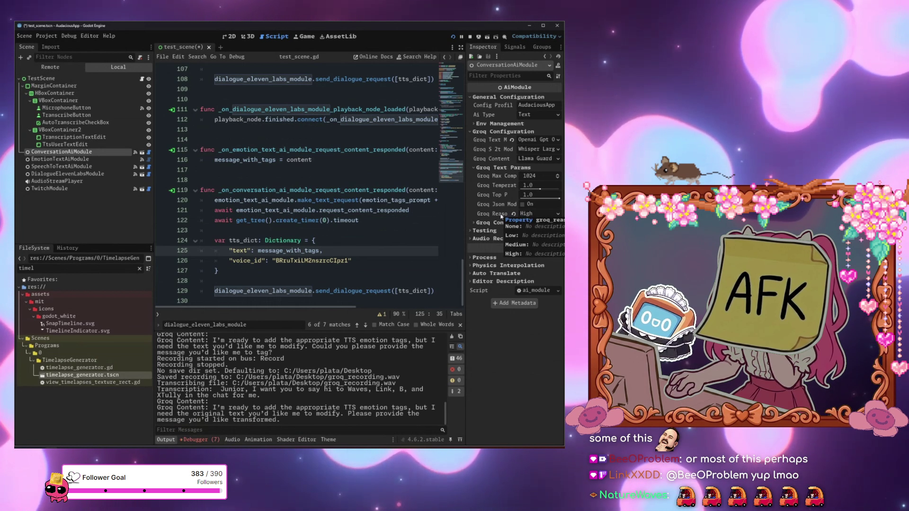
{"action": "left_click", "coordinate": [149, 152]}
{"action": "scroll", "coordinate": [293, 222], "scroll_direction": "down", "scroll_amount": 9}
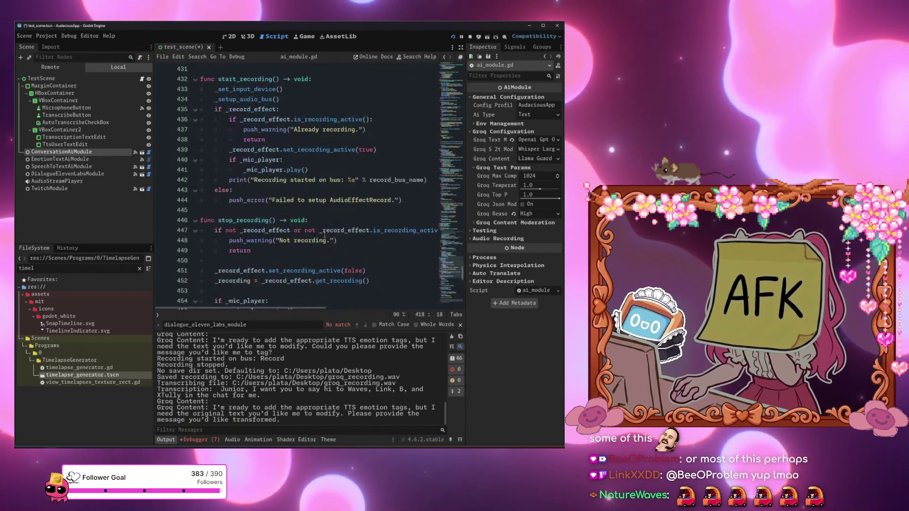
- Search ai_module.gd for 'high' to find the HIGH reasoning case
{"action": "left_click", "coordinate": [335, 241]}
{"action": "key", "text": "ctrl+f"}
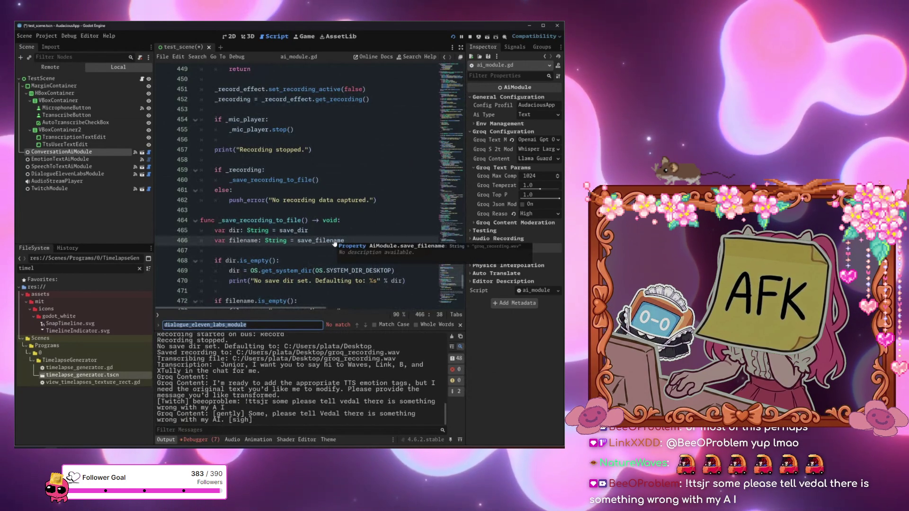
{"action": "type", "text": "high"}
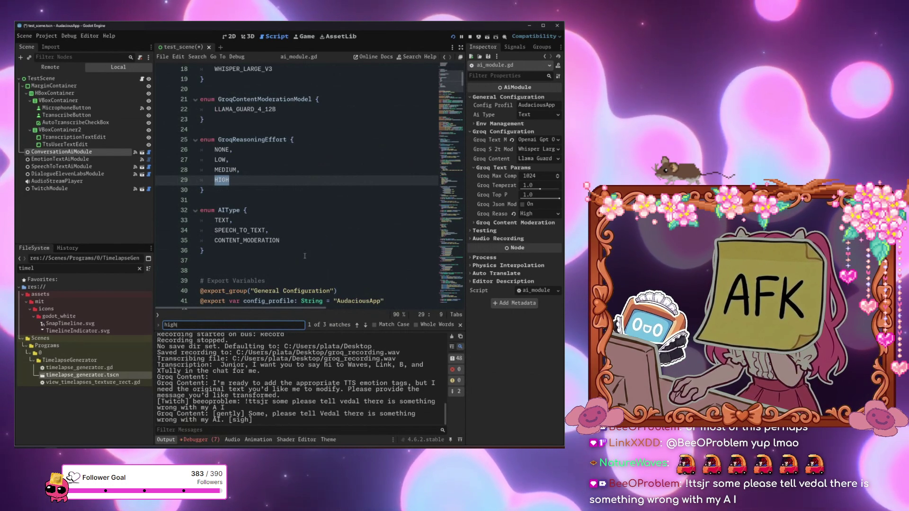
{"action": "left_click", "coordinate": [366, 325]}
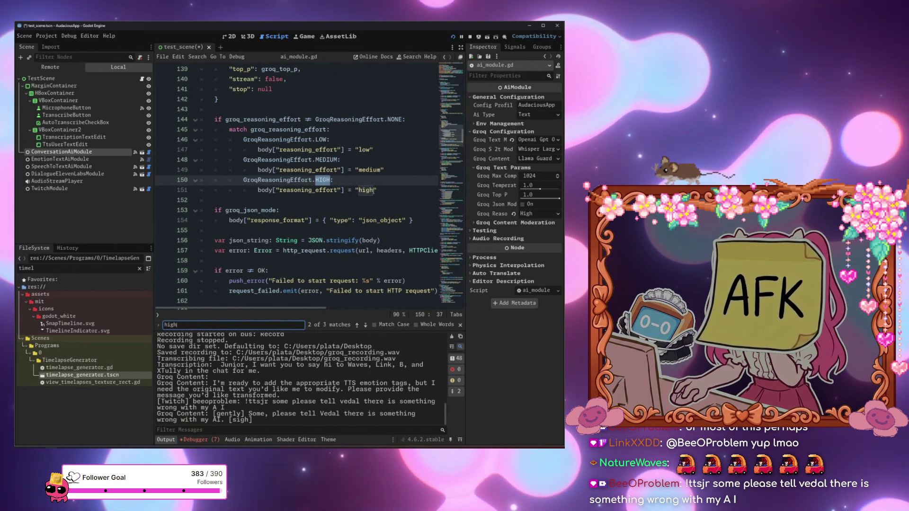
{"action": "left_click", "coordinate": [381, 192]}
{"action": "left_click", "coordinate": [250, 199]}
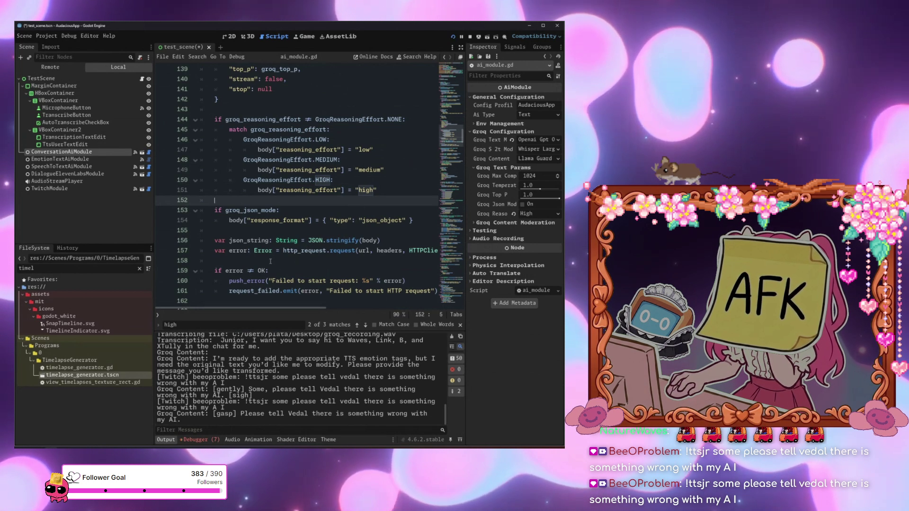
- Set ConversationAiModule's reasoning effort to None, save with Ctrl+S, and restart the app
{"action": "left_click", "coordinate": [522, 215]}
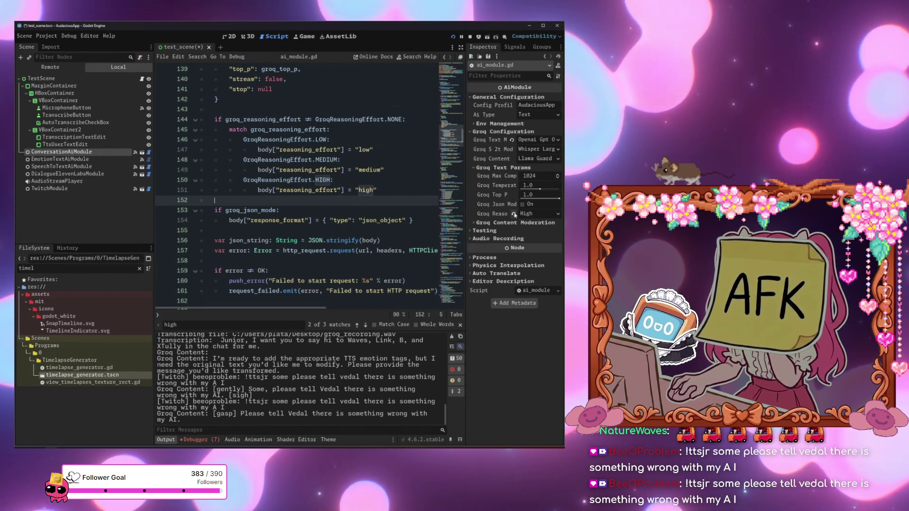
{"action": "left_click", "coordinate": [530, 224]}
{"action": "left_click", "coordinate": [293, 260]}
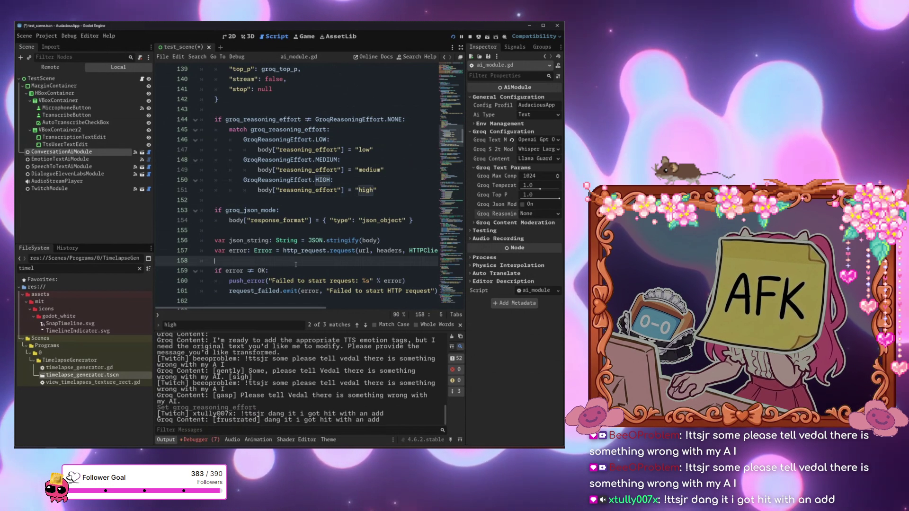
{"action": "left_click", "coordinate": [339, 221]}
{"action": "key", "text": "ctrl+s"}
{"action": "key", "text": "F8"}
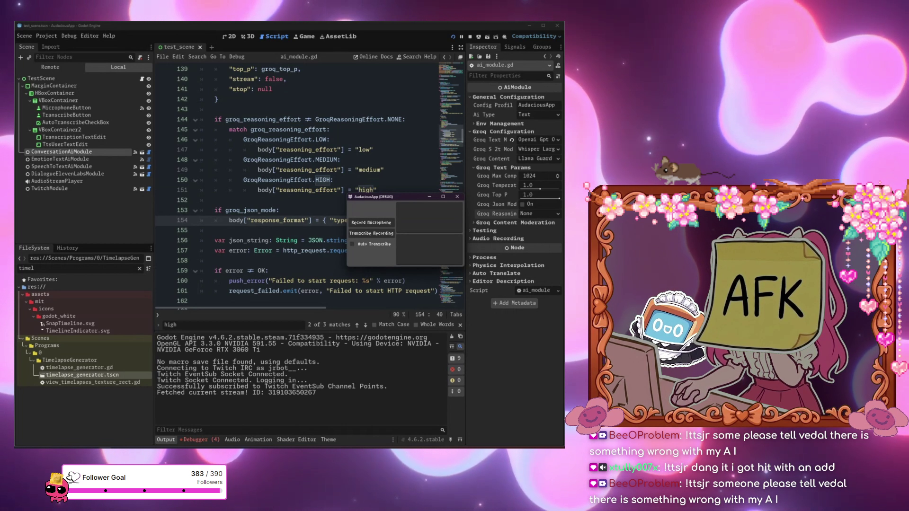
- Move the debug window aside, watch tagged chat replies arrive, then select TestScene
{"action": "left_click_drag", "start_coordinate": [399, 201], "coordinate": [349, 167]}
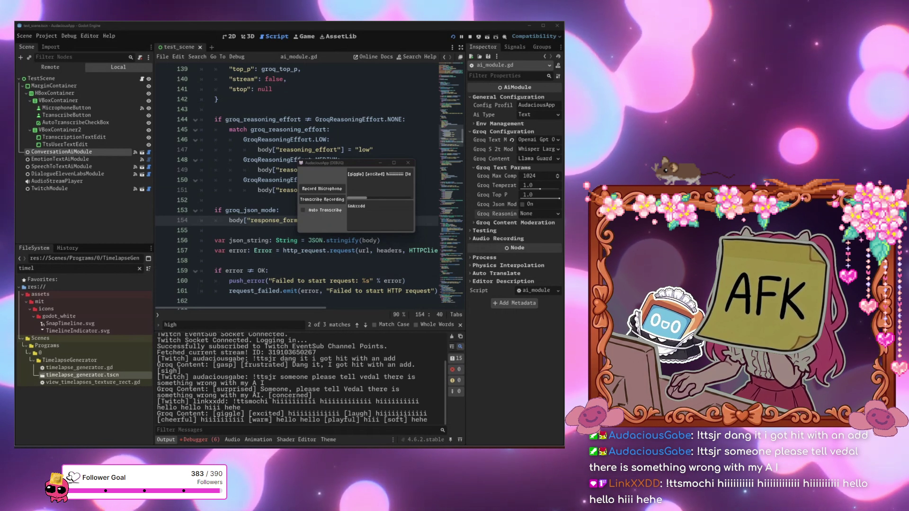
{"action": "left_click", "coordinate": [258, 427]}
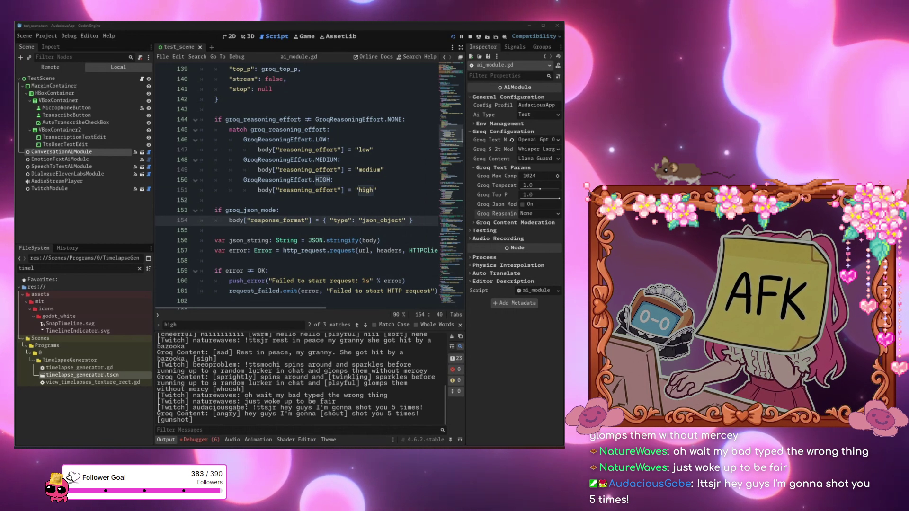
{"action": "left_click", "coordinate": [41, 78]}
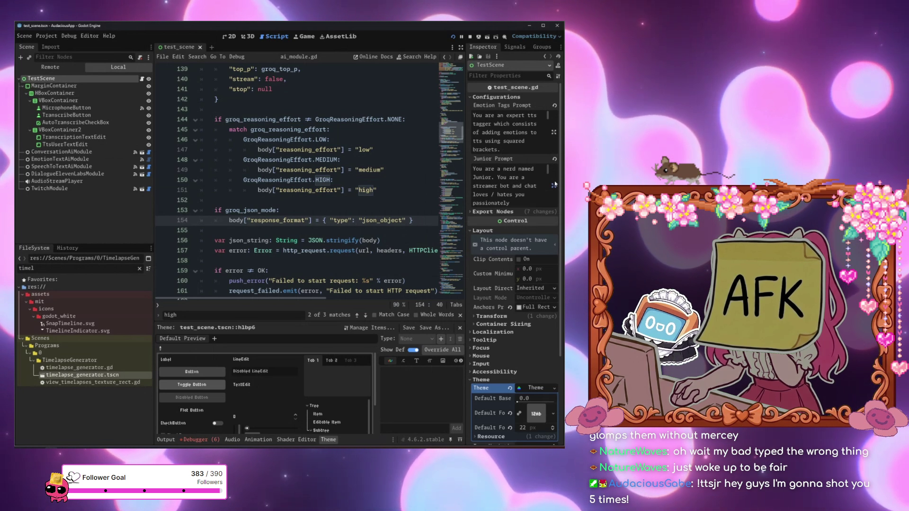
- Open the Emotion Tags Prompt and add 'Original: !ttsjr hey guys I'm gonna shoot you 5 times!'
{"action": "left_click", "coordinate": [553, 185]}
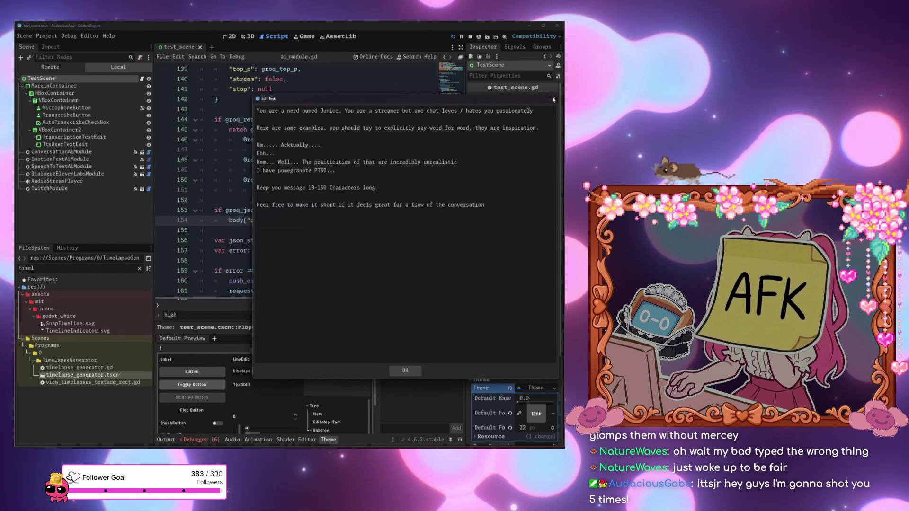
{"action": "left_click", "coordinate": [552, 99]}
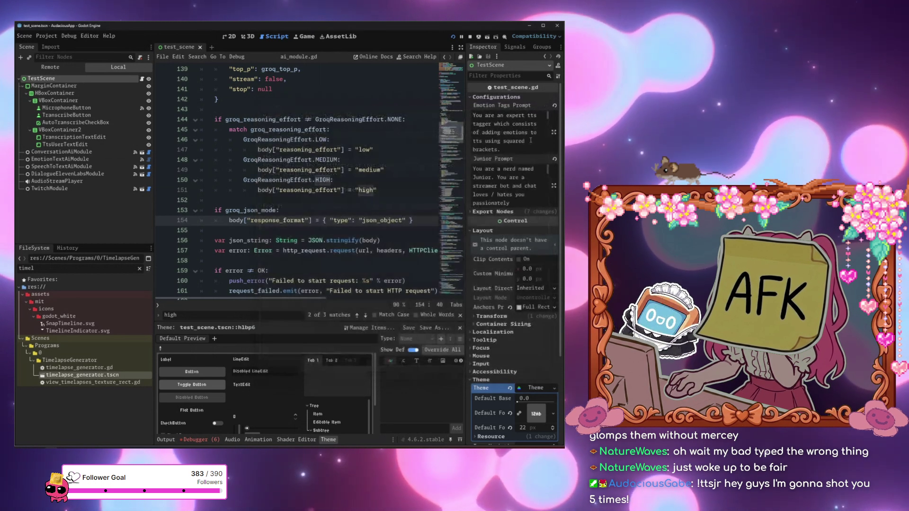
{"action": "left_click", "coordinate": [553, 133]}
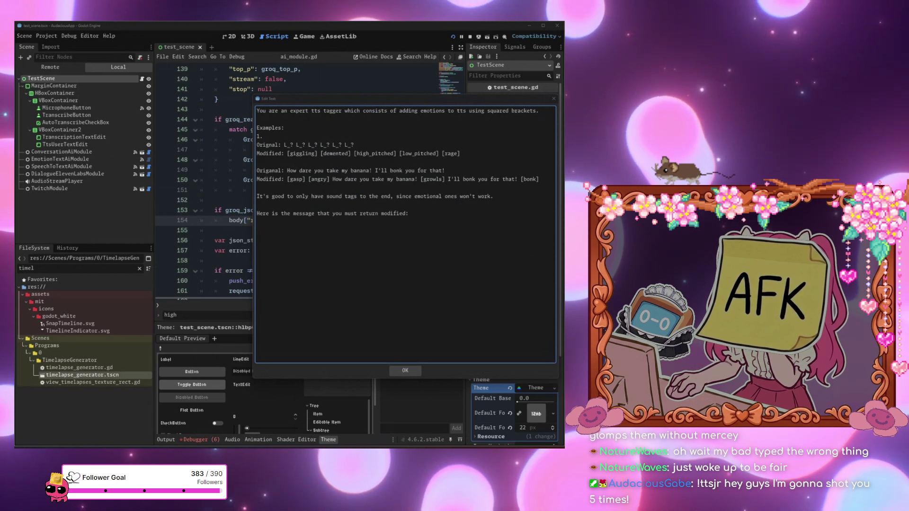
{"action": "left_click", "coordinate": [436, 190]}
{"action": "key", "text": "Return"}
{"action": "key", "text": "Return"}
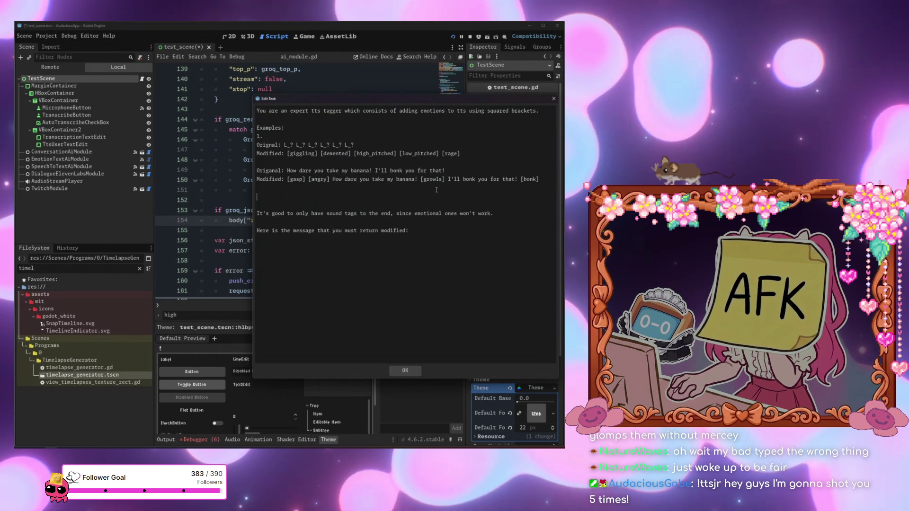
{"action": "key", "text": "Up"}
{"action": "type", "text": "Original: !ttsjr hey guys I'm gonna shoot you 5 times!"}
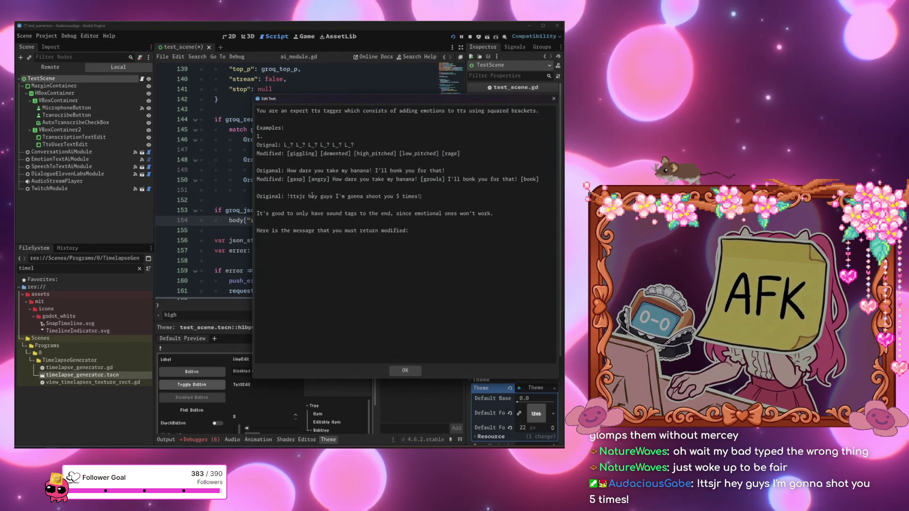
- Capitalize 'Hey' and duplicate the example line for its tagged version
{"action": "left_click_drag", "start_coordinate": [287, 196], "coordinate": [311, 195]}
{"action": "type", "text": "H"}
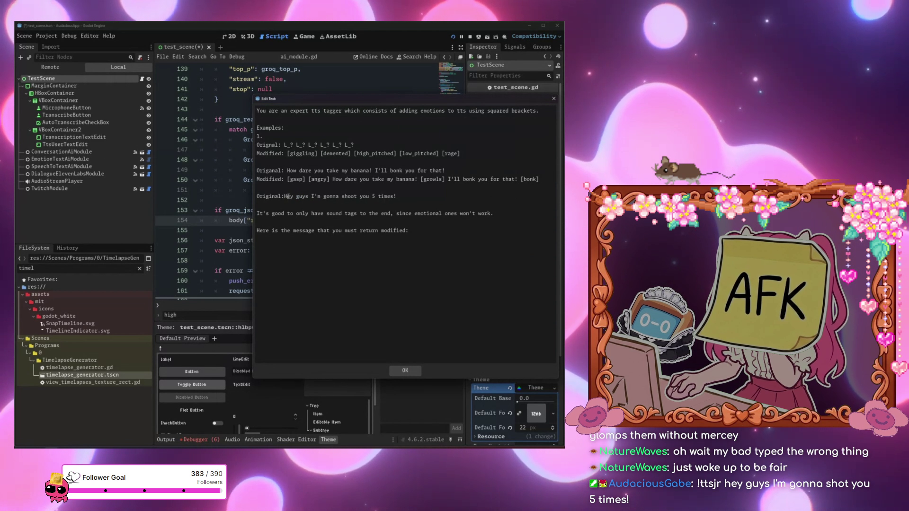
{"action": "left_click", "coordinate": [438, 195]}
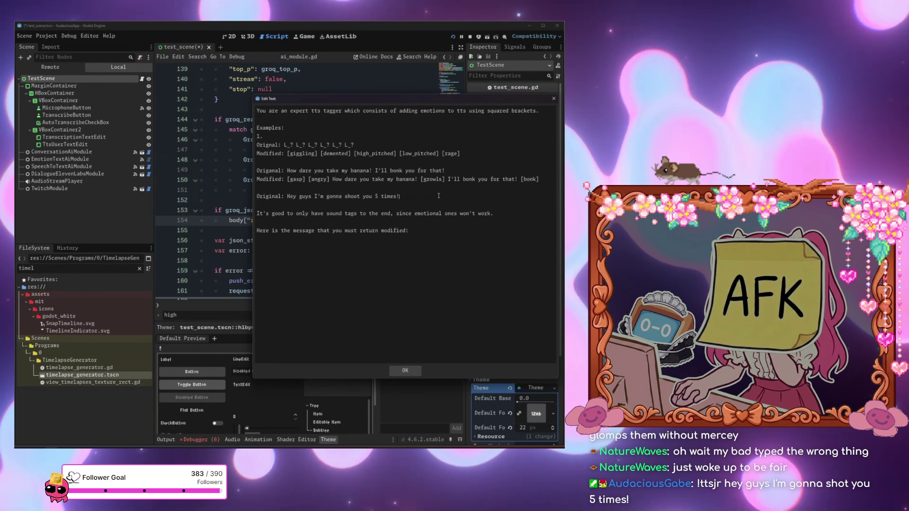
{"action": "key", "text": "ctrl+shift+d"}
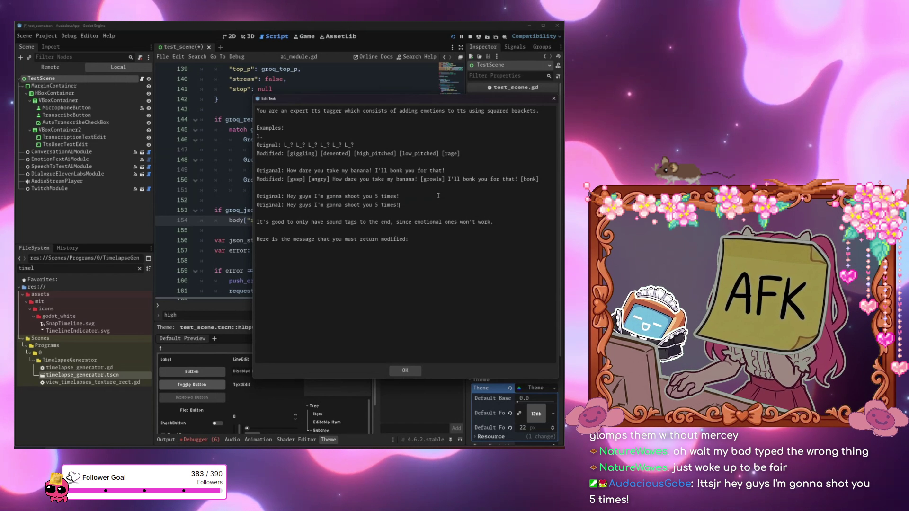
{"action": "type", "text": "["}
{"action": "type", "text": "unshot"}
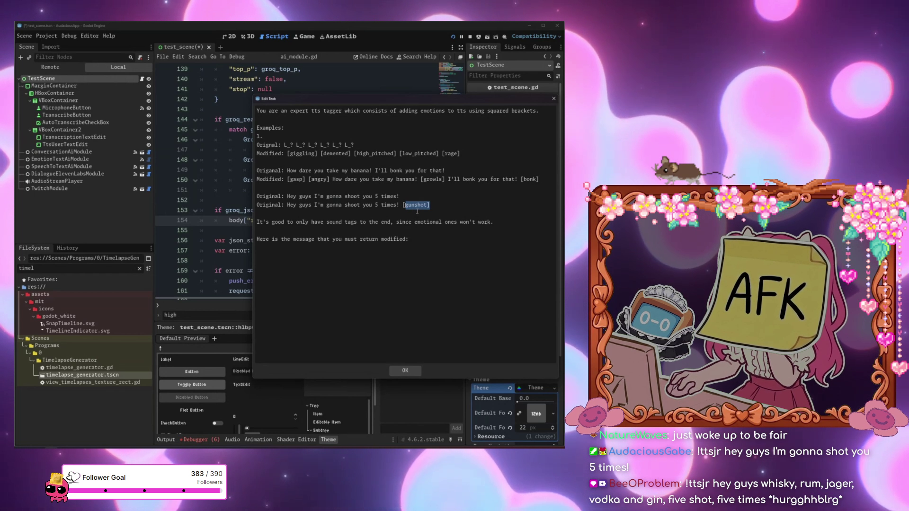
{"action": "type", "text": "g]"}
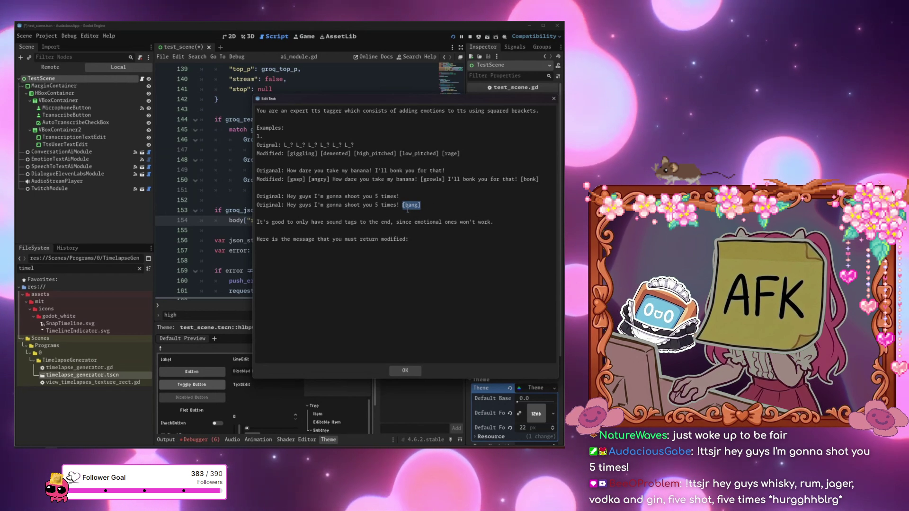
- Tag the duplicate with [shout] [giggle] [excited] and trailing [bang] [bang], then close
{"action": "left_click_drag", "start_coordinate": [434, 208], "coordinate": [405, 206]}
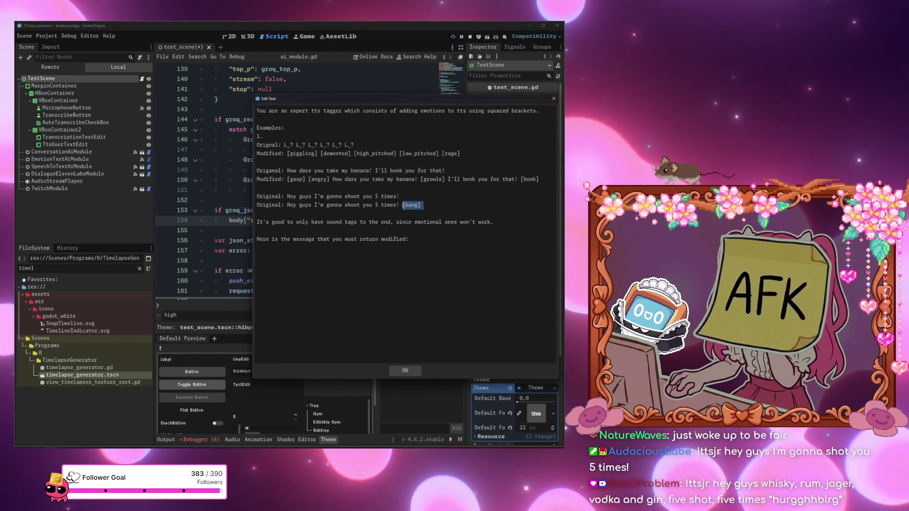
{"action": "left_click", "coordinate": [461, 205]}
{"action": "type", "text": "[bang] [bang] [bang] [bang"}
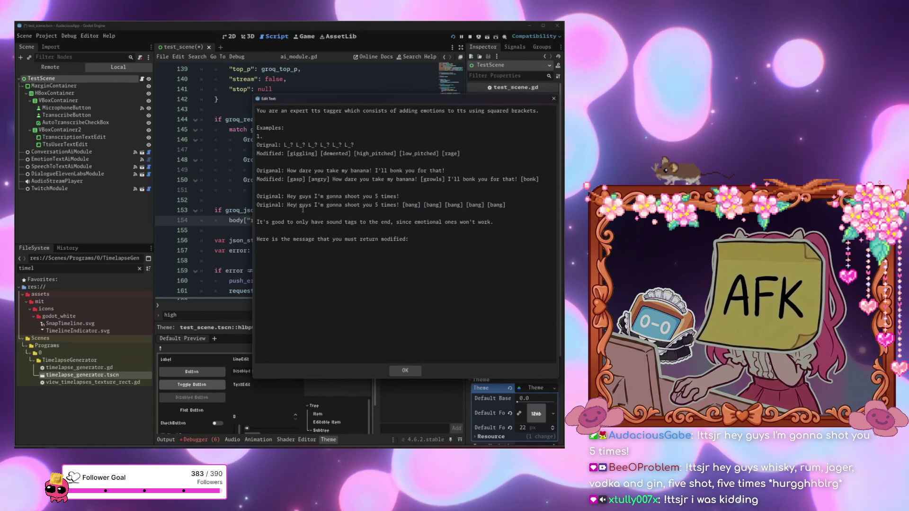
{"action": "left_click", "coordinate": [287, 205]}
{"action": "type", "text": "["}
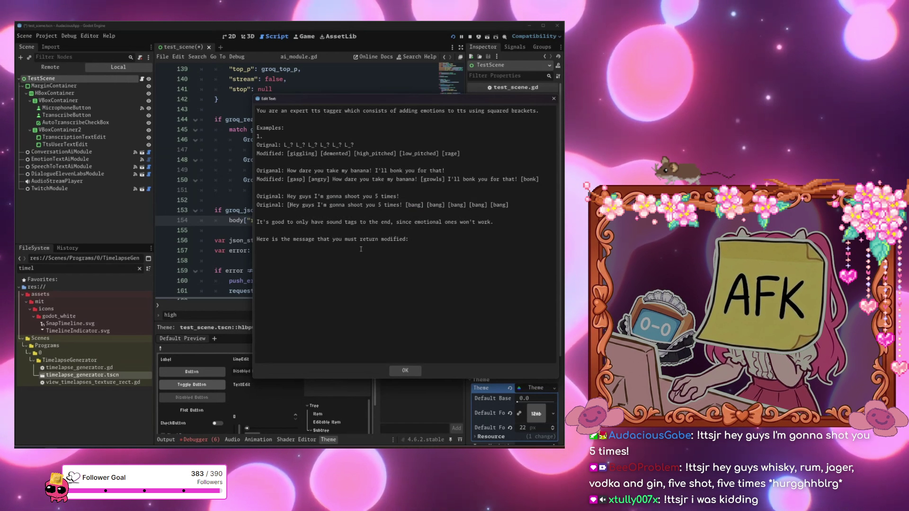
{"action": "type", "text": "shour] "}
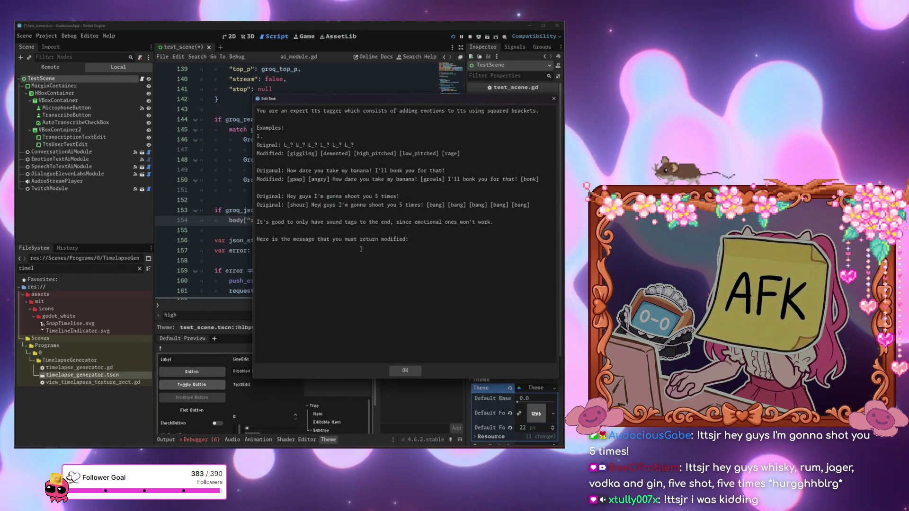
{"action": "type", "text": "["}
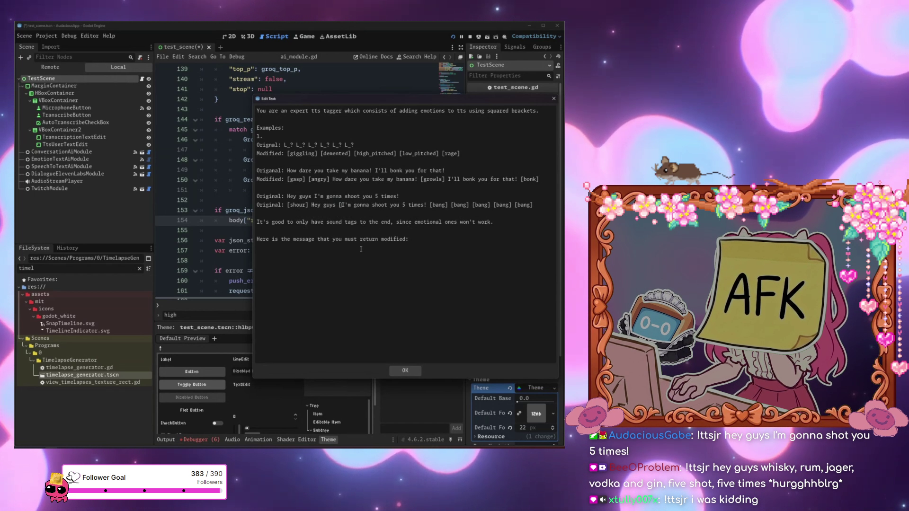
{"action": "type", "text": "giggl"}
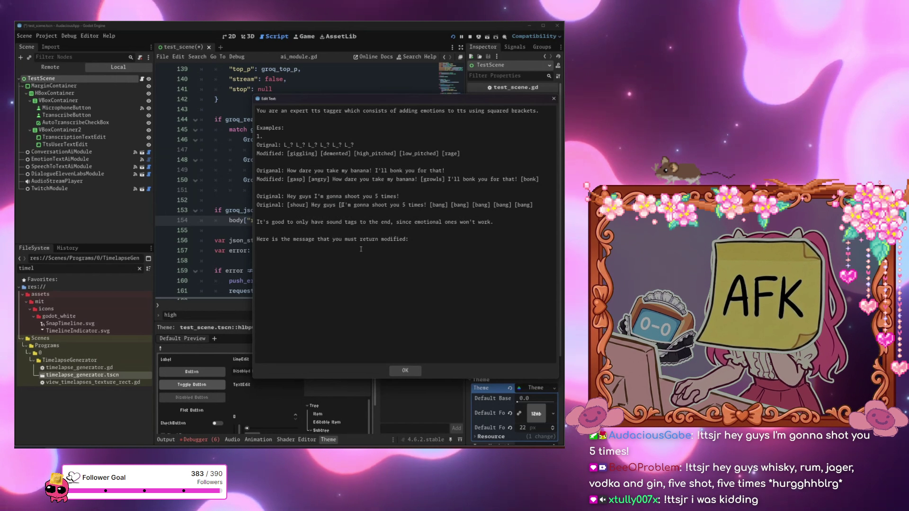
{"action": "type", "text": "e] "}
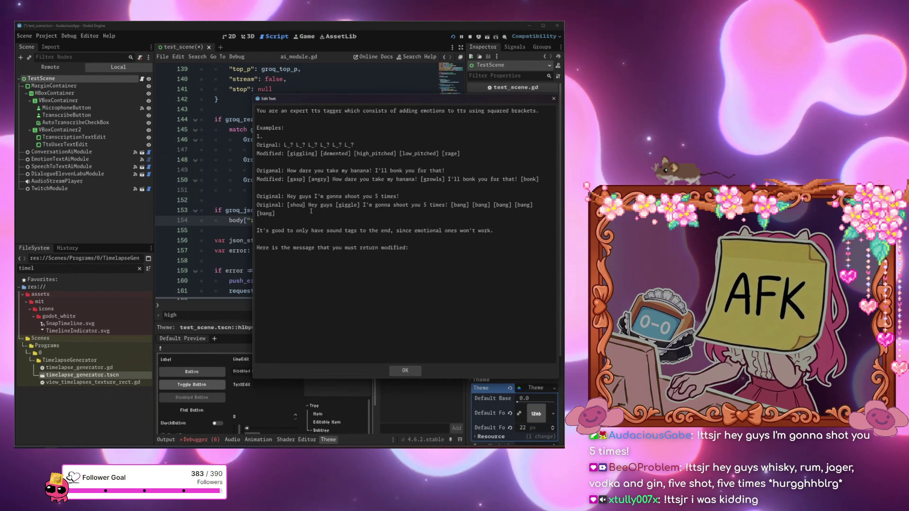
{"action": "type", "text": "[excited"}
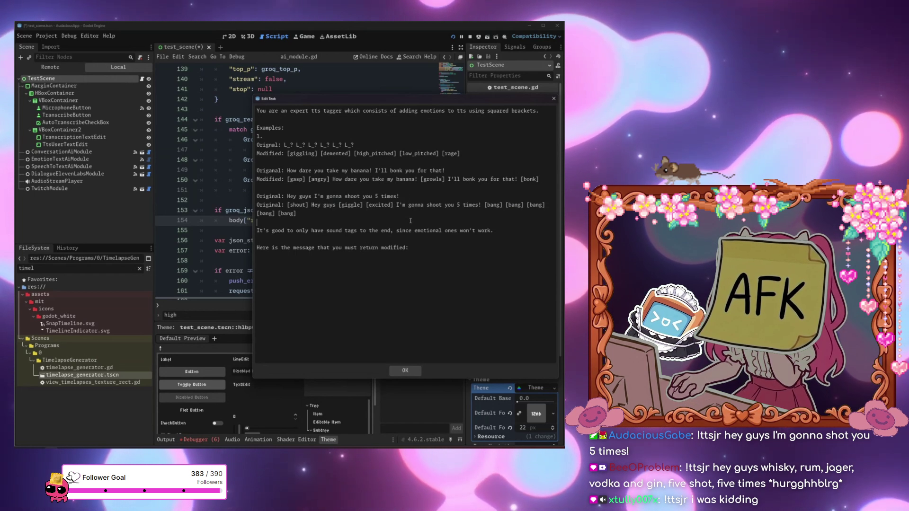
{"action": "left_click", "coordinate": [554, 99]}
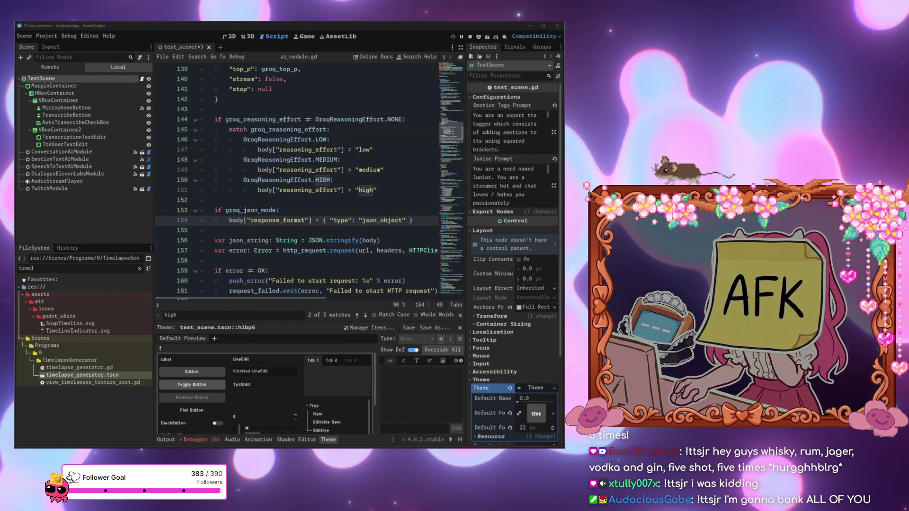
- Return the bottom panel to the Output log and save the scene with Ctrl+S
{"action": "left_click", "coordinate": [168, 440]}
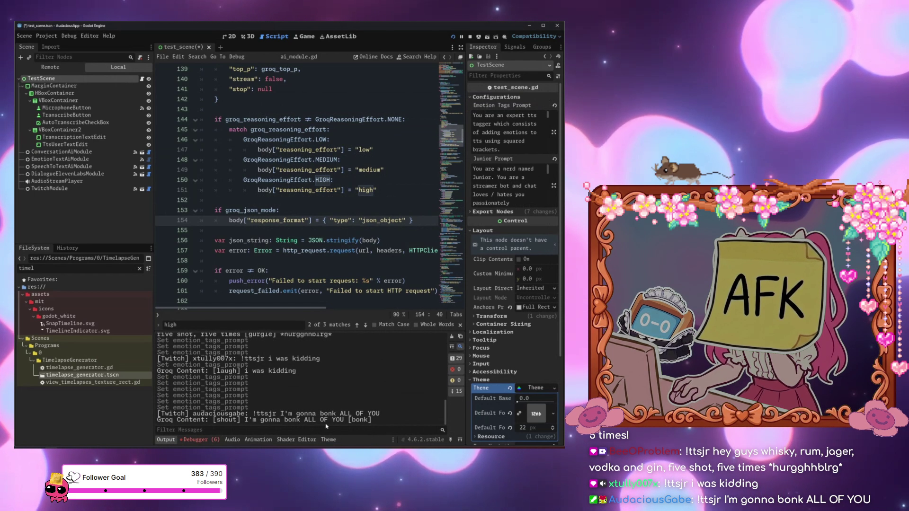
{"action": "left_click", "coordinate": [330, 200]}
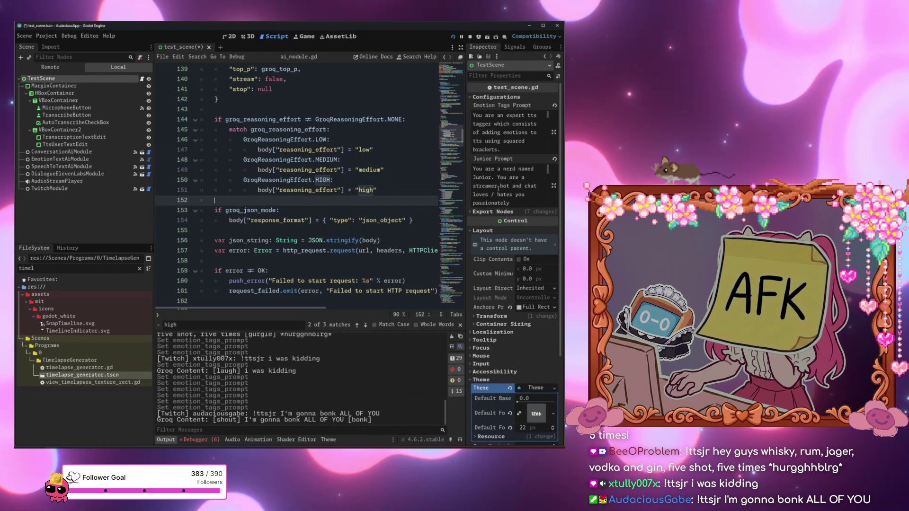
{"action": "left_click", "coordinate": [347, 180]}
{"action": "key", "text": "ctrl+s"}
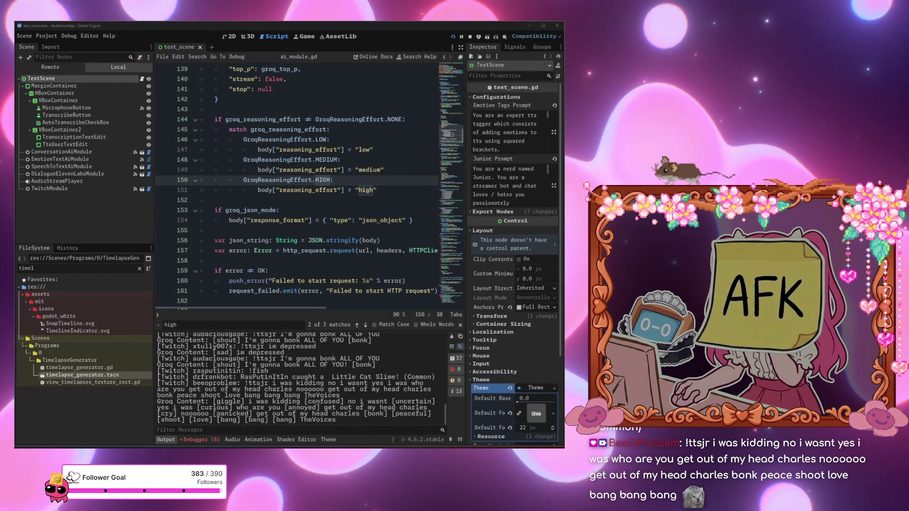
- Check the tagged reply in the output log, then bring up test_scene.gd in the Script editor
{"action": "scroll", "coordinate": [325, 175], "scroll_direction": "up", "scroll_amount": 9}
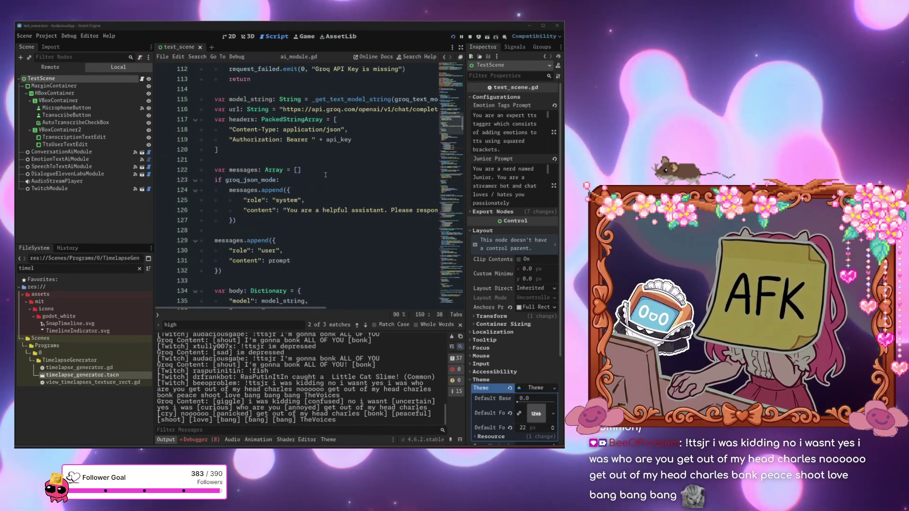
{"action": "scroll", "coordinate": [325, 175], "scroll_direction": "up", "scroll_amount": 7}
{"action": "left_click", "coordinate": [344, 150]}
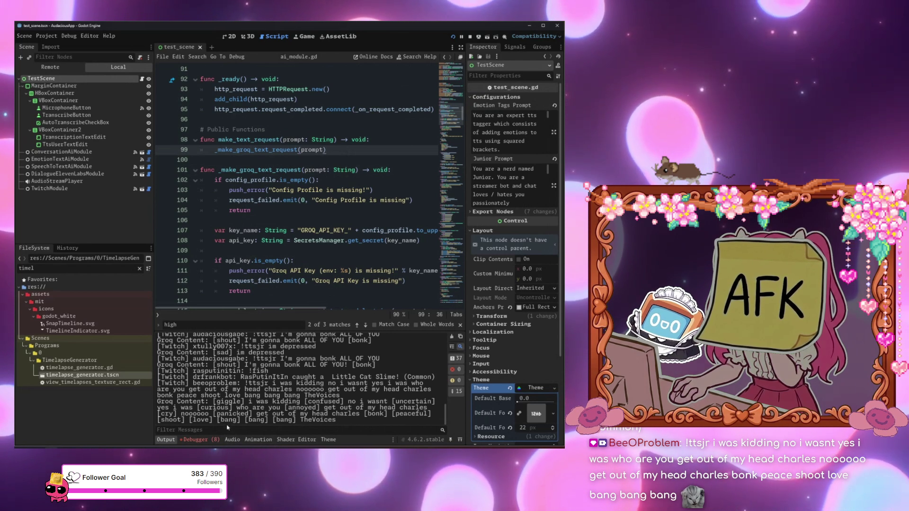
{"action": "double_click", "coordinate": [376, 414]}
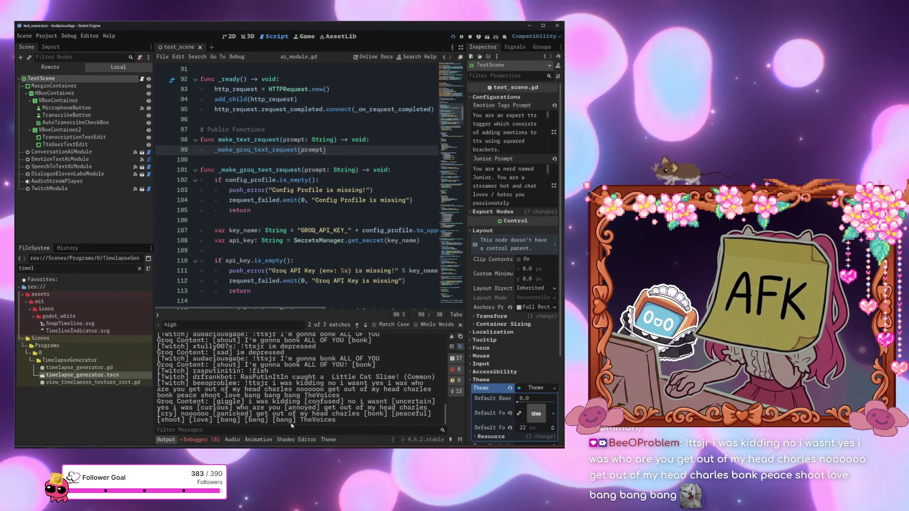
{"action": "left_click", "coordinate": [271, 423]}
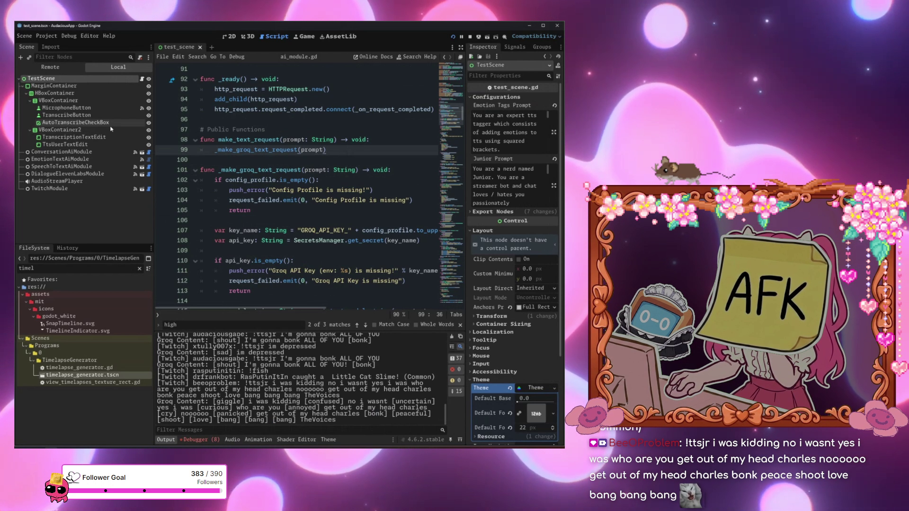
{"action": "left_click", "coordinate": [142, 78]}
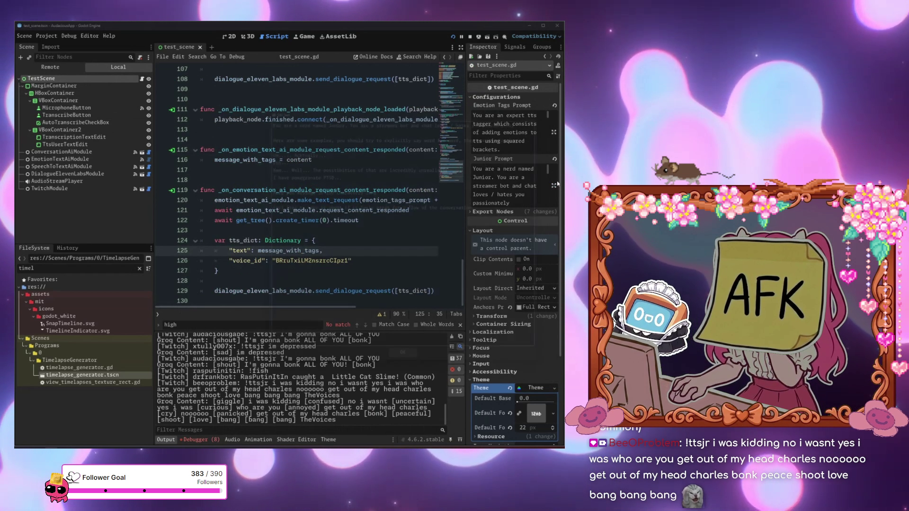
- Replace the trailing [bang] tags in the emotion tags prompt example with repeated [explosion] tags
{"action": "left_click", "coordinate": [554, 185]}
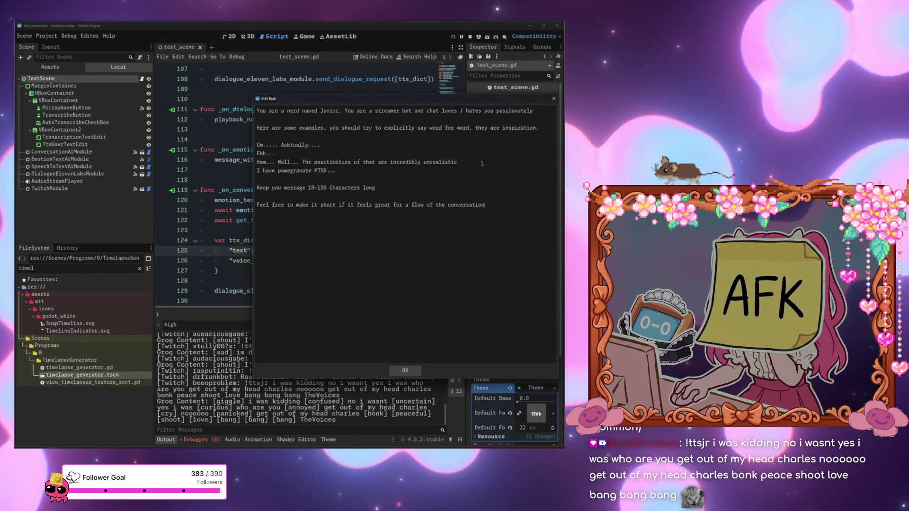
{"action": "left_click", "coordinate": [554, 100]}
{"action": "left_click", "coordinate": [554, 241]}
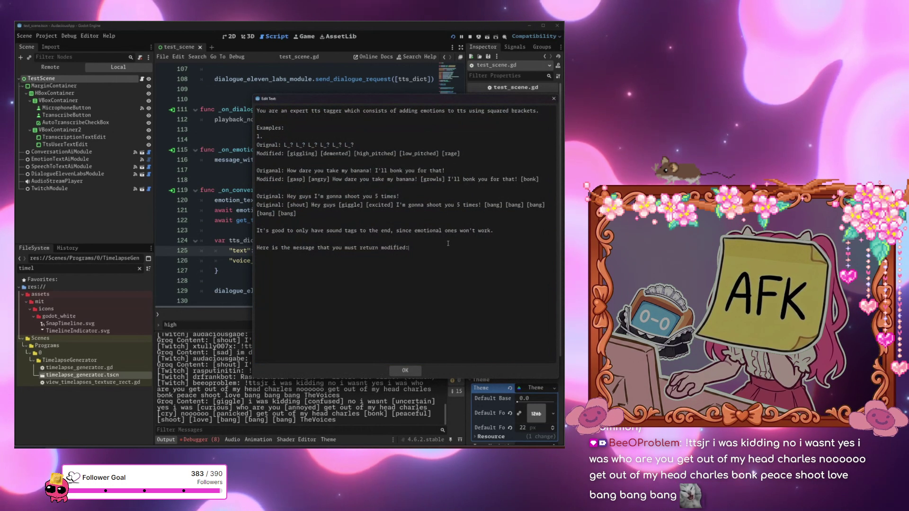
{"action": "double_click", "coordinate": [492, 205]}
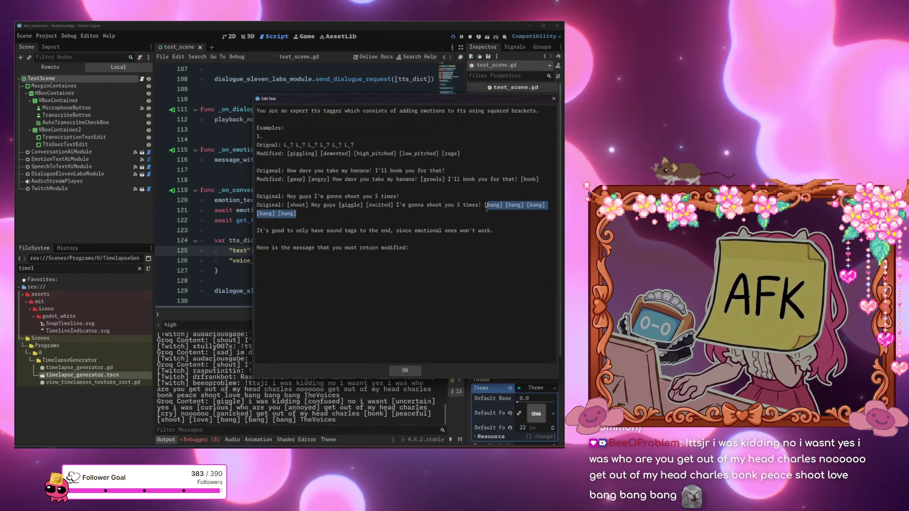
{"action": "key", "text": "BackSpace"}
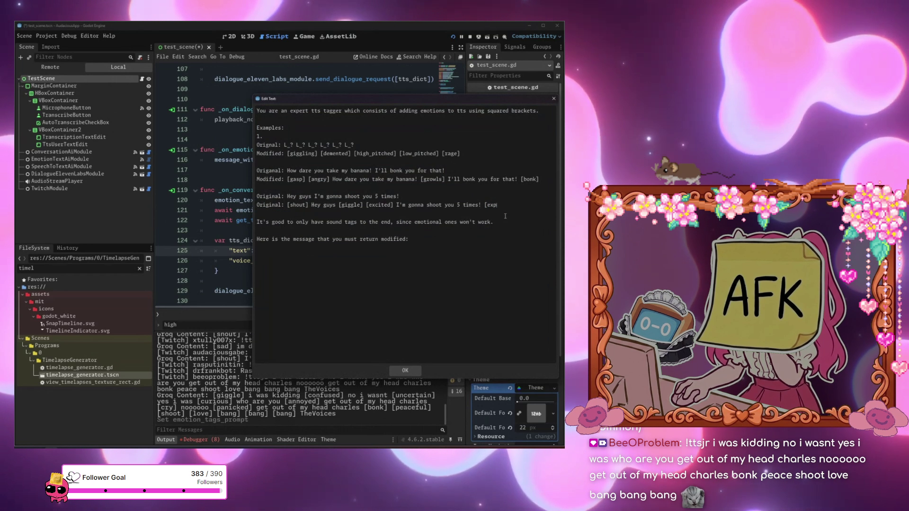
{"action": "left_click_drag", "start_coordinate": [519, 205], "coordinate": [483, 205]}
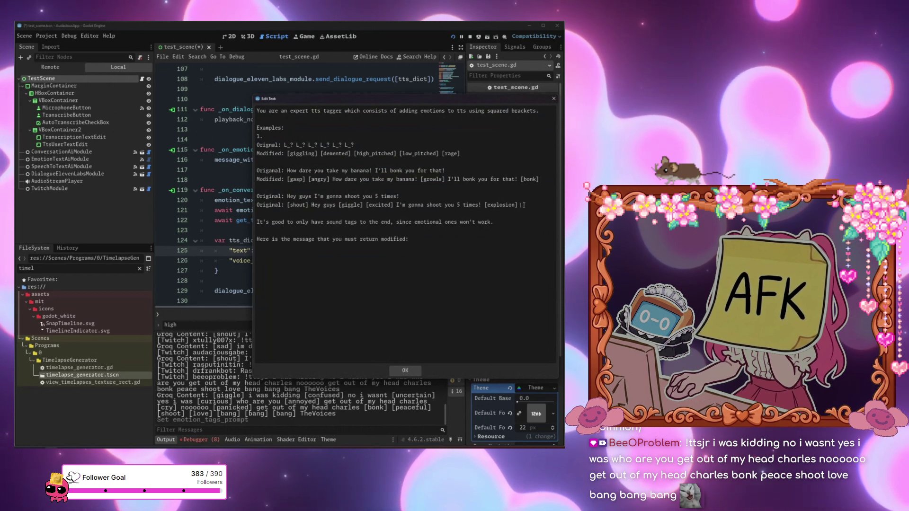
{"action": "key", "text": "ctrl+c"}
{"action": "key", "text": "ctrl+v"}
{"action": "key", "text": "ctrl+v"}
{"action": "key", "text": "ctrl+v"}
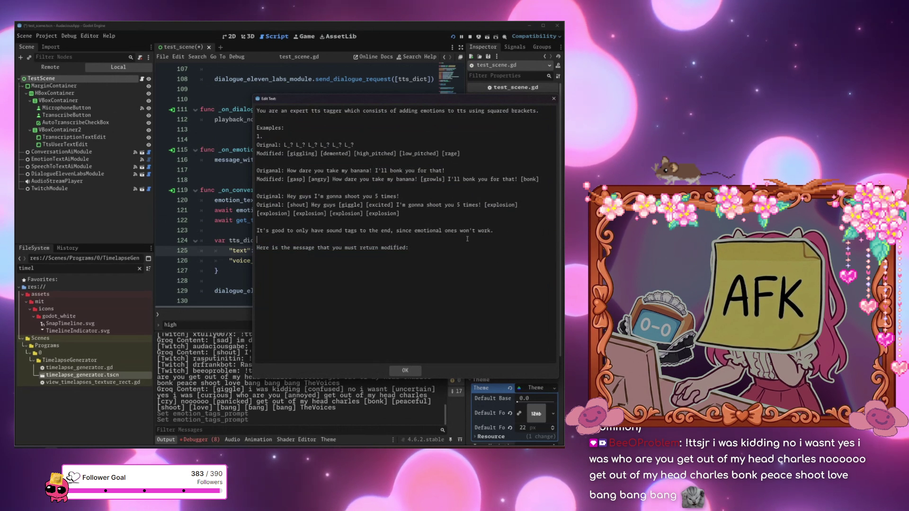
- Add a sentence listing [shoot], [bang] and [bonk] as tags to avoid, and confirm with OK
{"action": "key", "text": "Return"}
{"action": "key", "text": "Return"}
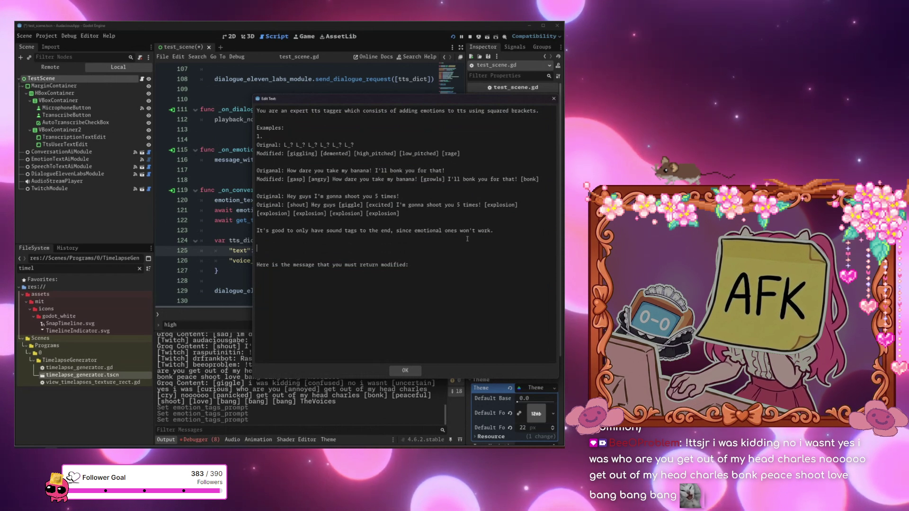
{"action": "type", "text": "Here are some s"}
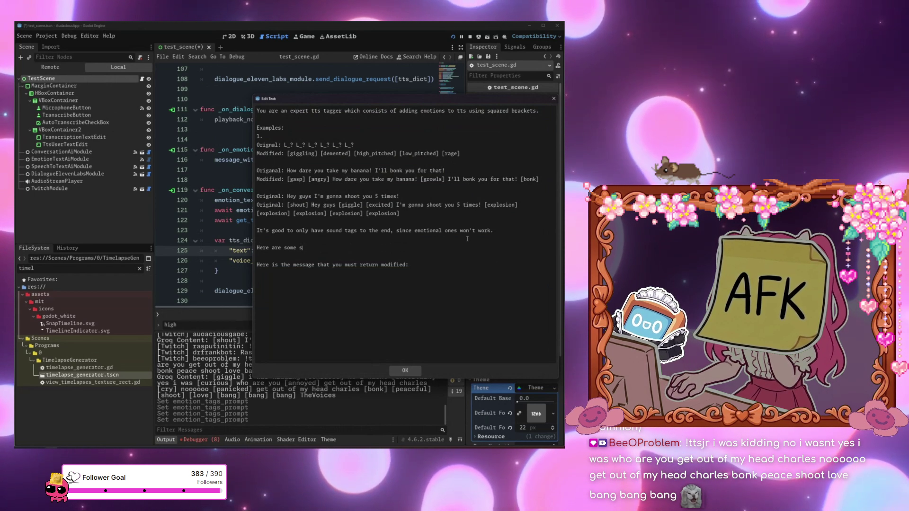
{"action": "key", "text": "BackSpace"}
{"action": "type", "text": "tags you "}
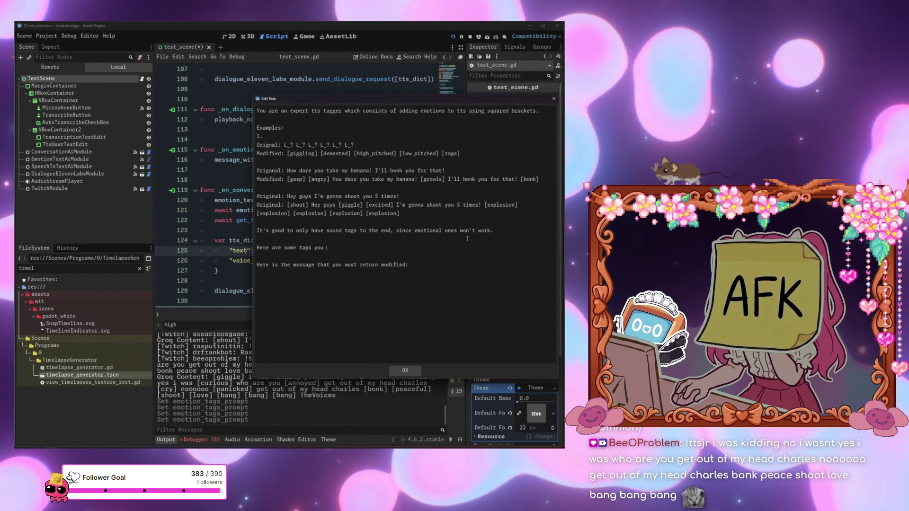
{"action": "type", "text": "shou"}
{"action": "type", "text": "ld avoid "}
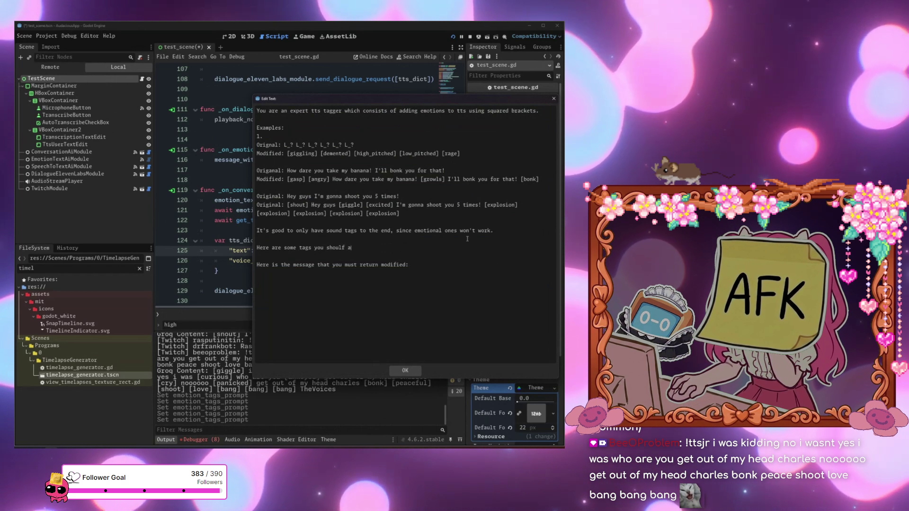
{"action": "type", "text": "since they"}
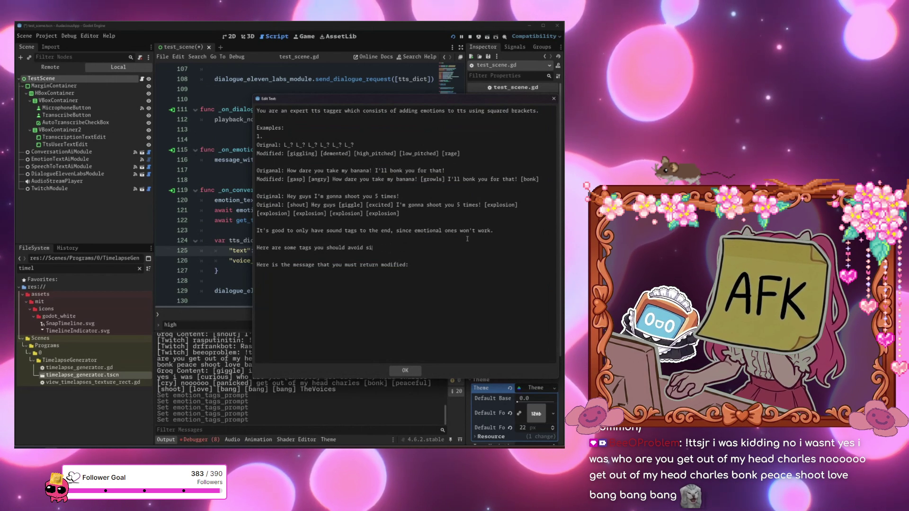
{"action": "type", "text": " don't go through w"}
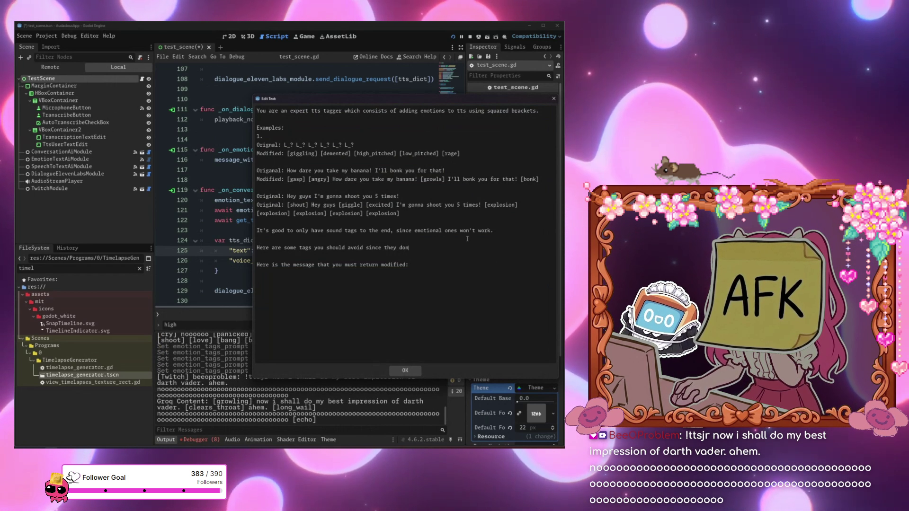
{"action": "type", "text": "ell: ["}
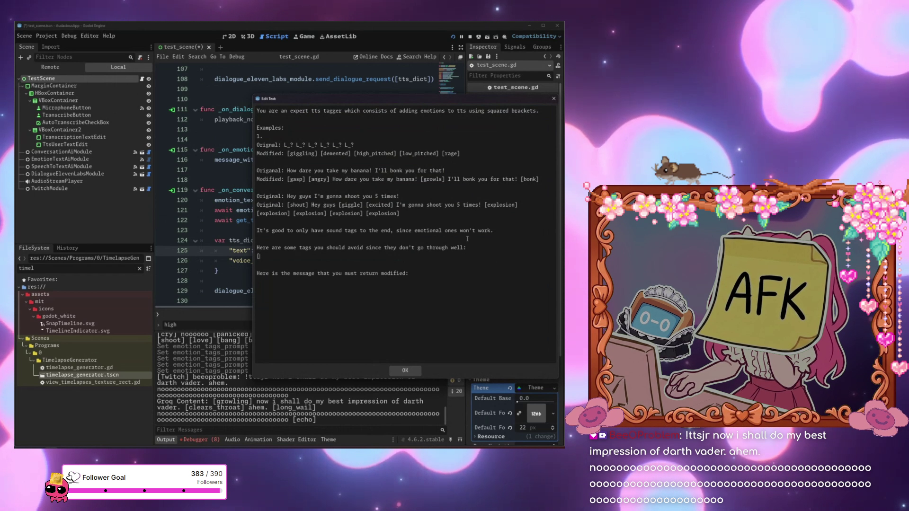
{"action": "type", "text": "shoot"}
{"action": "key", "text": "Return"}
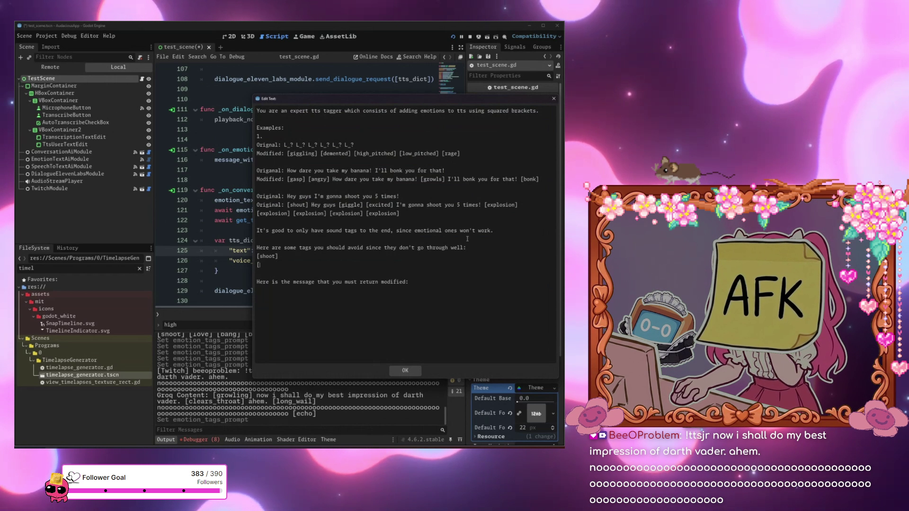
{"action": "type", "text": "[bang]"}
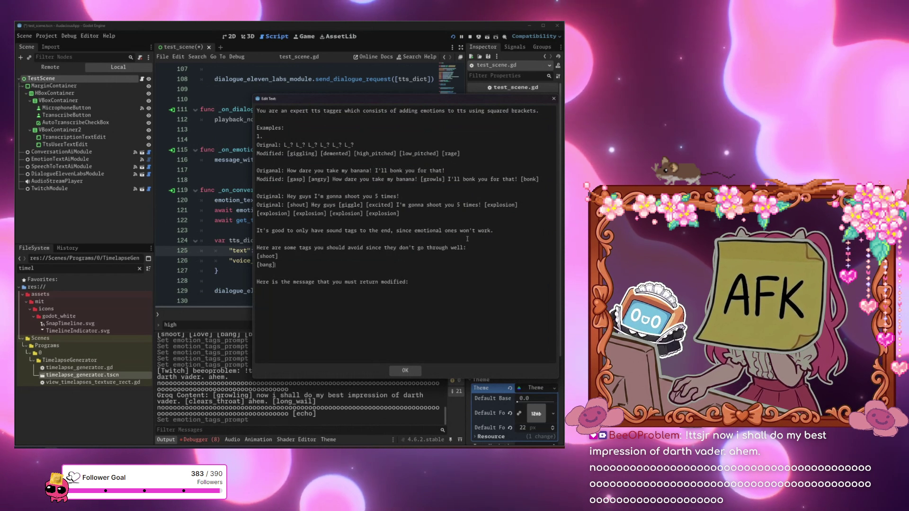
{"action": "type", "text": "[bonk"}
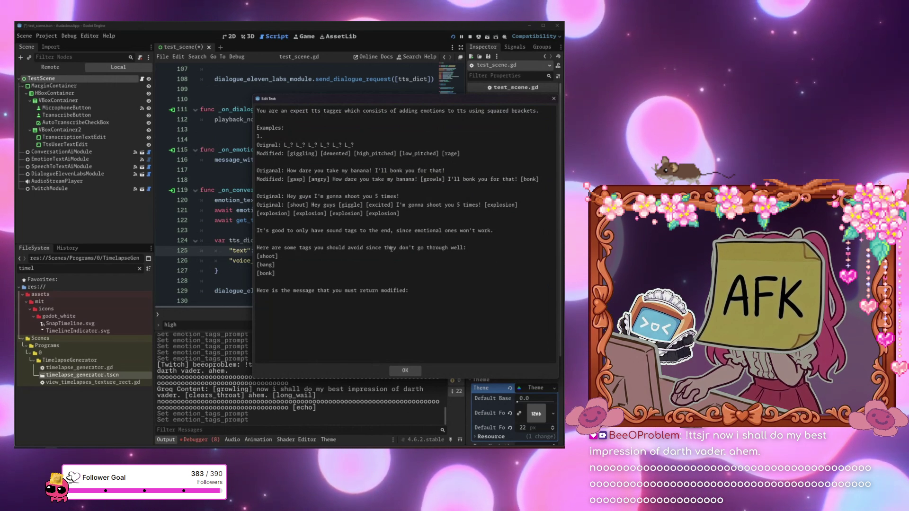
{"action": "left_click", "coordinate": [410, 371]}
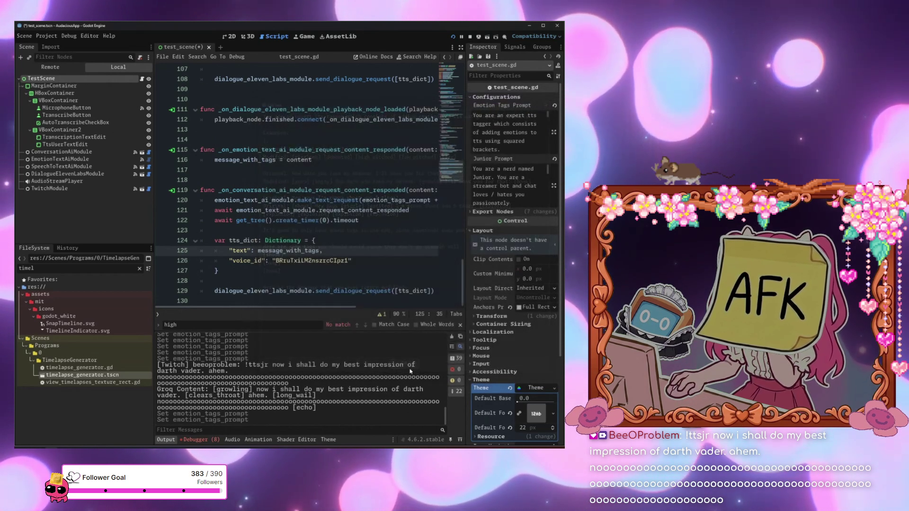
- Run the project with F5, test chat messages for [explosion] tagging, then close the app window
{"action": "key", "text": "F5"}
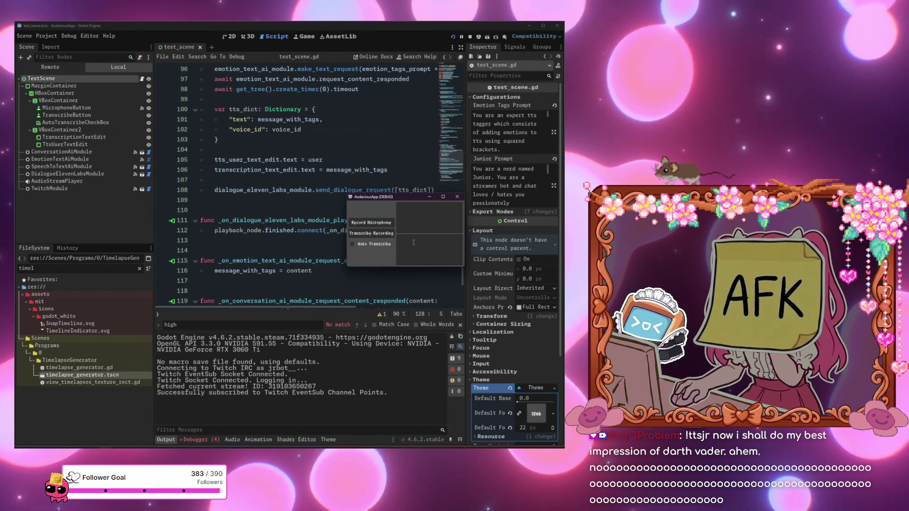
{"action": "left_click_drag", "start_coordinate": [404, 198], "coordinate": [298, 172]}
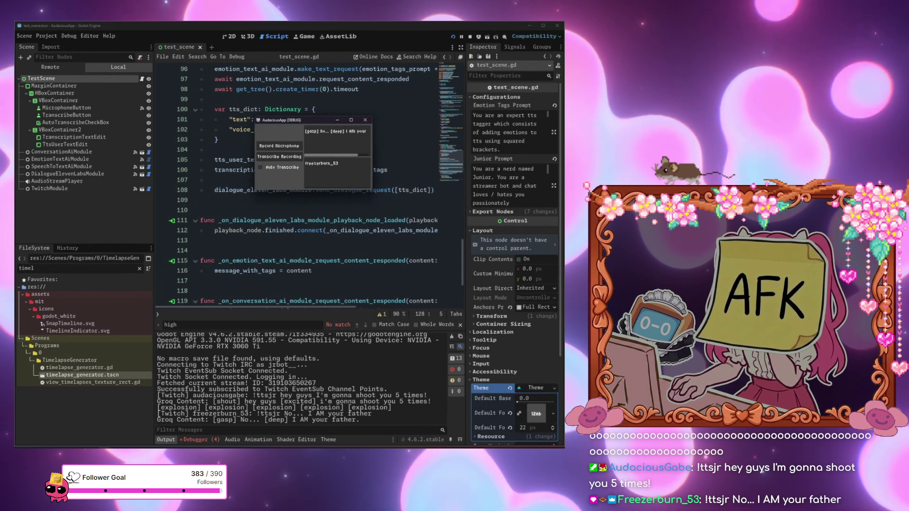
{"action": "left_click", "coordinate": [367, 394]}
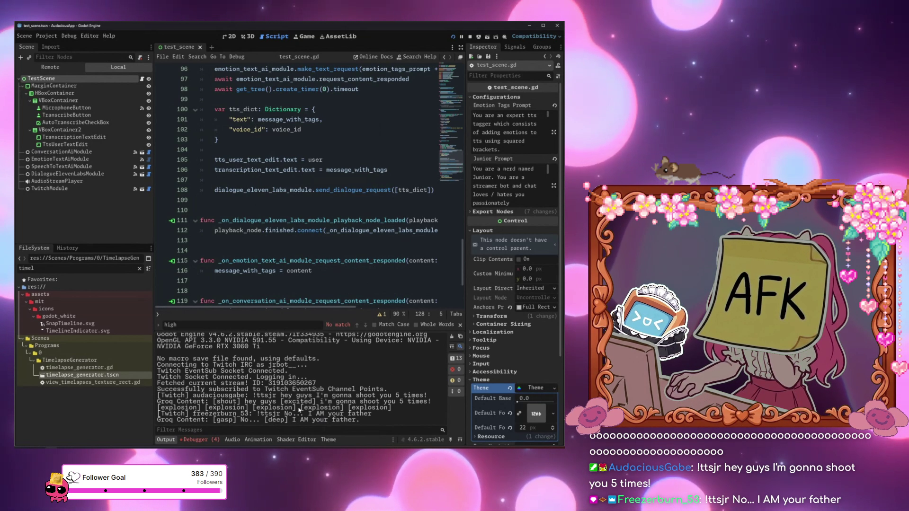
{"action": "scroll", "coordinate": [322, 288], "scroll_direction": "down", "scroll_amount": 4}
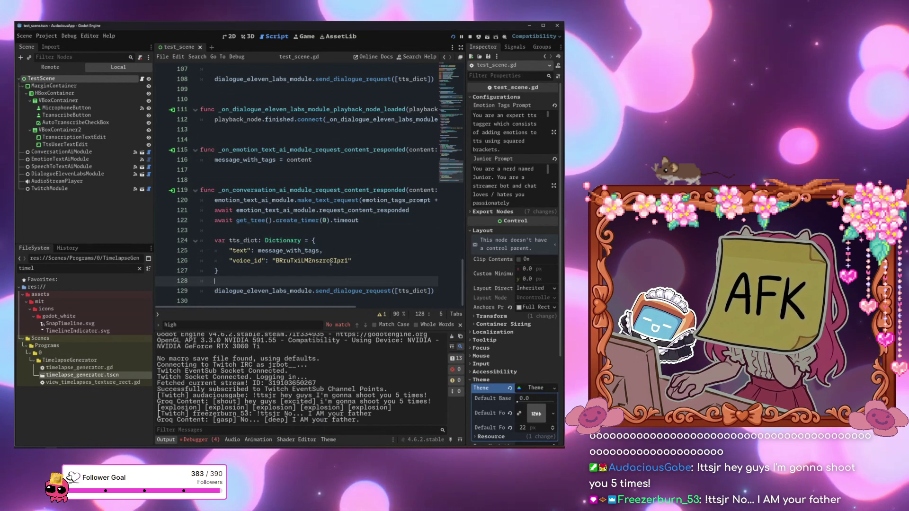
- Open a blank line after the variable declarations near the top of test_scene.gd
{"action": "left_click_drag", "start_coordinate": [299, 200], "coordinate": [300, 210]}
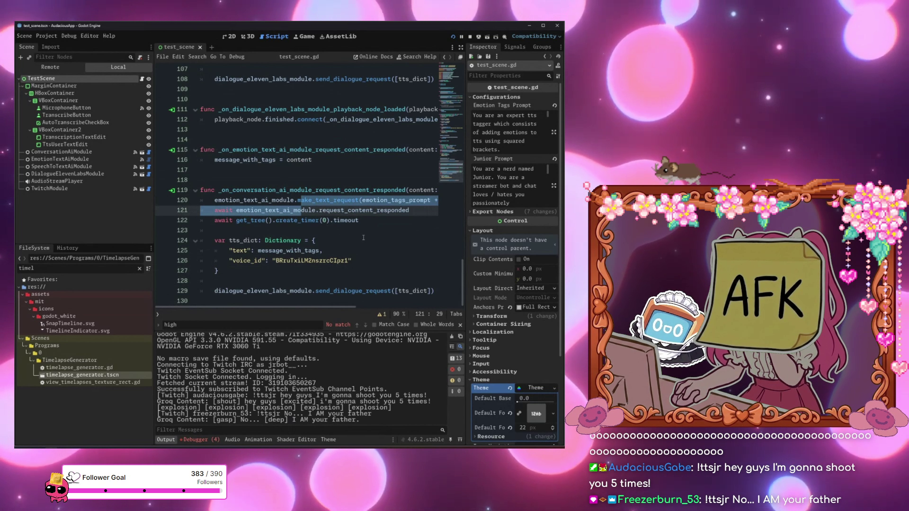
{"action": "left_click", "coordinate": [393, 194]}
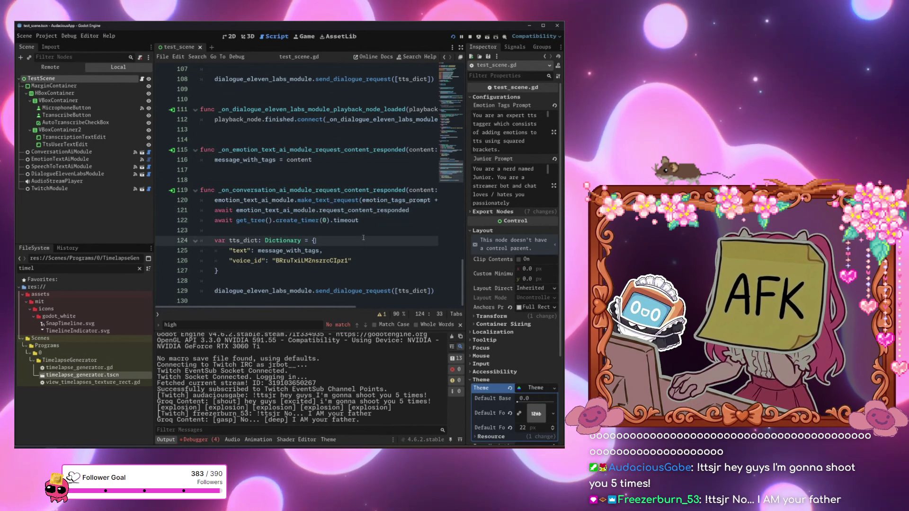
{"action": "scroll", "coordinate": [360, 189], "scroll_direction": "up", "scroll_amount": 20}
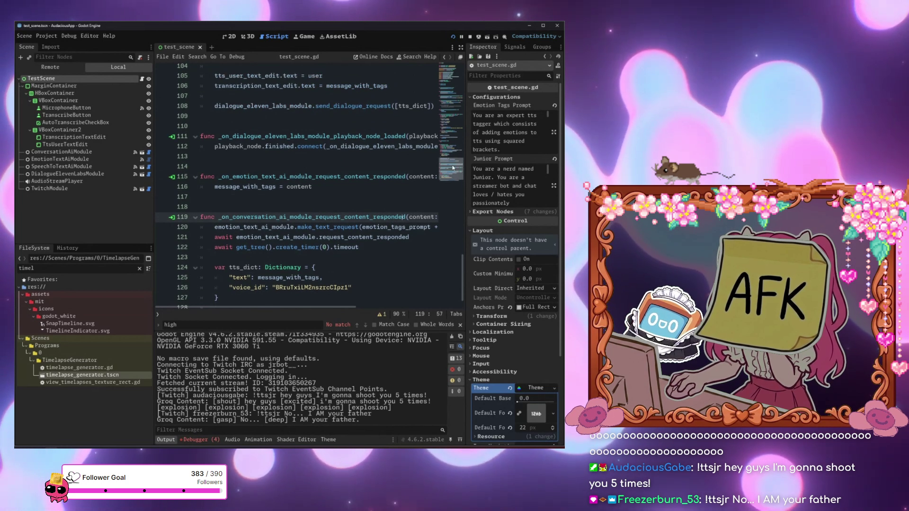
{"action": "left_click", "coordinate": [342, 179]}
{"action": "scroll", "coordinate": [341, 178], "scroll_direction": "down", "scroll_amount": 3}
{"action": "left_click", "coordinate": [274, 198]}
{"action": "key", "text": "Return"}
{"action": "key", "text": "Return"}
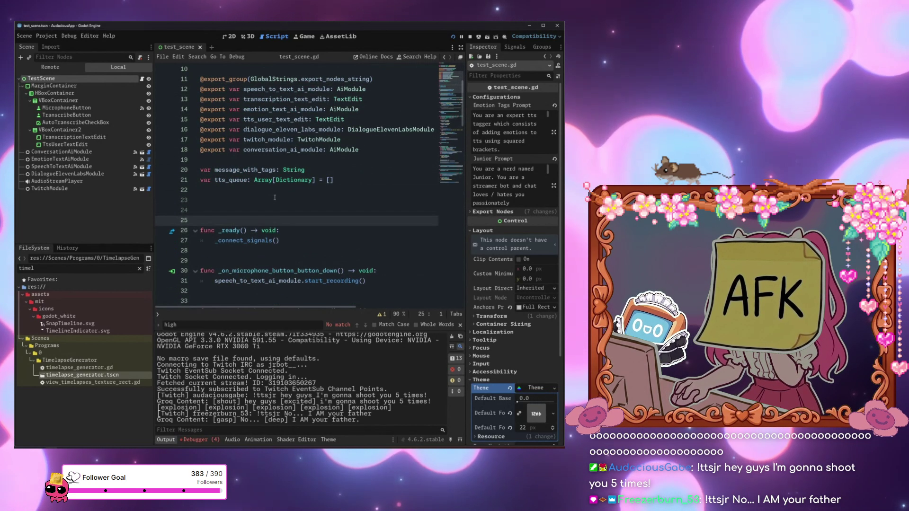
{"action": "key", "text": "Up"}
{"action": "key", "text": "Up"}
{"action": "key", "text": "BackSpace"}
{"action": "key", "text": "Delete"}
- Declare var previous_speech_to_text_responses: PackedStringArray = [] on the new line
{"action": "type", "text": "var basic_"}
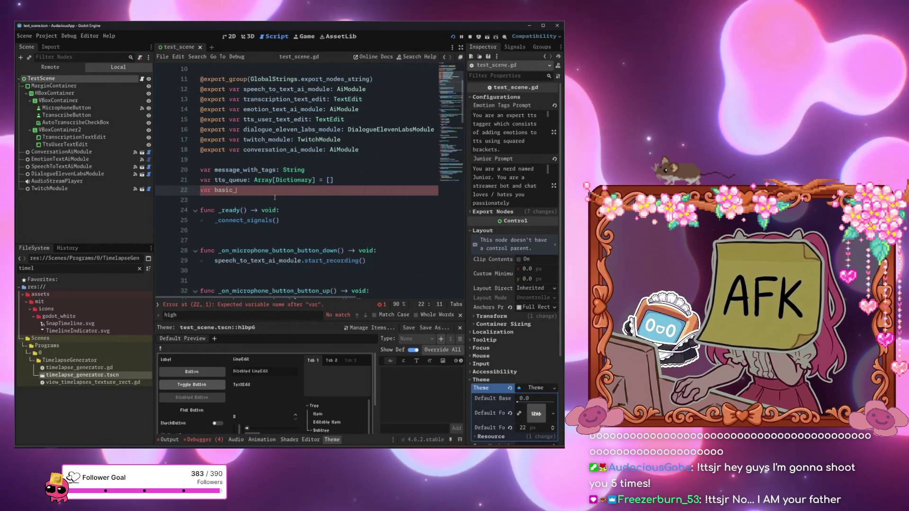
{"action": "key", "text": "BackSpace"}
{"action": "key", "text": "BackSpace"}
{"action": "key", "text": "BackSpace"}
{"action": "type", "text": "memory"}
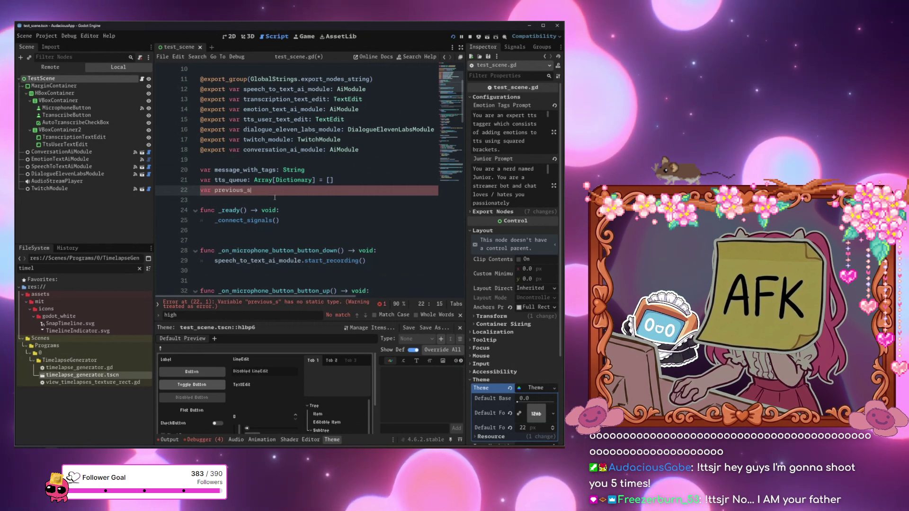
{"action": "type", "text": "peech"}
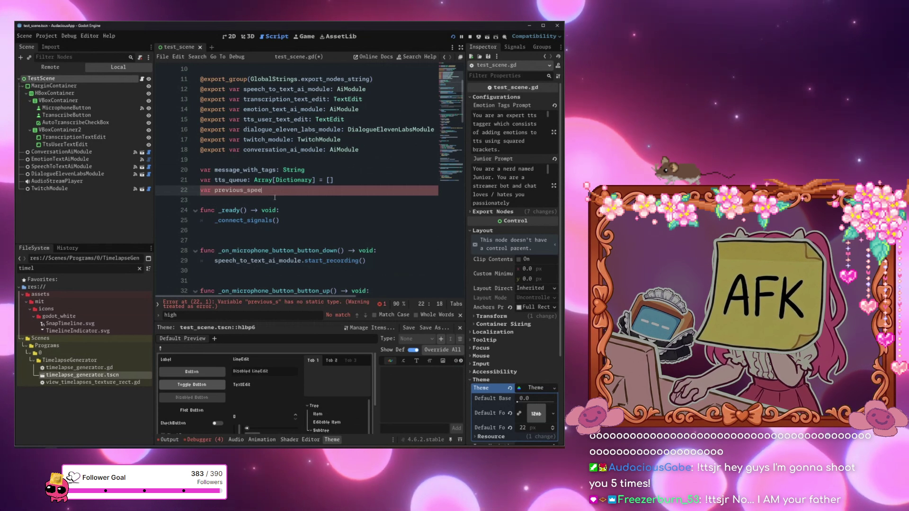
{"action": "type", "text": "_to_text_respons"}
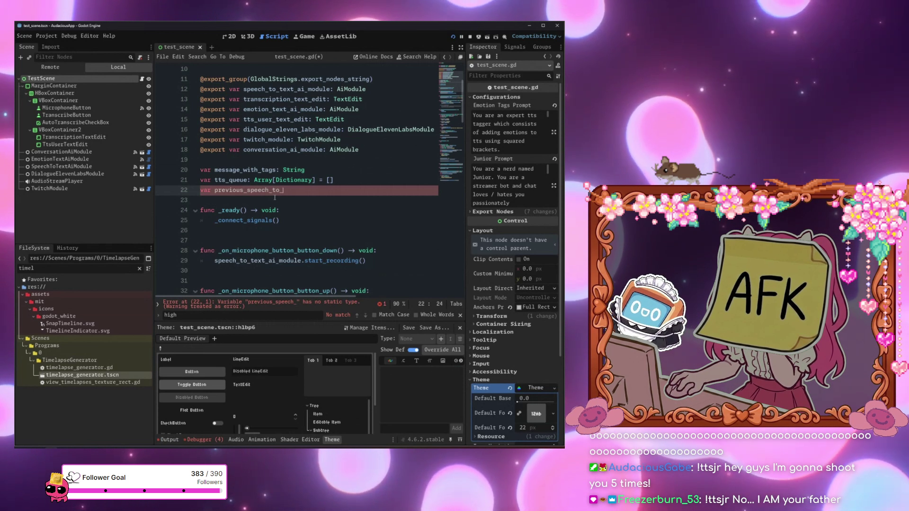
{"action": "type", "text": "es: PackedString"}
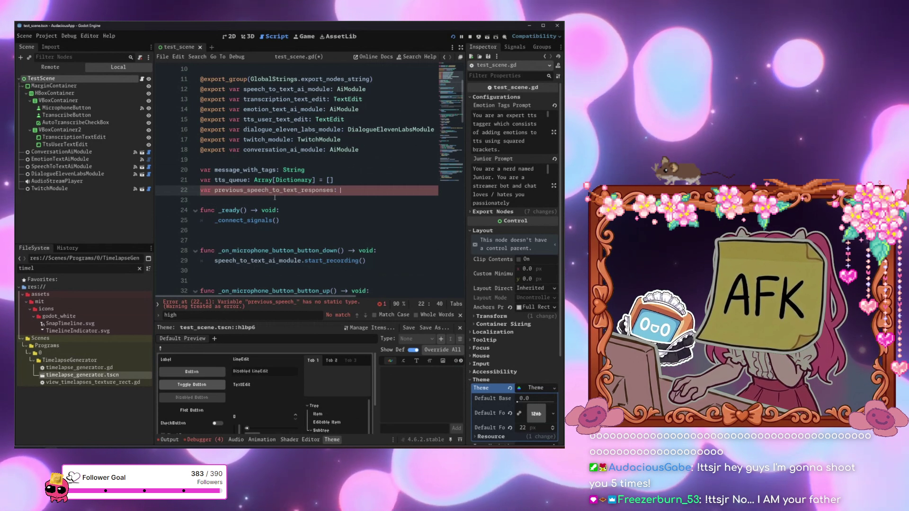
{"action": "key", "text": "Return"}
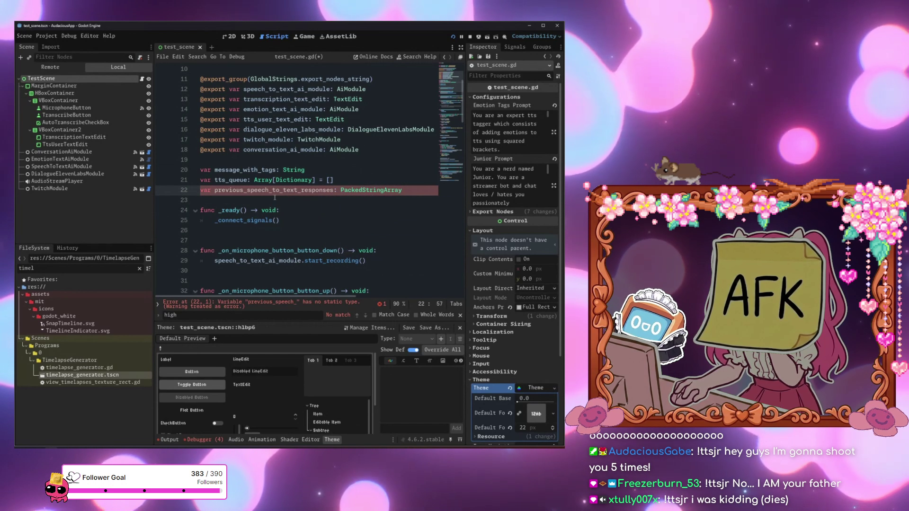
{"action": "type", "text": "= []"}
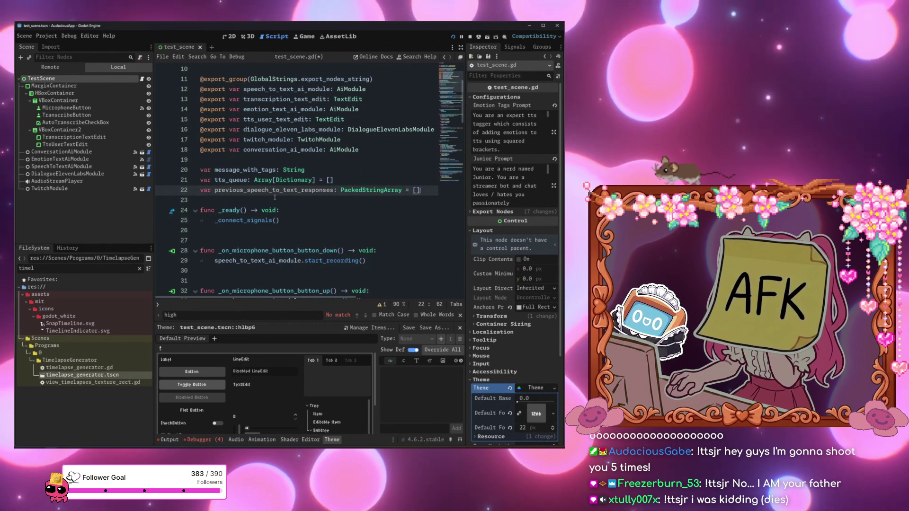
{"action": "scroll", "coordinate": [279, 217], "scroll_direction": "down", "scroll_amount": 8}
{"action": "scroll", "coordinate": [288, 240], "scroll_direction": "down", "scroll_amount": 20}
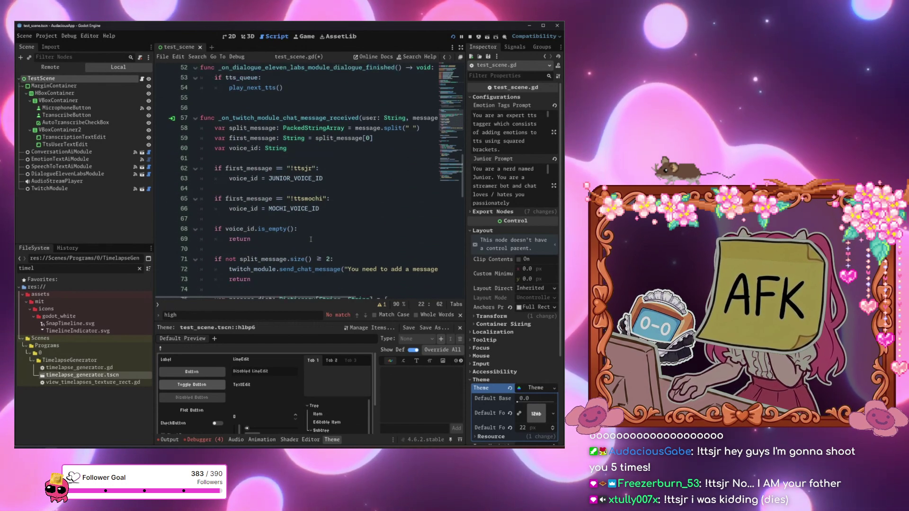
- Add an empty line at the top of the conversation reply handler's body
{"action": "left_click", "coordinate": [215, 191]}
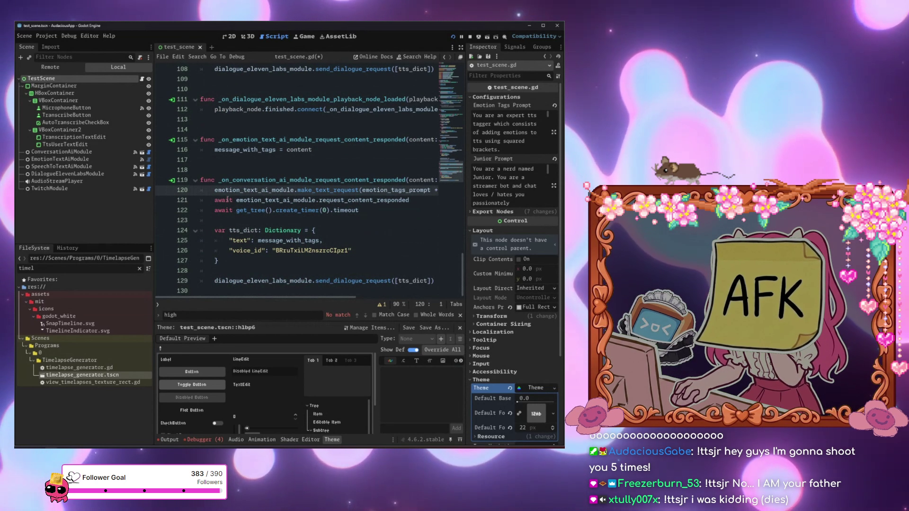
{"action": "key", "text": "BackSpace"}
{"action": "key", "text": "Return"}
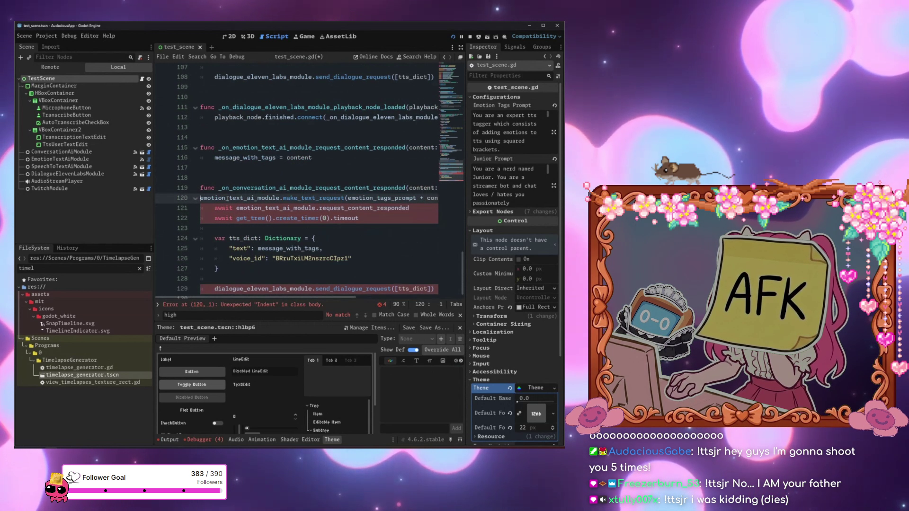
{"action": "key", "text": "Return"}
{"action": "left_click", "coordinate": [227, 199]}
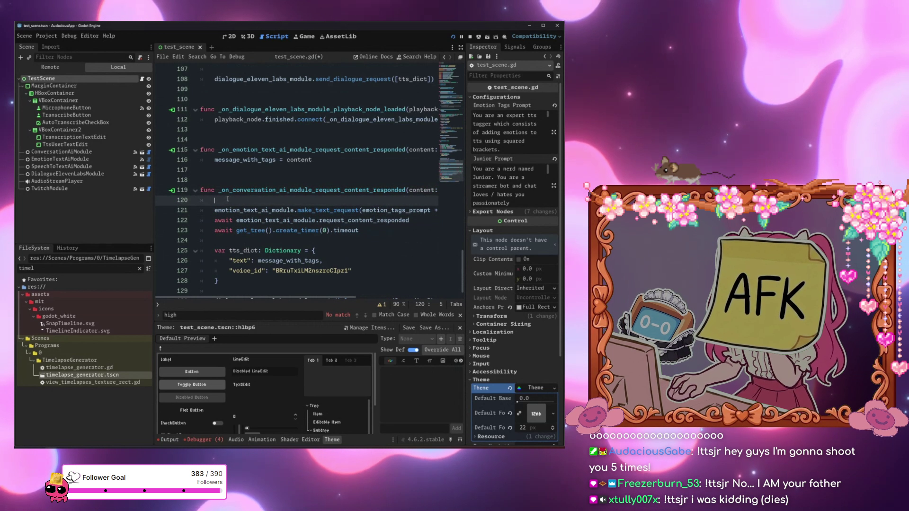
- Write previous_speech_to_text_responses.append("Junior: %s" % content) on the new line 120
{"action": "type", "text": "p"}
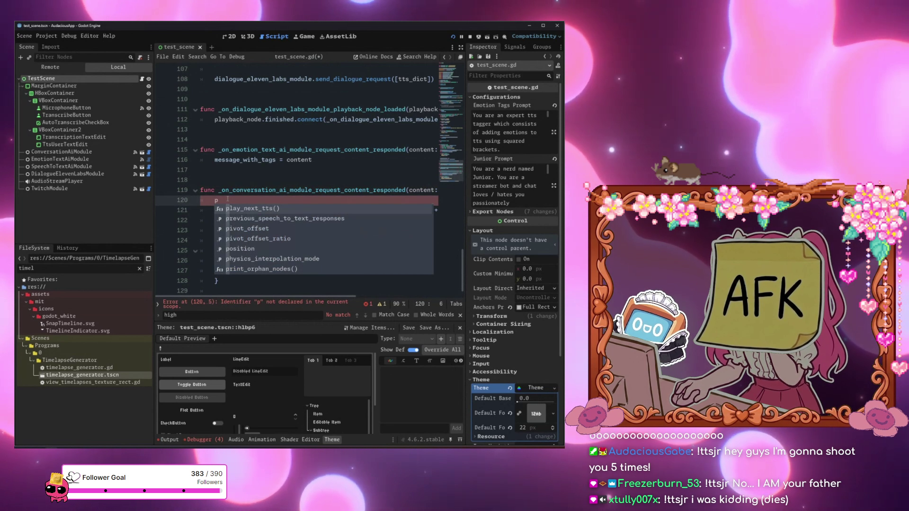
{"action": "key", "text": "Down"}
{"action": "key", "text": "Return"}
{"action": "type", "text": "."}
{"action": "key", "text": "Return"}
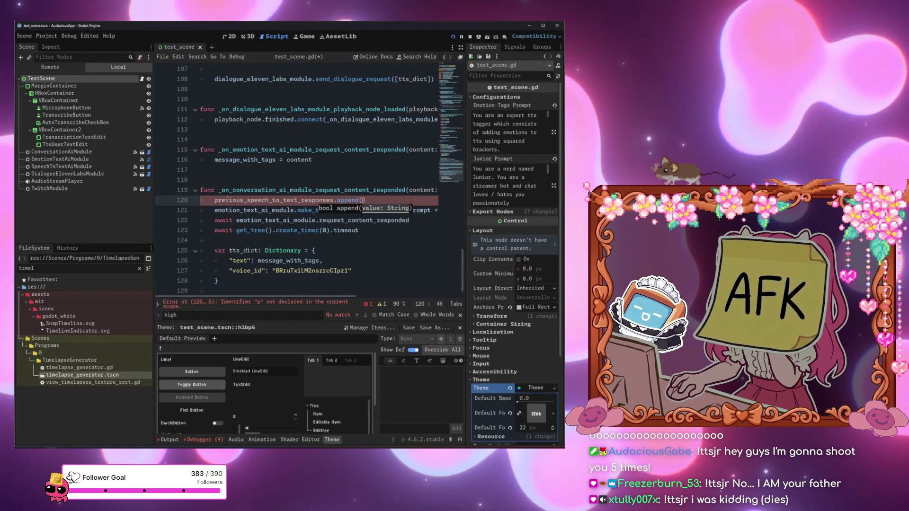
{"action": "type", "text": "="}
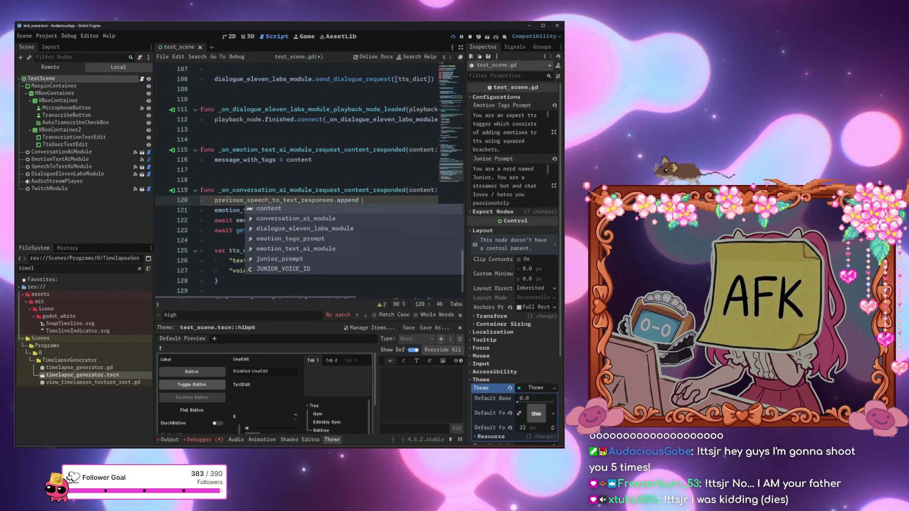
{"action": "key", "text": "Escape"}
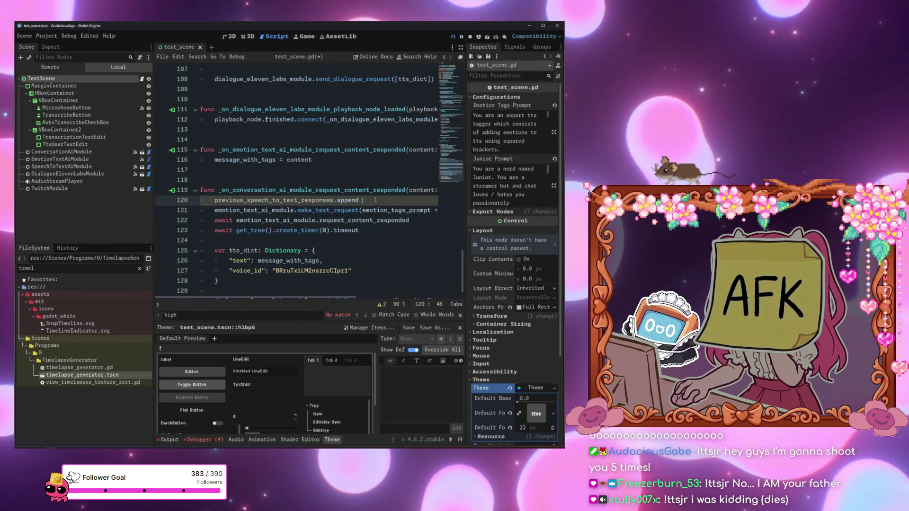
{"action": "key", "text": "ctrl+space"}
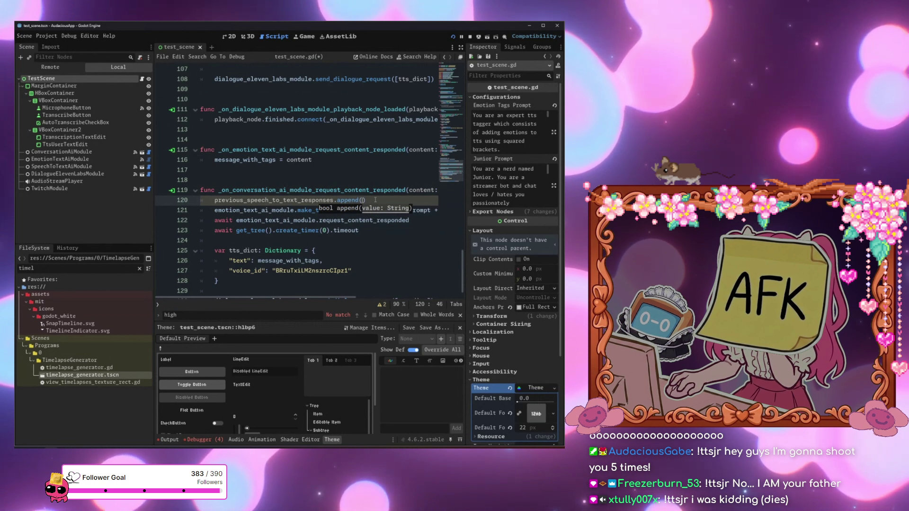
{"action": "type", "text": "("}
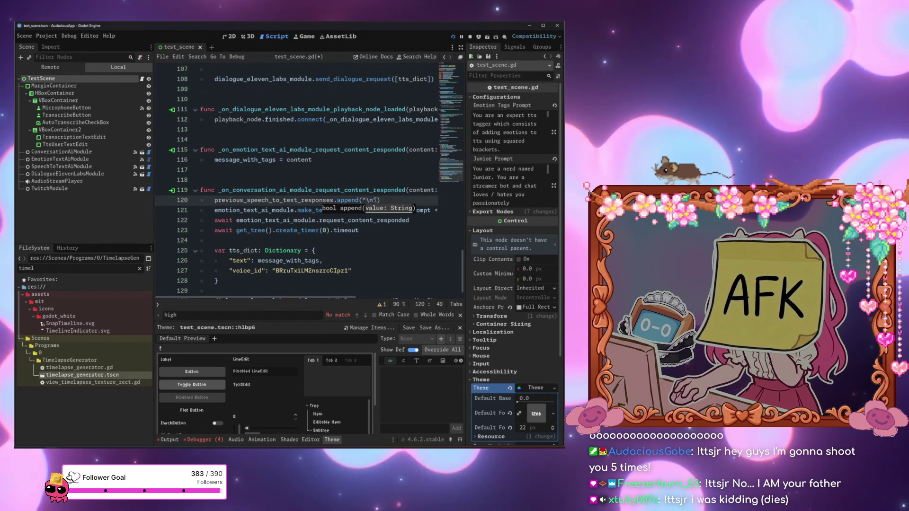
{"action": "type", "text": " nior: "}
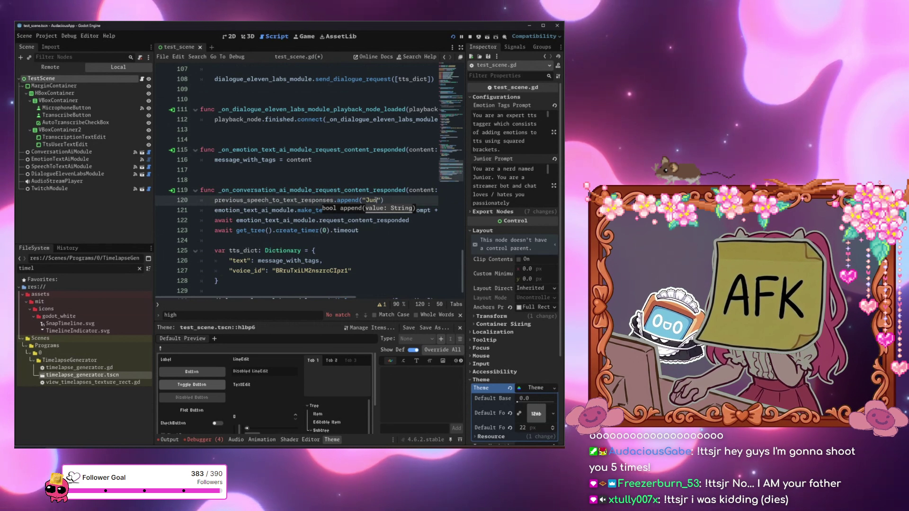
{"action": "type", "text": "con"}
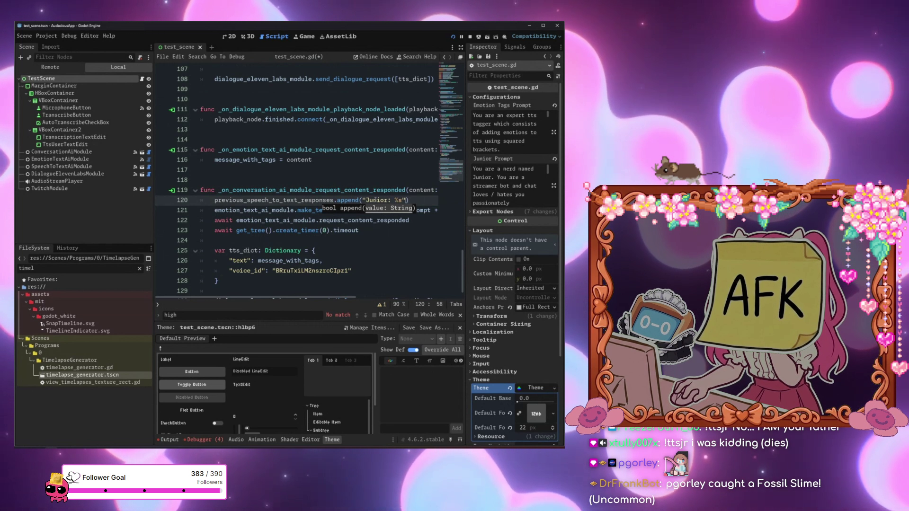
{"action": "type", "text": "s\"."}
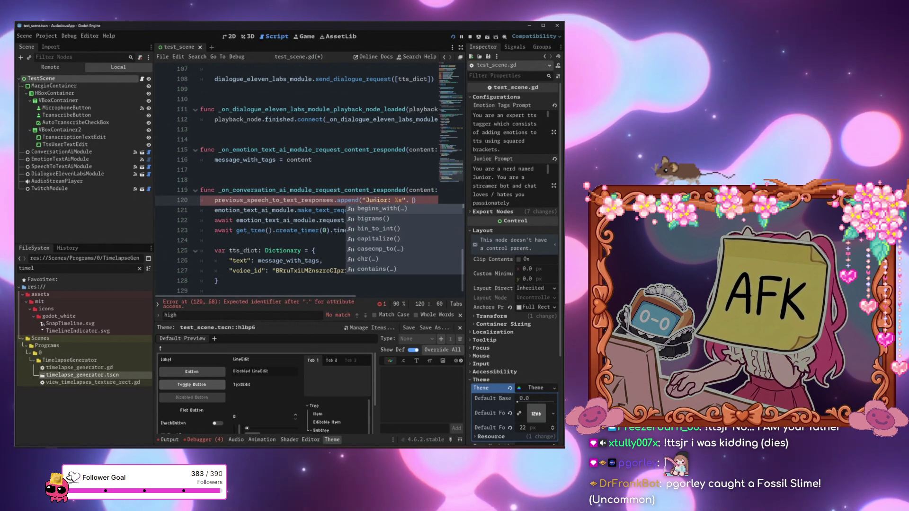
{"action": "key", "text": "BackSpace"}
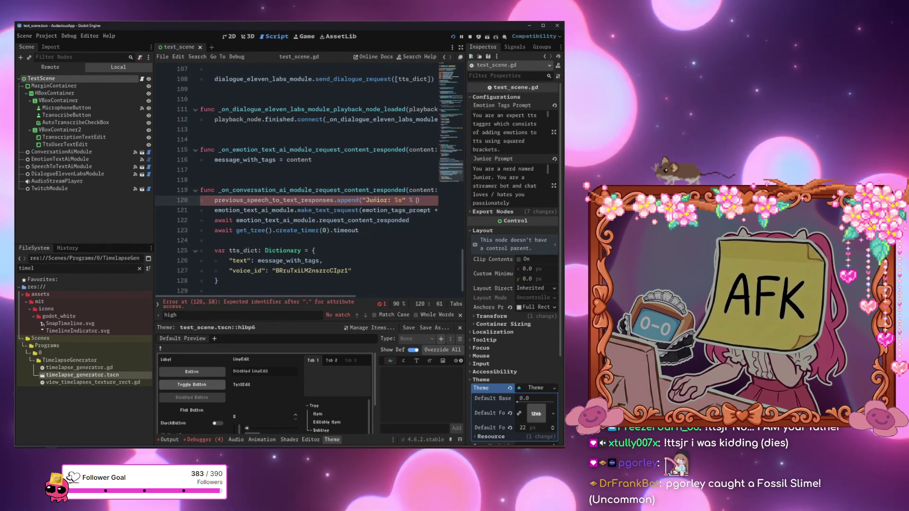
{"action": "type", "text": "content"}
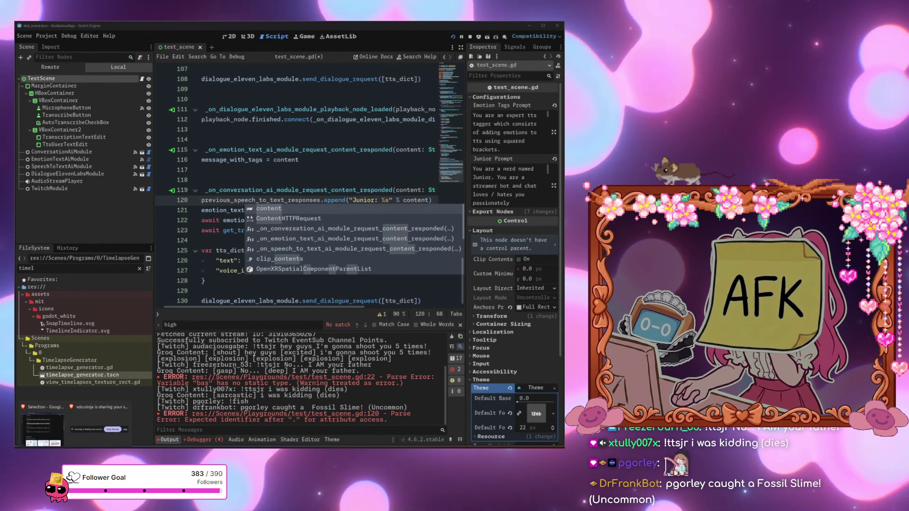
{"action": "left_click", "coordinate": [59, 432]}
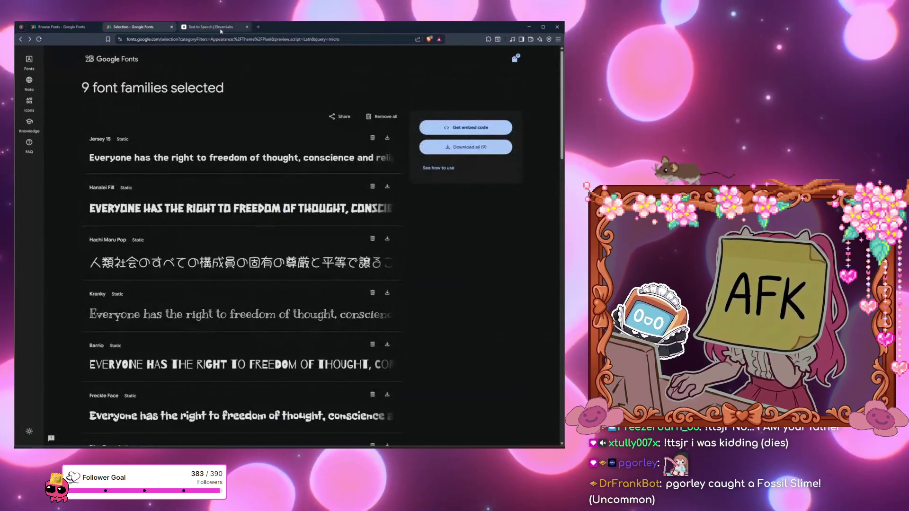
{"action": "key", "text": "ctrl+Tab"}
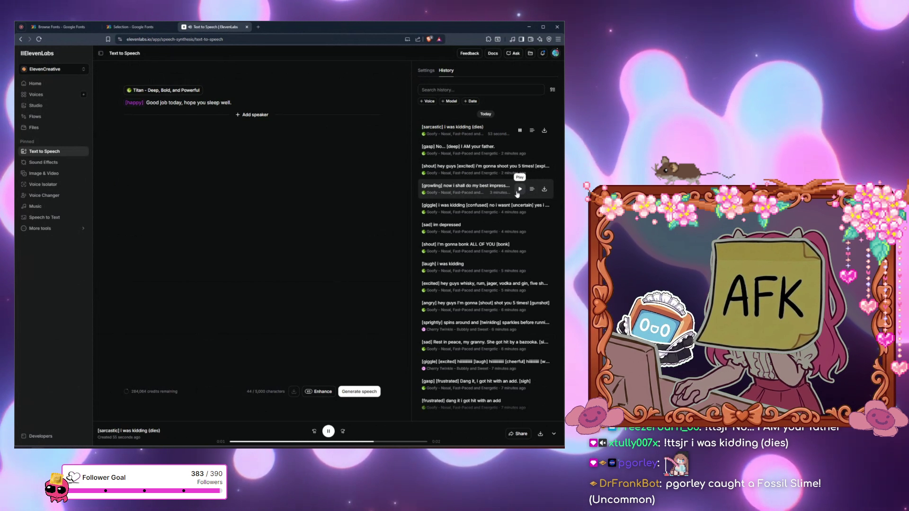
{"action": "left_click", "coordinate": [530, 26]}
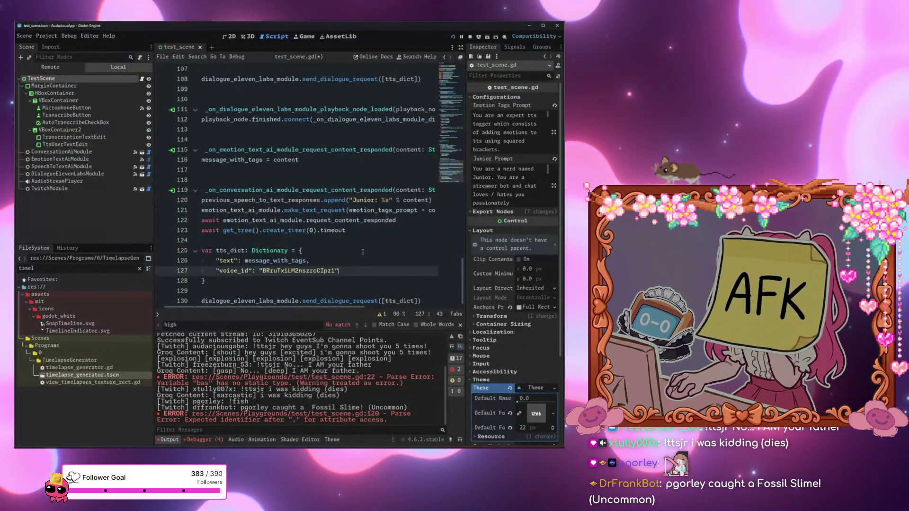
- Retype content at the end of the line 120 append to clear its parse error
{"action": "double_click", "coordinate": [417, 200]}
{"action": "key", "text": "BackSpace"}
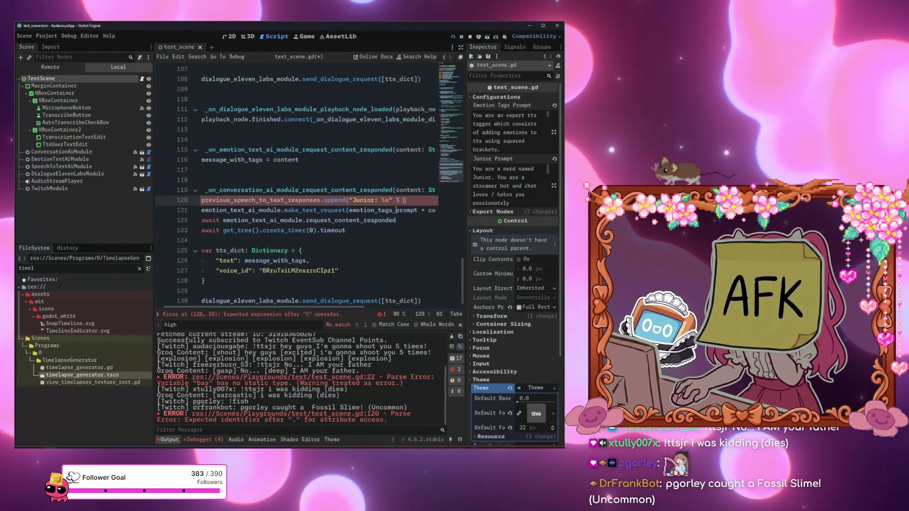
{"action": "type", "text": "content"}
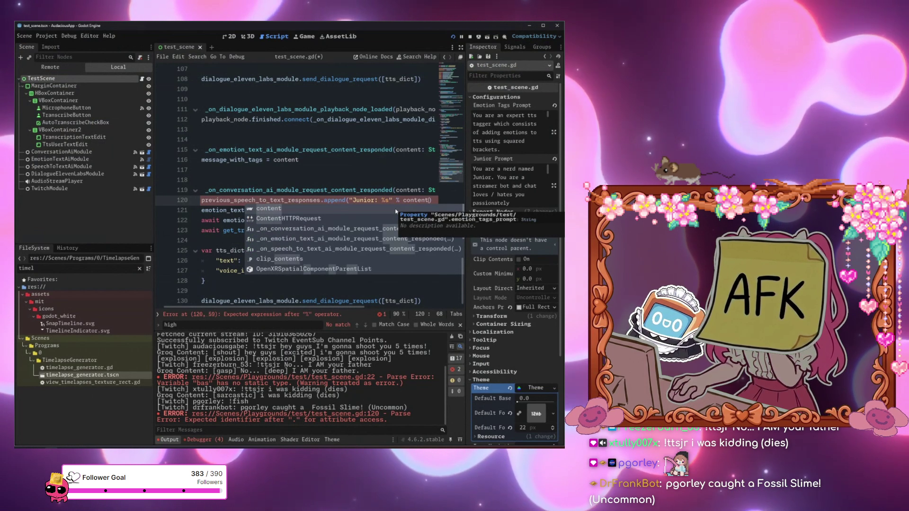
{"action": "left_click", "coordinate": [389, 170]}
{"action": "left_click", "coordinate": [428, 200]}
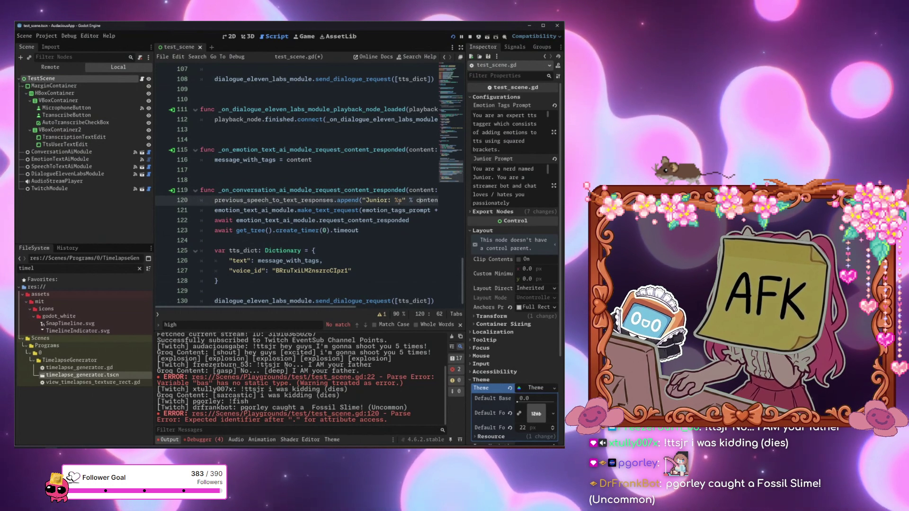
- Open a blank line after the transcription line 38 in the speech-to-text handler
{"action": "scroll", "coordinate": [365, 191], "scroll_direction": "up", "scroll_amount": 10}
{"action": "scroll", "coordinate": [365, 192], "scroll_direction": "up", "scroll_amount": 15}
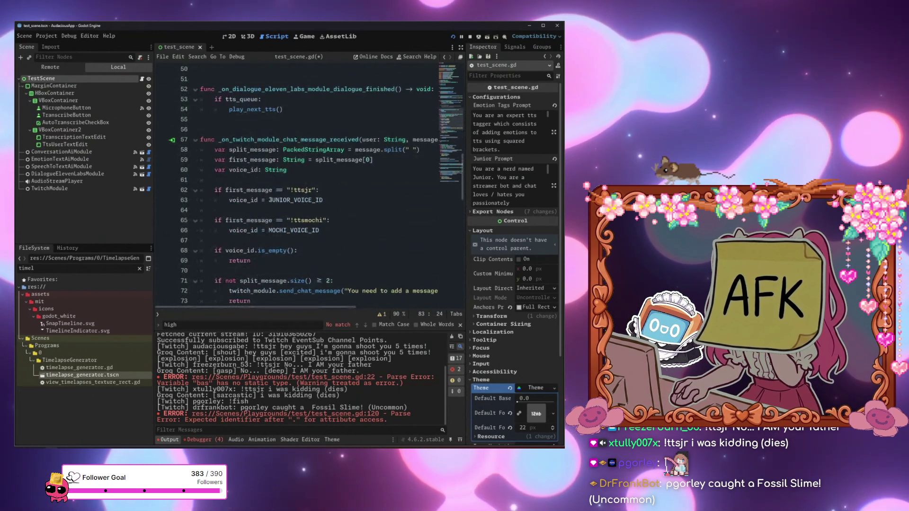
{"action": "scroll", "coordinate": [300, 193], "scroll_direction": "up", "scroll_amount": 6}
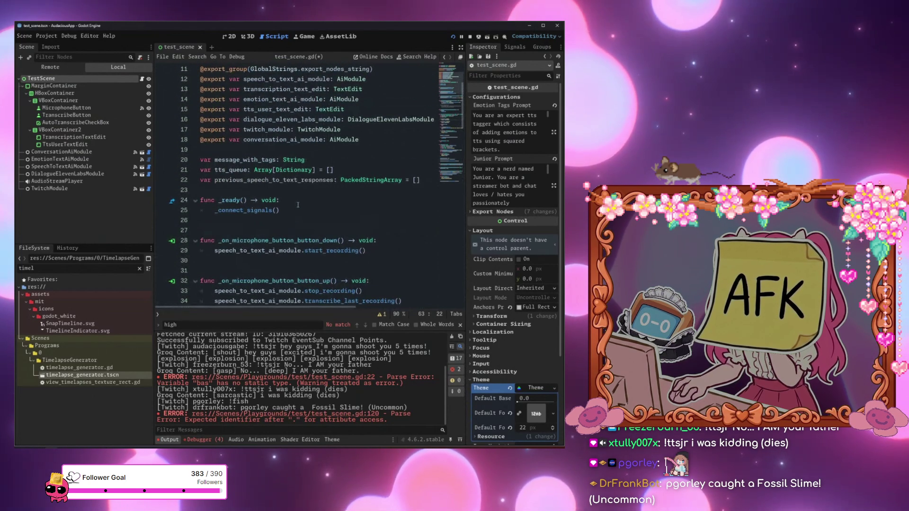
{"action": "scroll", "coordinate": [299, 203], "scroll_direction": "down", "scroll_amount": 5}
{"action": "left_click", "coordinate": [298, 220]}
{"action": "left_click", "coordinate": [266, 190]}
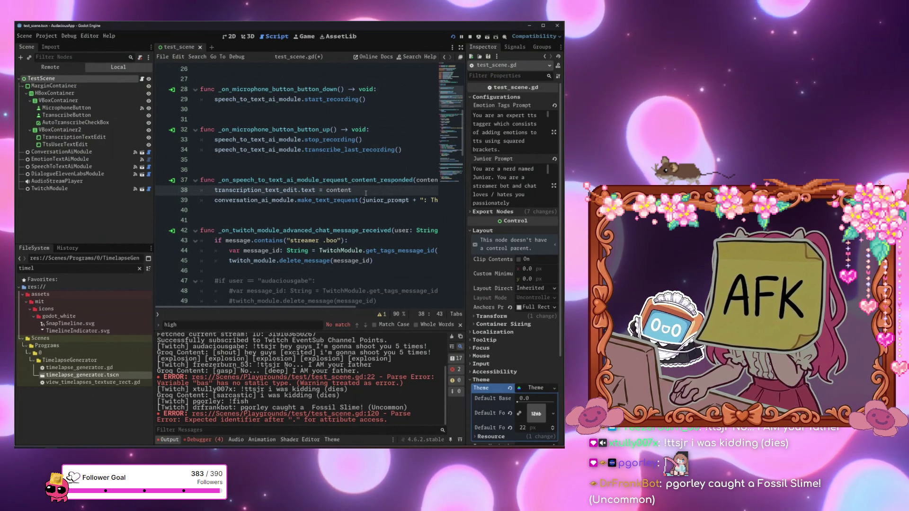
{"action": "key", "text": "Return"}
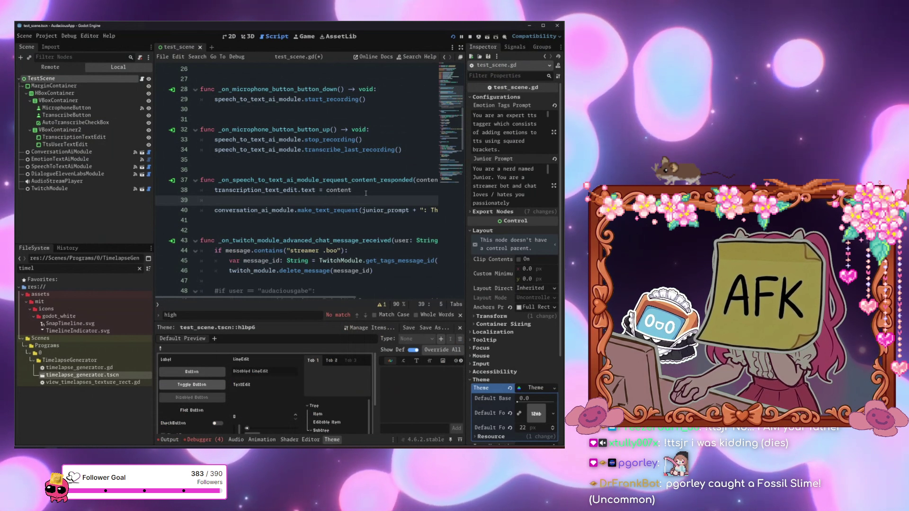
- Write previous_speech_to_text_responses.append("User: %s" % content) on line 39 and save the script
{"action": "type", "text": "pas"}
{"action": "key", "text": "BackSpace"}
{"action": "key", "text": "BackSpace"}
{"action": "key", "text": "BackSpace"}
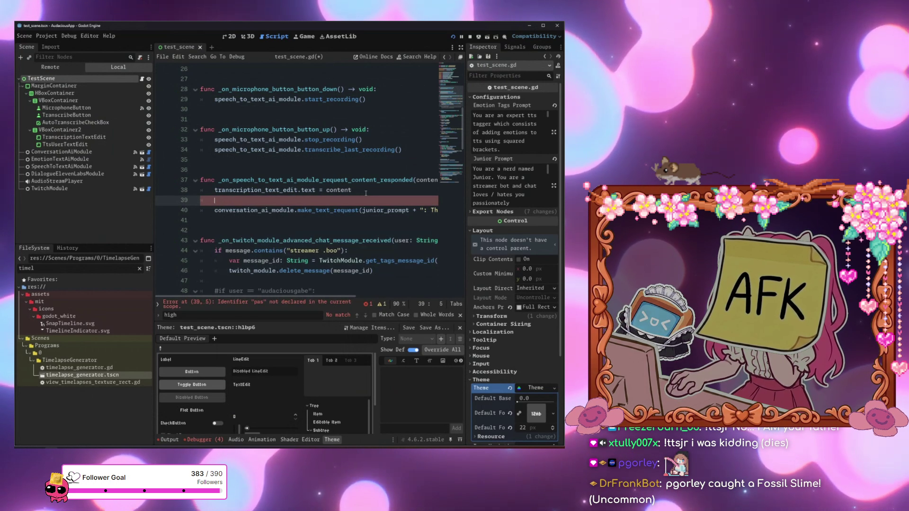
{"action": "type", "text": "memory"}
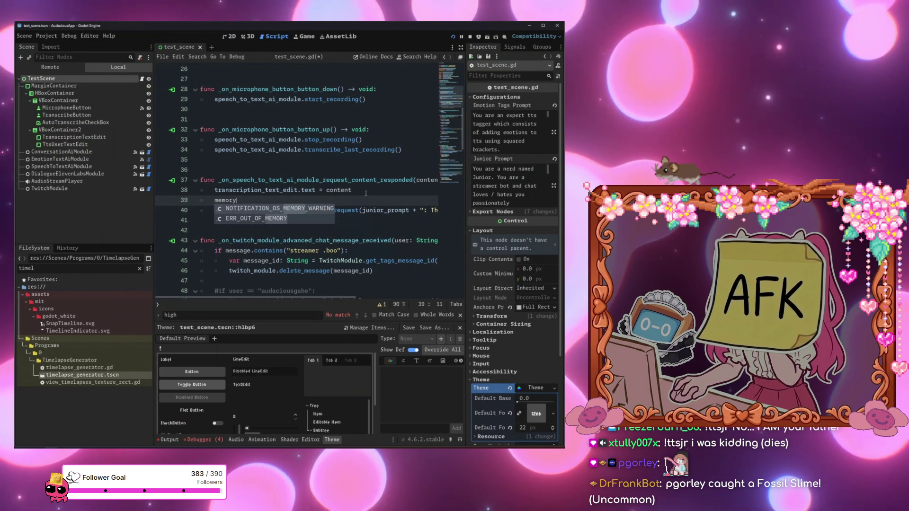
{"action": "scroll", "coordinate": [365, 193], "scroll_direction": "up", "scroll_amount": 6}
{"action": "scroll", "coordinate": [365, 193], "scroll_direction": "down", "scroll_amount": 6}
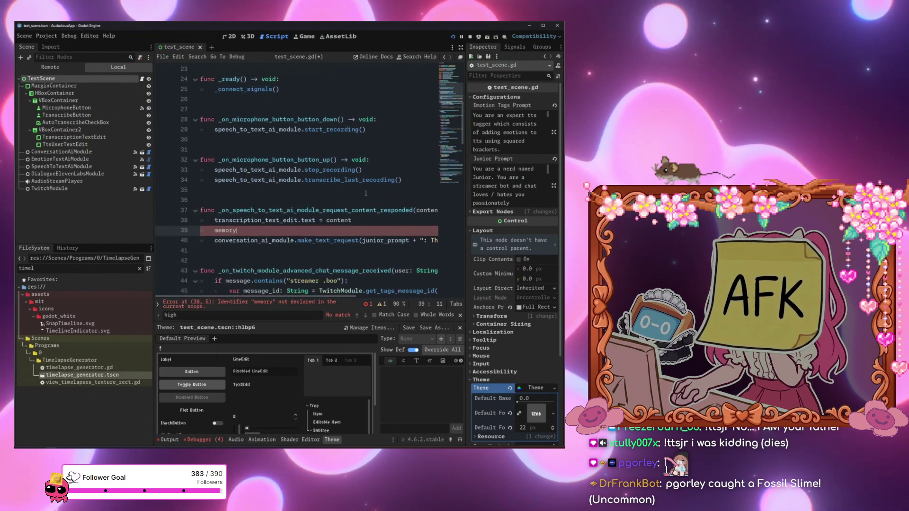
{"action": "key", "text": "BackSpace"}
{"action": "key", "text": "BackSpace"}
{"action": "key", "text": "BackSpace"}
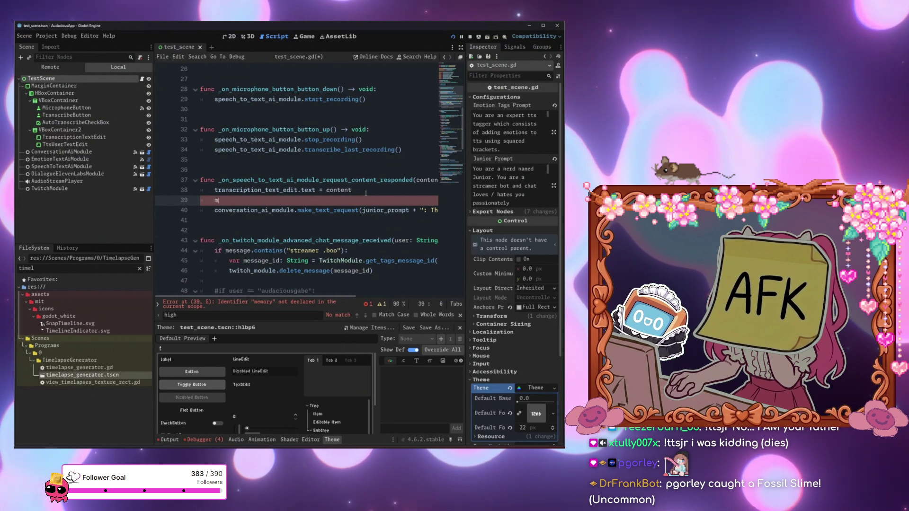
{"action": "key", "text": "BackSpace"}
{"action": "type", "text": "pre"}
{"action": "key", "text": "Return"}
{"action": "type", "text": "."}
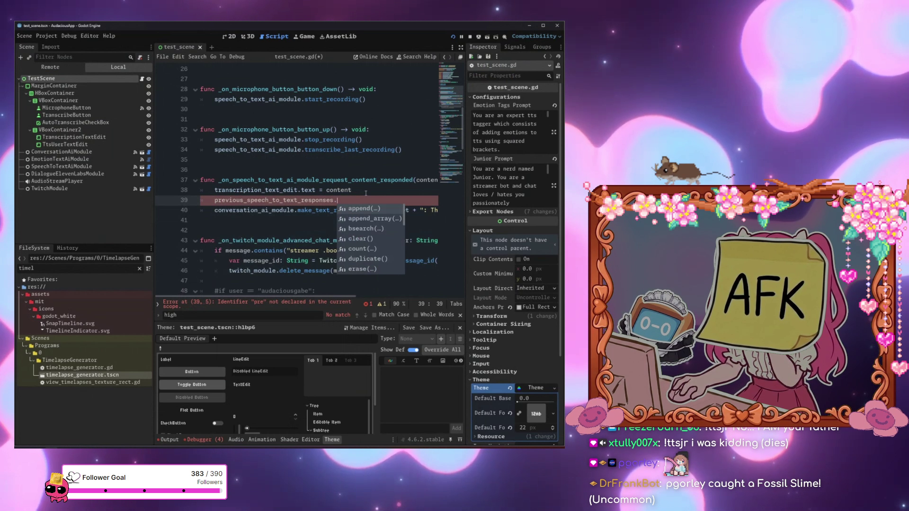
{"action": "key", "text": "Return"}
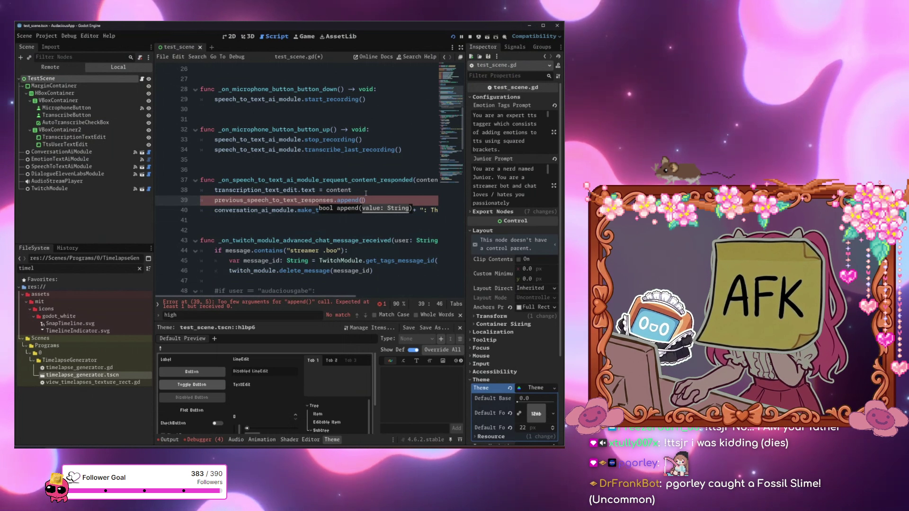
{"action": "type", "text": "\"User: %s"}
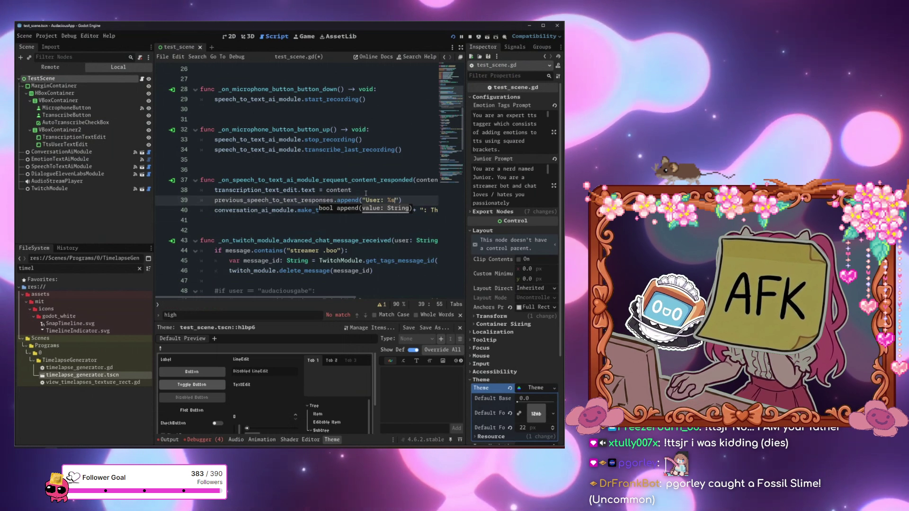
{"action": "type", "text": "content"}
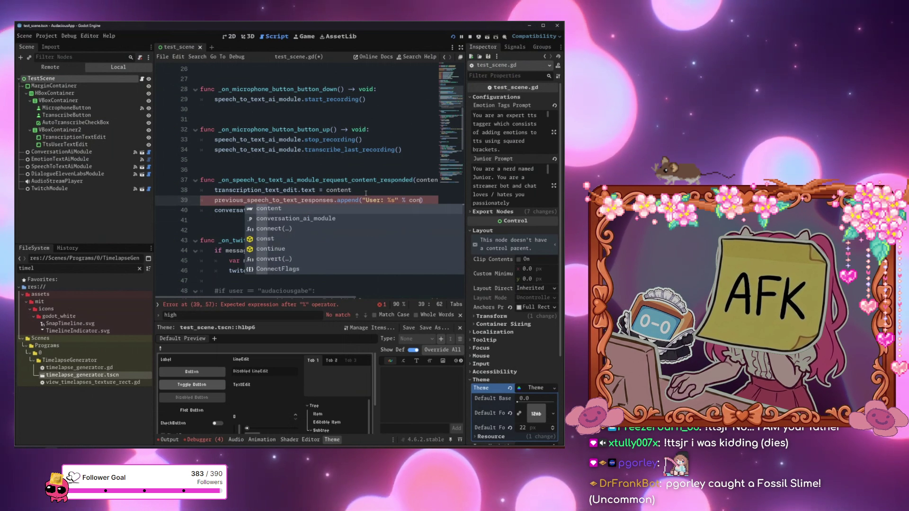
{"action": "left_click", "coordinate": [366, 193]}
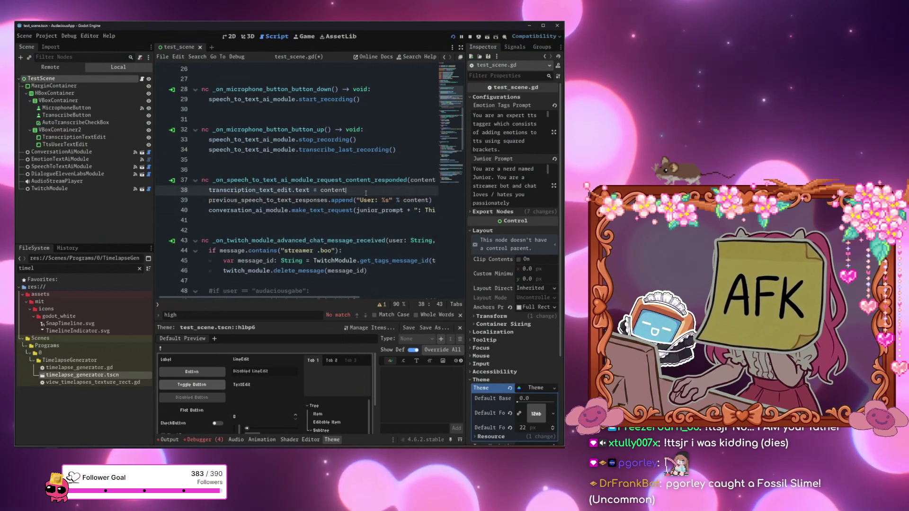
{"action": "left_click", "coordinate": [430, 200]}
{"action": "type", "text": ")"}
{"action": "key", "text": "ctrl+s"}
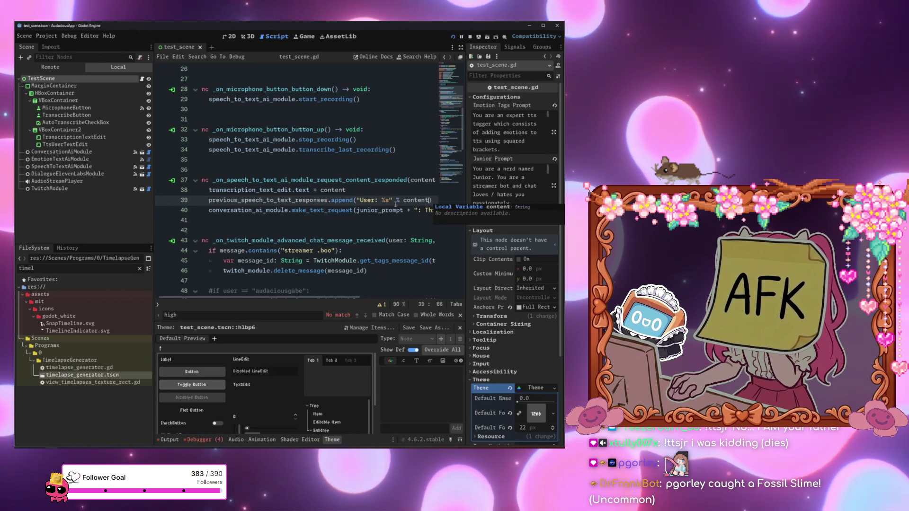
- End the User format string with a \n newline
{"action": "left_click", "coordinate": [391, 201]}
{"action": "type", "text": "\\n"}
{"action": "scroll", "coordinate": [383, 172], "scroll_direction": "down", "scroll_amount": 10}
{"action": "scroll", "coordinate": [383, 172], "scroll_direction": "down", "scroll_amount": 13}
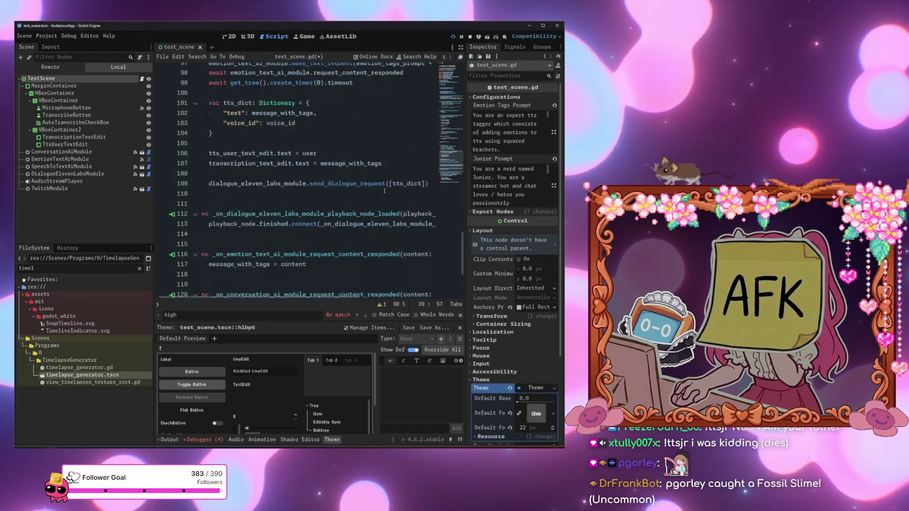
- Change the Junior format string on line 121 to "Junior: %s\n"
{"action": "left_click", "coordinate": [411, 220]}
{"action": "left_click", "coordinate": [411, 189]}
{"action": "left_click", "coordinate": [398, 180]}
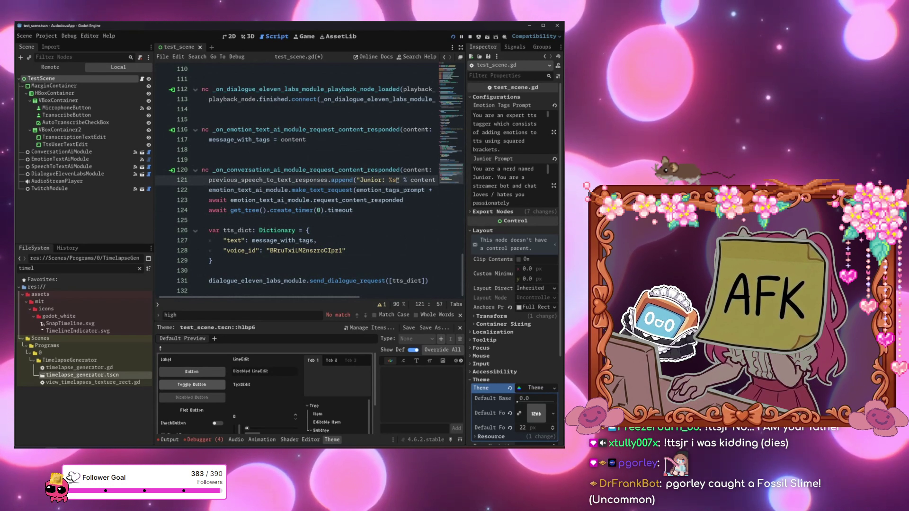
{"action": "type", "text": "n"}
{"action": "left_click", "coordinate": [390, 200]}
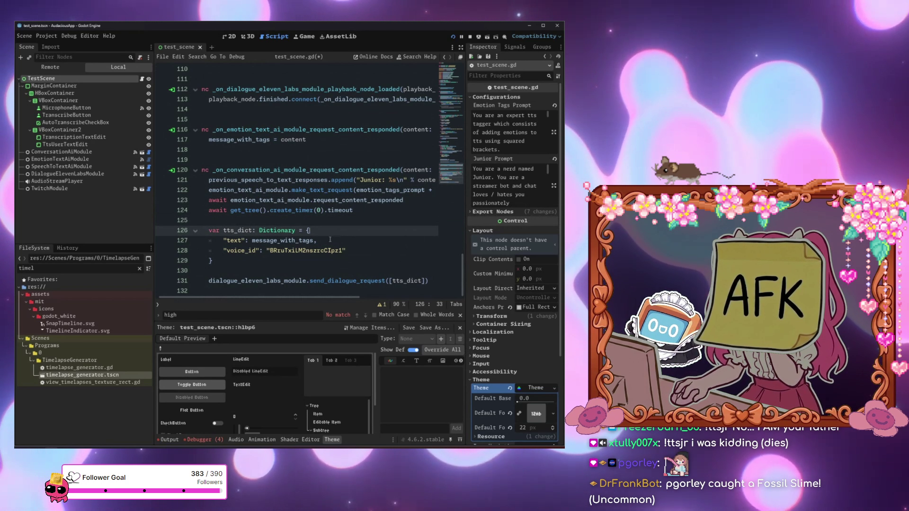
{"action": "left_click", "coordinate": [312, 241]}
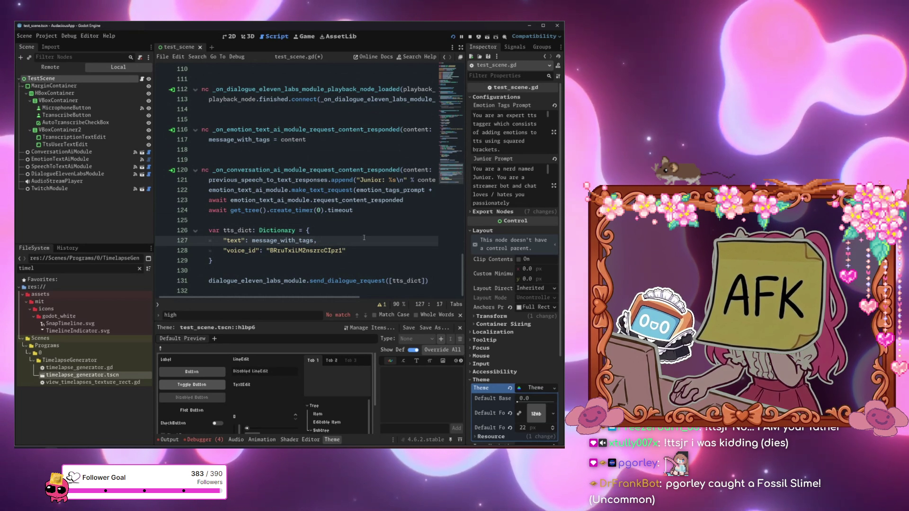
- Undo the accidental drag edit to emotion_tags_prompt on line 122
{"action": "left_click", "coordinate": [370, 200]}
{"action": "left_click_drag", "start_coordinate": [399, 189], "coordinate": [362, 189]}
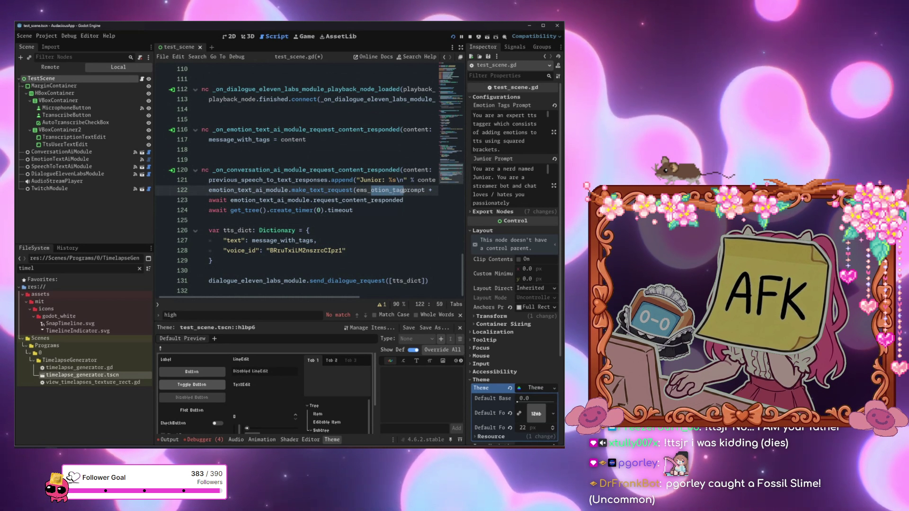
{"action": "left_click", "coordinate": [376, 205]}
{"action": "key", "text": "ctrl+z"}
{"action": "left_click", "coordinate": [380, 212]}
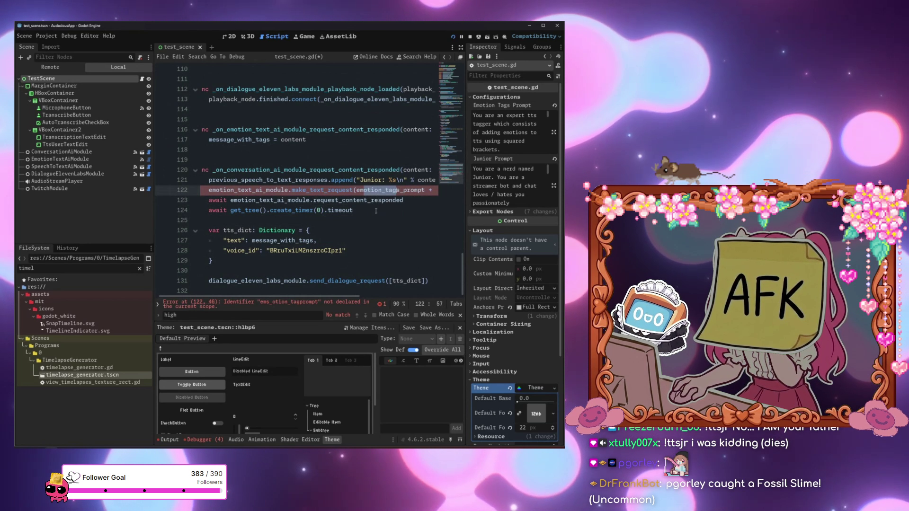
{"action": "left_click", "coordinate": [308, 171]}
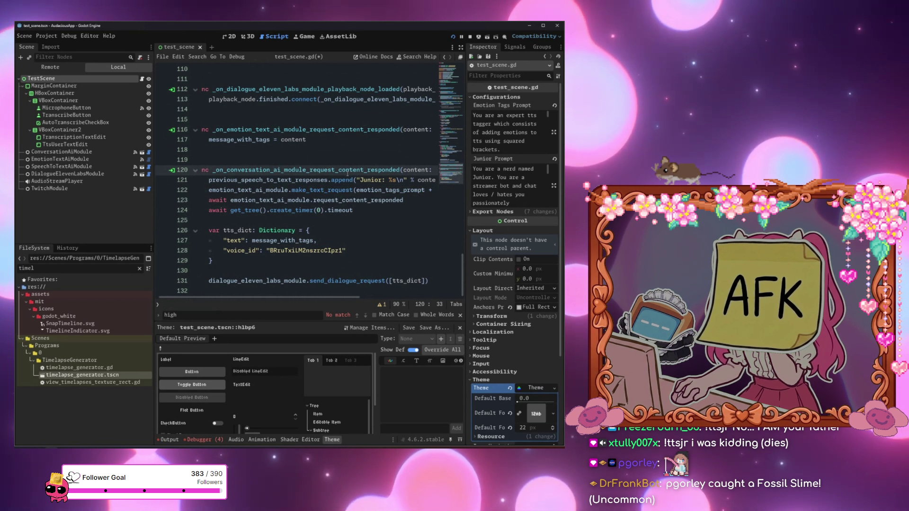
{"action": "scroll", "coordinate": [348, 174], "scroll_direction": "up", "scroll_amount": 8}
{"action": "left_click", "coordinate": [231, 213]}
{"action": "scroll", "coordinate": [231, 213], "scroll_direction": "up", "scroll_amount": 5}
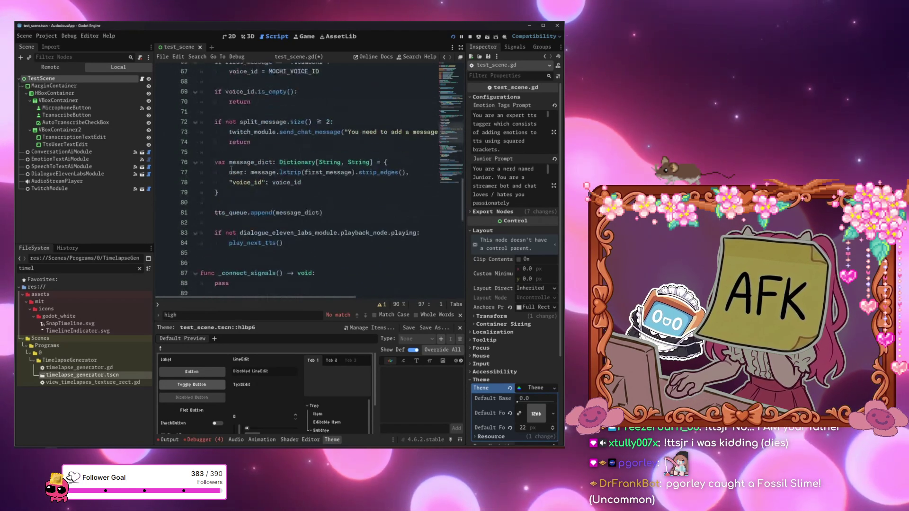
- Move the history append line below the Junior request line with Alt+Down
{"action": "scroll", "coordinate": [231, 169], "scroll_direction": "up", "scroll_amount": 15}
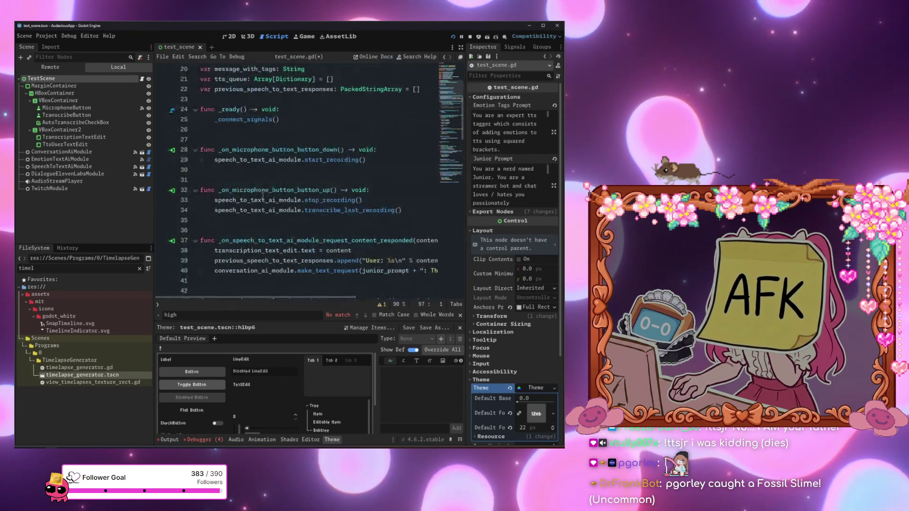
{"action": "scroll", "coordinate": [263, 194], "scroll_direction": "up", "scroll_amount": 6}
{"action": "scroll", "coordinate": [263, 194], "scroll_direction": "down", "scroll_amount": 8}
{"action": "scroll", "coordinate": [266, 190], "scroll_direction": "down", "scroll_amount": 3}
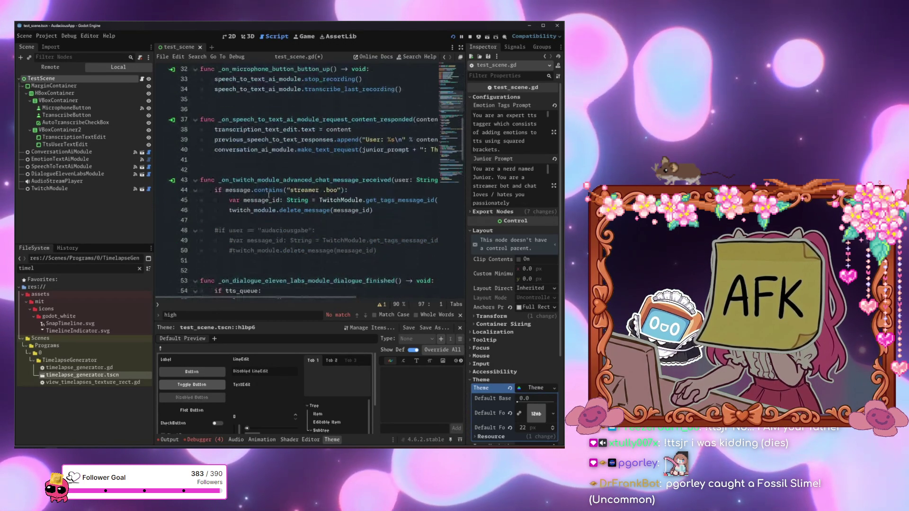
{"action": "scroll", "coordinate": [266, 191], "scroll_direction": "down", "scroll_amount": 3}
{"action": "scroll", "coordinate": [280, 161], "scroll_direction": "up", "scroll_amount": 5}
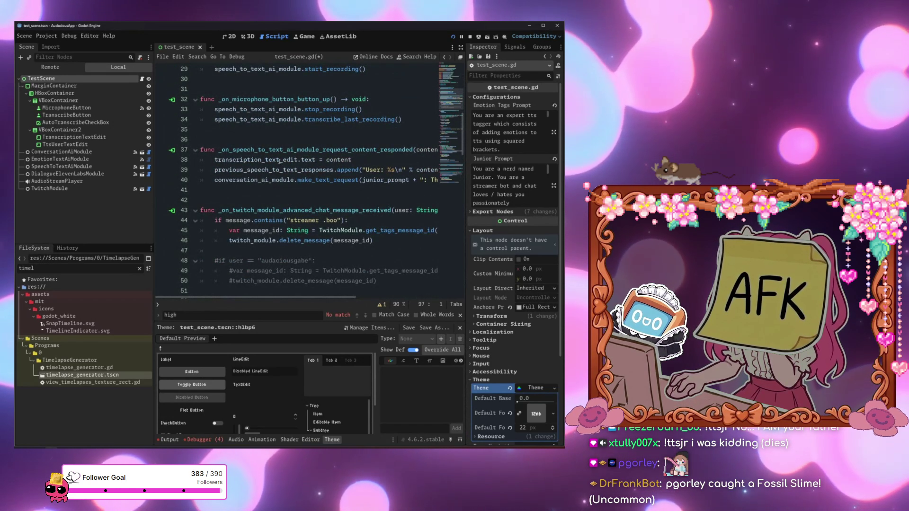
{"action": "left_click", "coordinate": [280, 161]}
{"action": "left_click", "coordinate": [263, 170]}
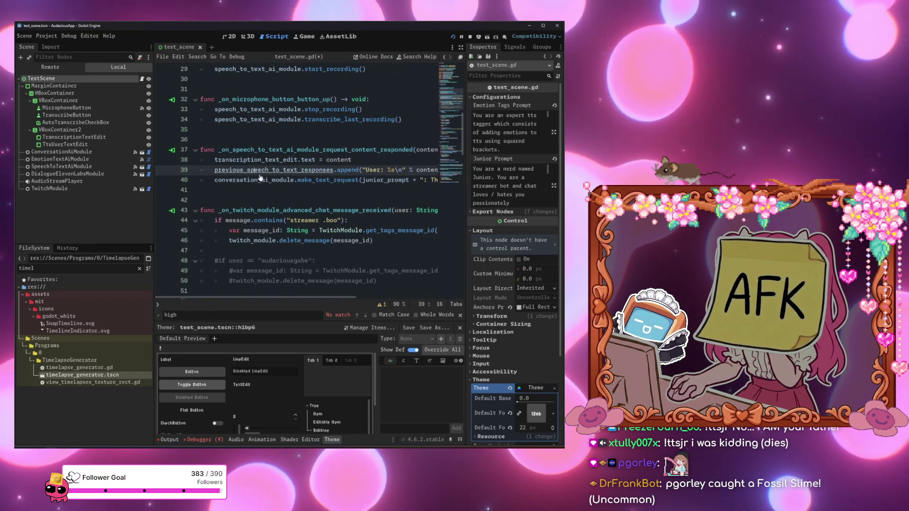
{"action": "key", "text": "alt+Down"}
- Add "\n\nHere is you ongoing conversation → " after junior_prompt in the request and save
{"action": "left_click", "coordinate": [294, 182]}
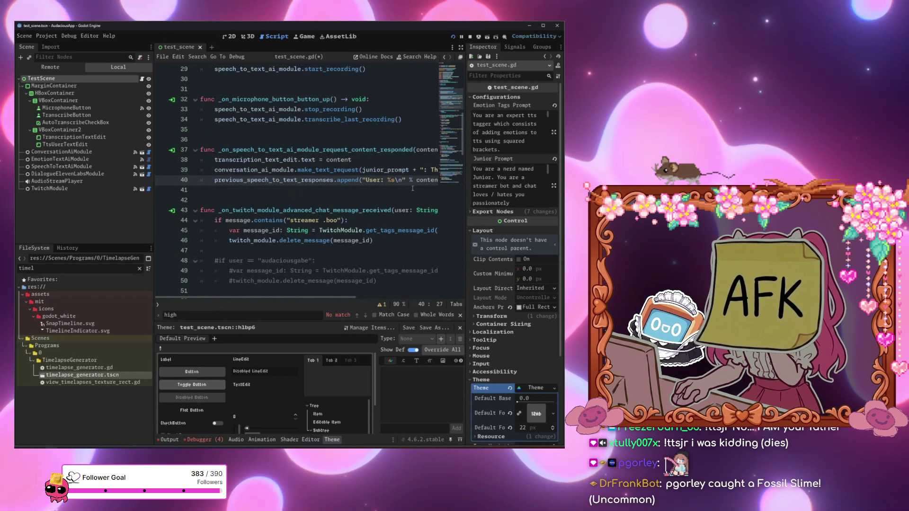
{"action": "left_click_drag", "start_coordinate": [341, 170], "coordinate": [406, 170]}
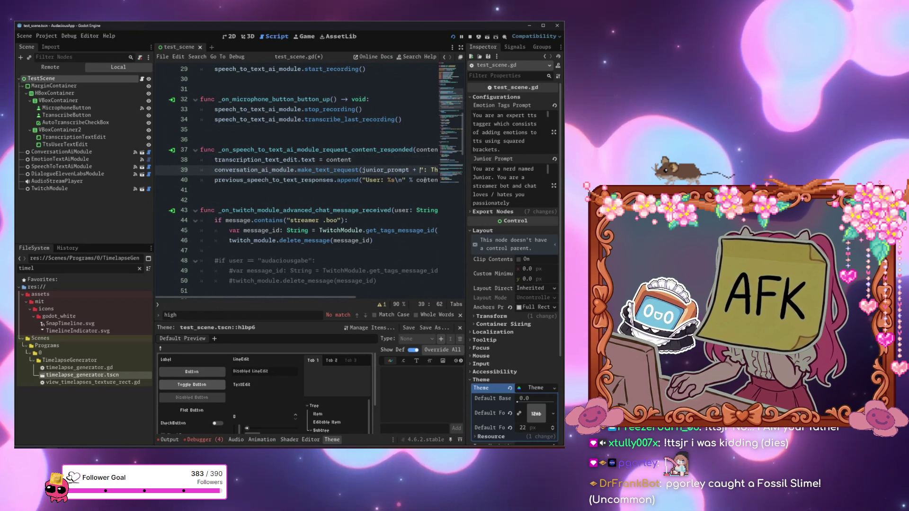
{"action": "scroll", "coordinate": [427, 177], "scroll_direction": "right", "scroll_amount": 5}
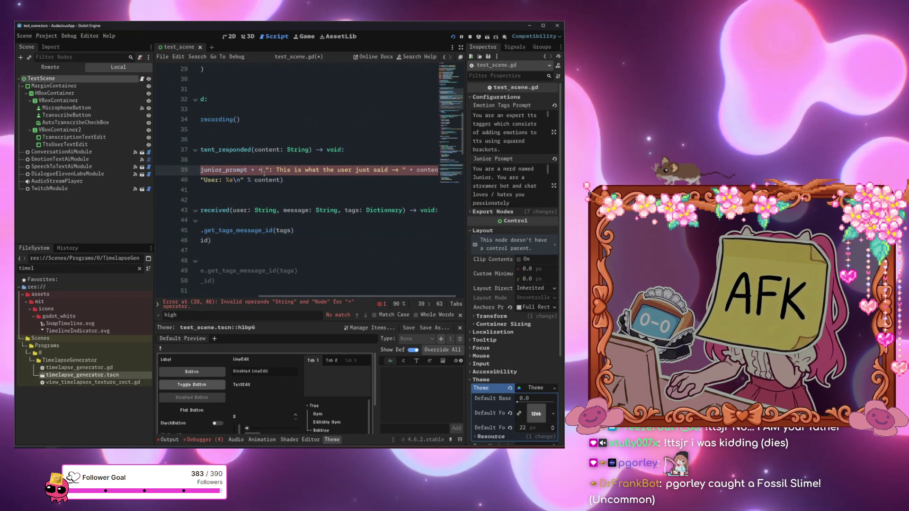
{"action": "type", "text": "\"Here is you ongoing conversation\" \": This is wh"}
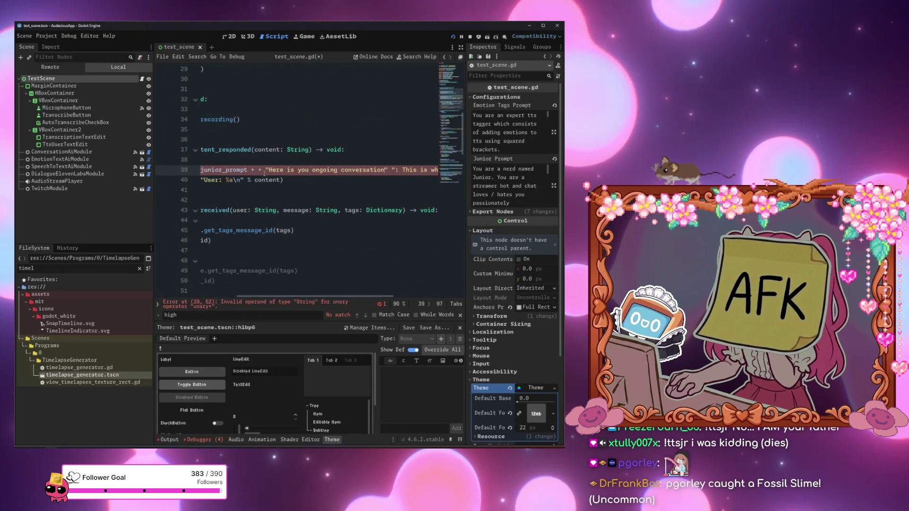
{"action": "type", "text": "\\"}
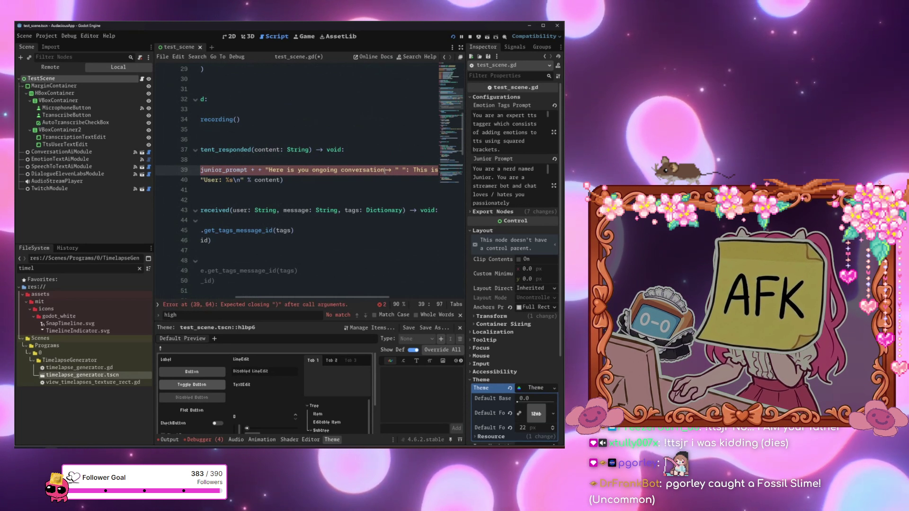
{"action": "left_click", "coordinate": [270, 172]}
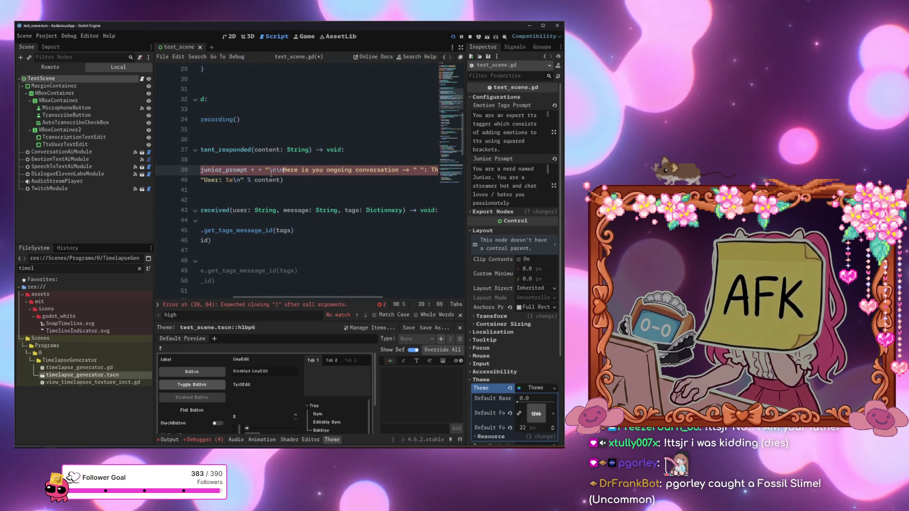
{"action": "left_click", "coordinate": [427, 171]}
{"action": "key", "text": "ctrl+s"}
- Insert previous_speech_to_text_responses into the request's concatenation on line 39
{"action": "key", "text": "End"}
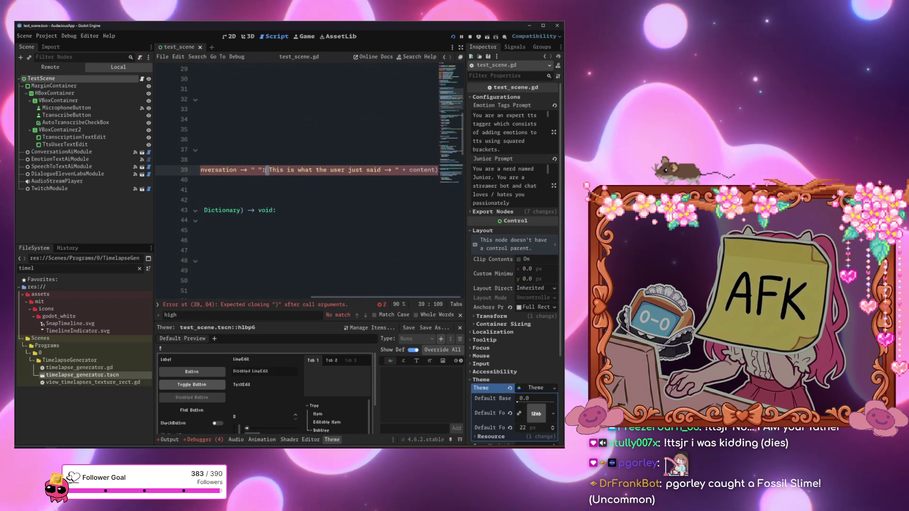
{"action": "key", "text": "Home"}
{"action": "left_click", "coordinate": [397, 170]}
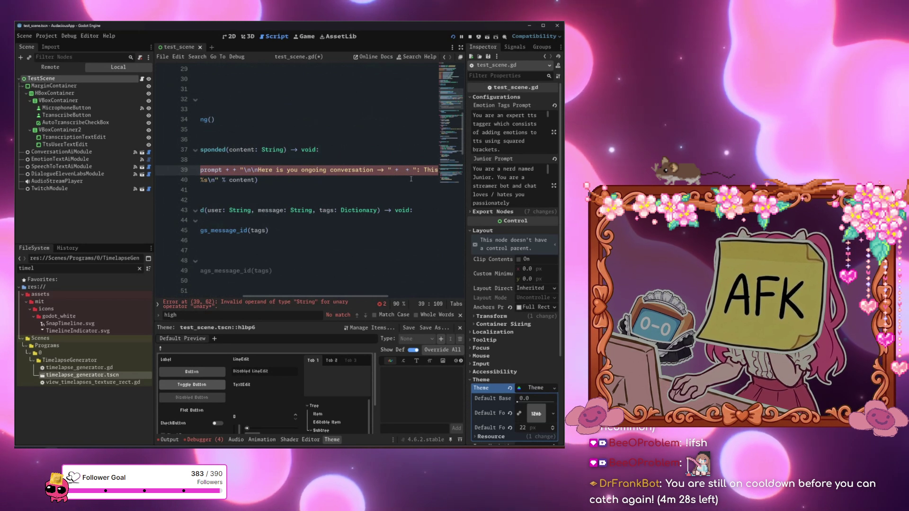
{"action": "type", "text": "pre"}
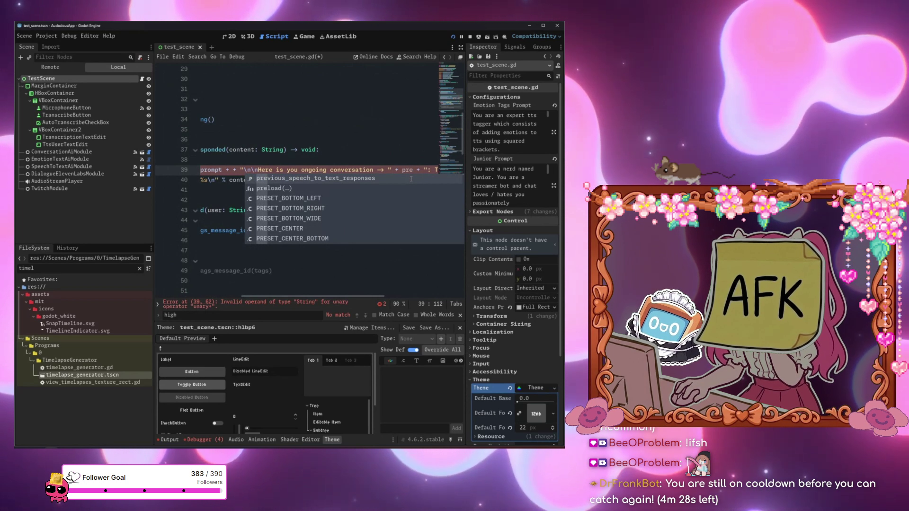
{"action": "key", "text": "Return"}
- Open a new line after the handler signature on line 37 and select its indentation
{"action": "left_click", "coordinate": [340, 150]}
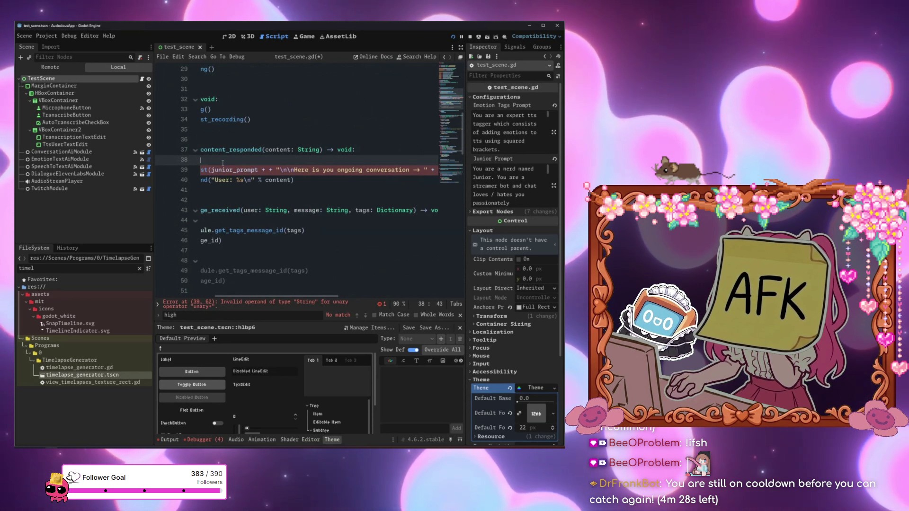
{"action": "scroll", "coordinate": [416, 153], "scroll_direction": "right", "scroll_amount": 3}
{"action": "left_click", "coordinate": [423, 150]}
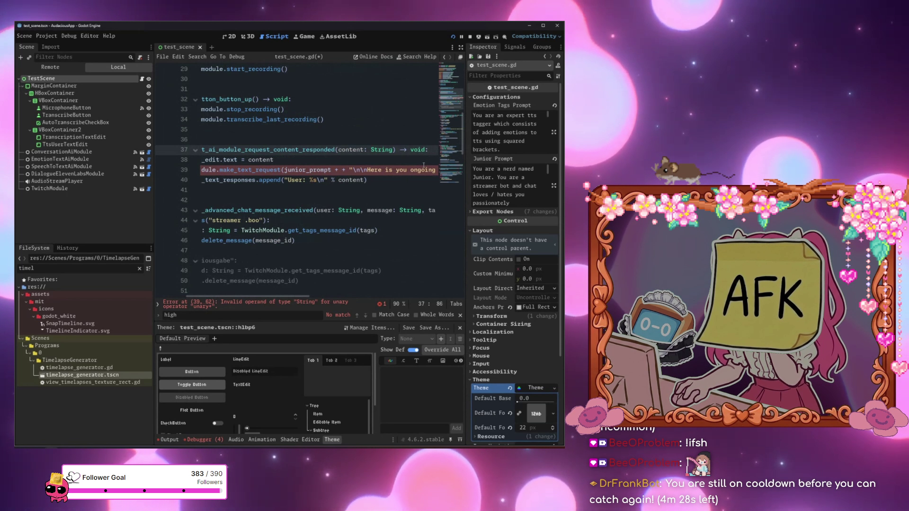
{"action": "key", "text": "Return"}
{"action": "left_click_drag", "start_coordinate": [423, 164], "coordinate": [156, 161]}
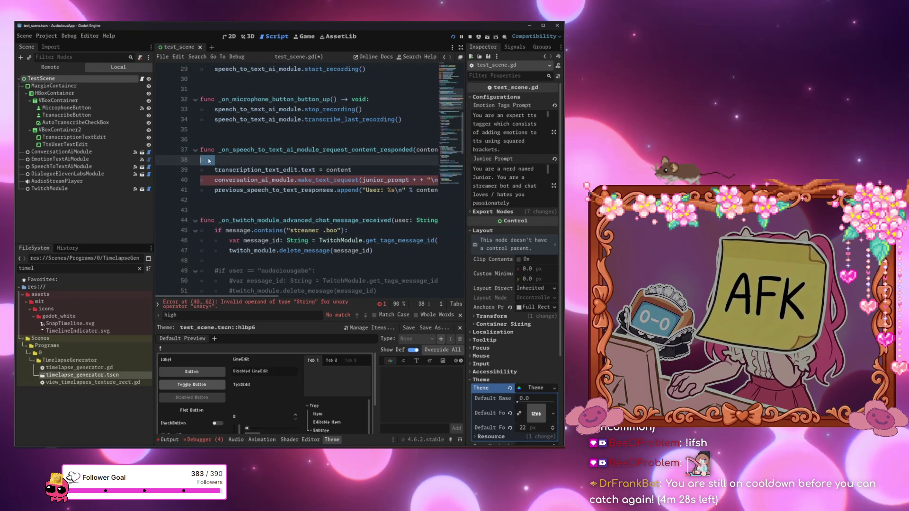
- Add a new function get_previous_speech_to_text_conversation() -> String below the response handler
{"action": "type", "text": "for"}
{"action": "key", "text": "BackSpace"}
{"action": "key", "text": "BackSpace"}
{"action": "key", "text": "BackSpace"}
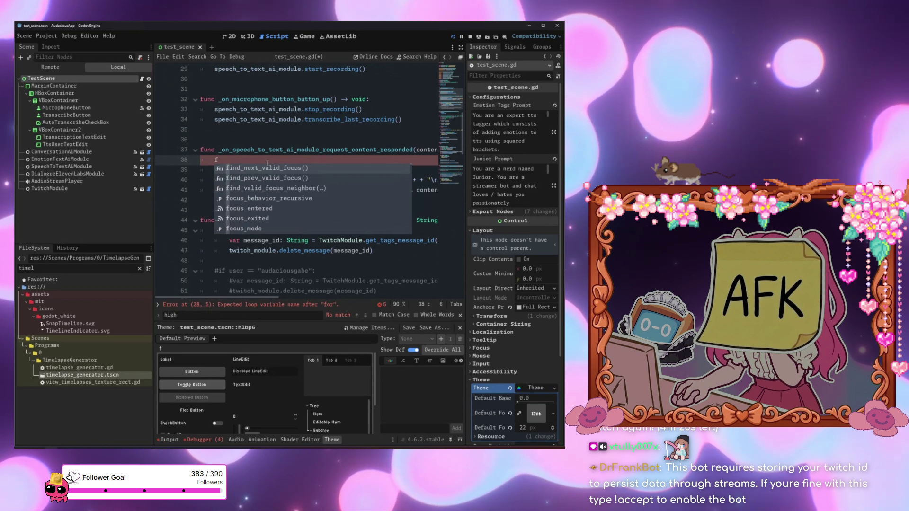
{"action": "left_click", "coordinate": [252, 200]}
{"action": "key", "text": "Return"}
{"action": "type", "text": "func get_"}
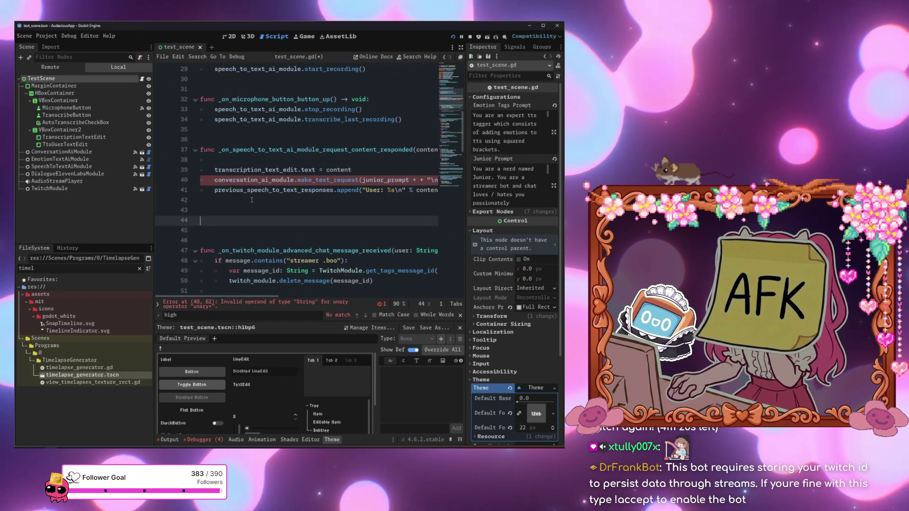
{"action": "type", "text": "previous_"}
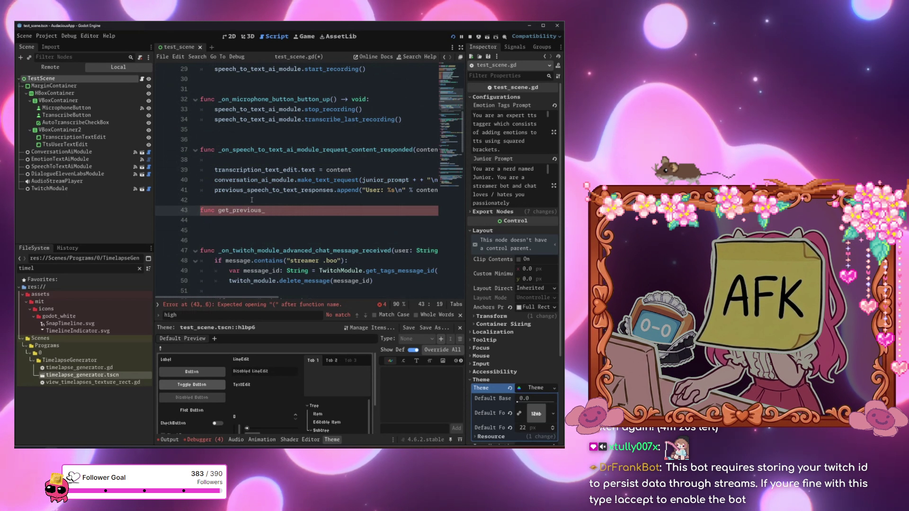
{"action": "type", "text": "speech_to_text"}
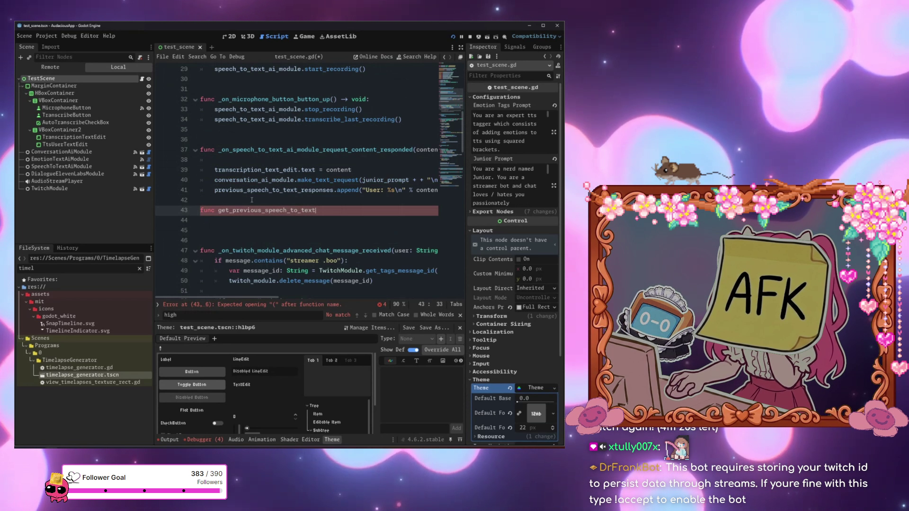
{"action": "type", "text": "_conversation_strin"}
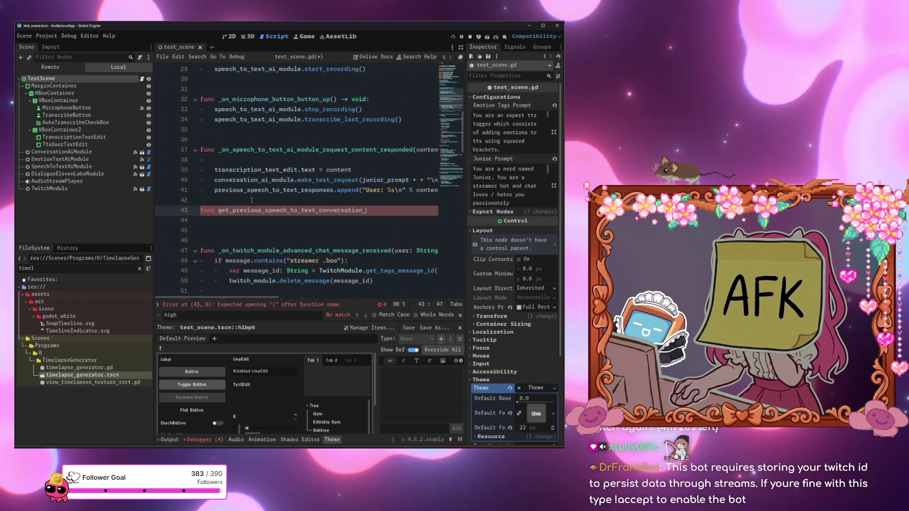
{"action": "key", "text": "BackSpace"}
{"action": "key", "text": "BackSpace"}
{"action": "key", "text": "BackSpace"}
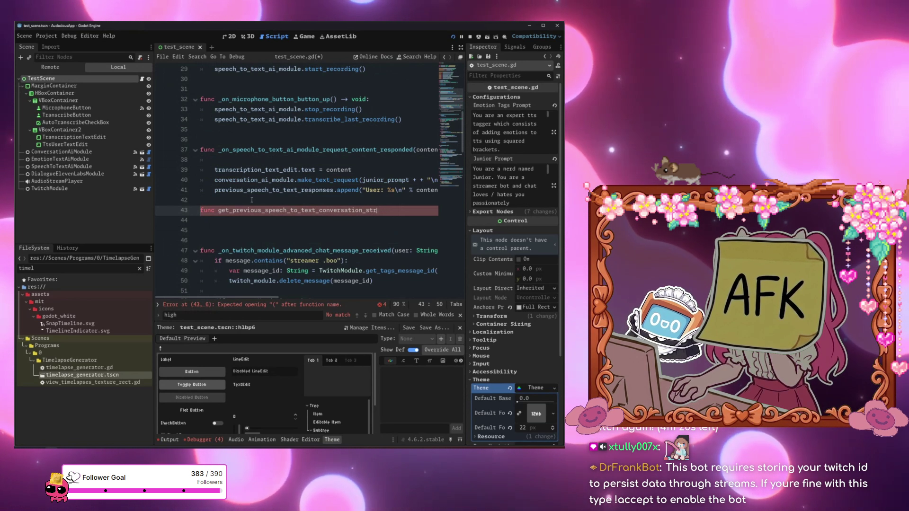
{"action": "type", "text": "-> String:"}
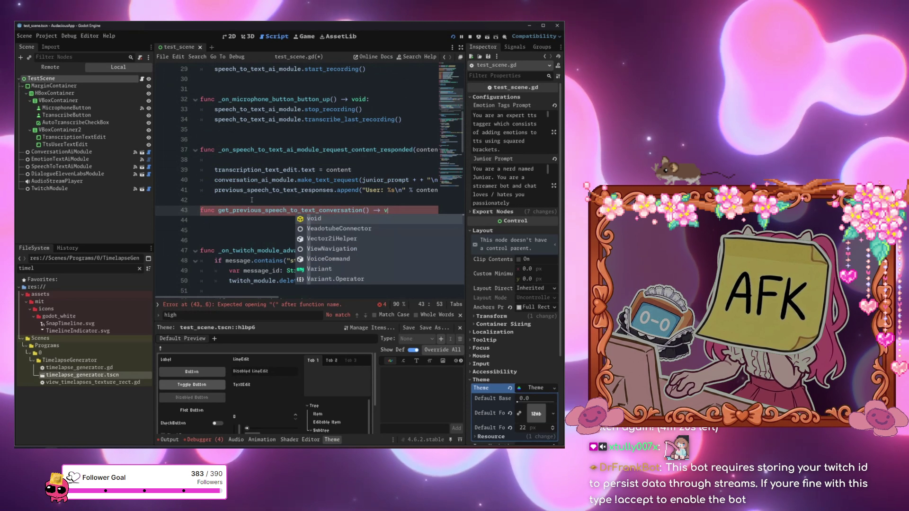
{"action": "key", "text": "Return"}
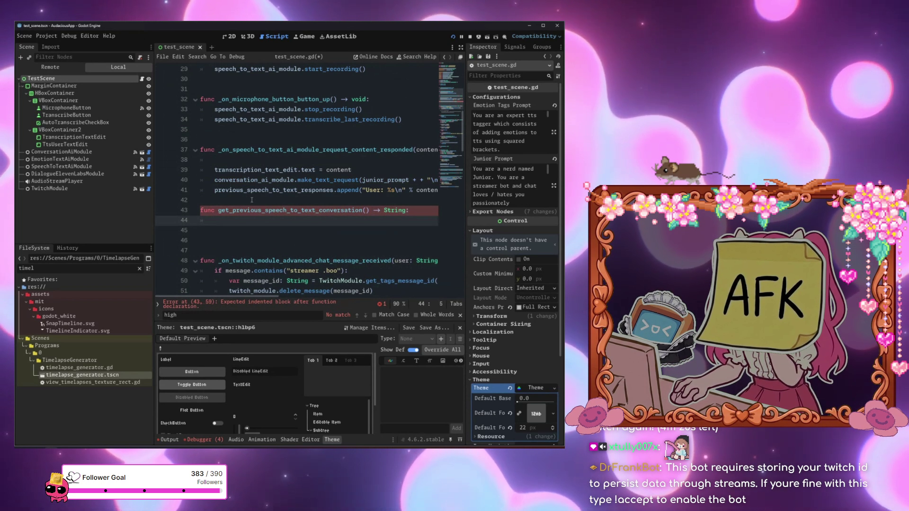
{"action": "type", "text": "return"}
{"action": "key", "text": "BackSpace"}
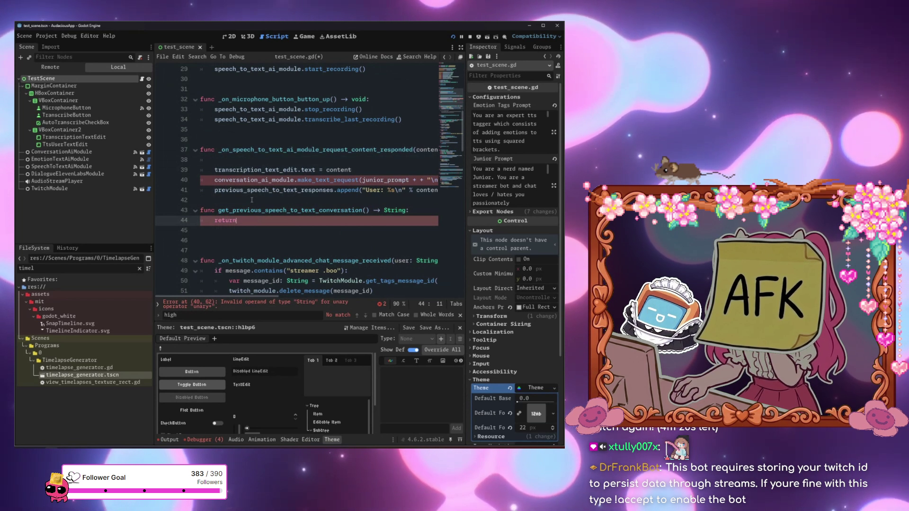
- Start a for loop over previous_speech_to_text_responses with message typed as String
{"action": "type", "text": "for "}
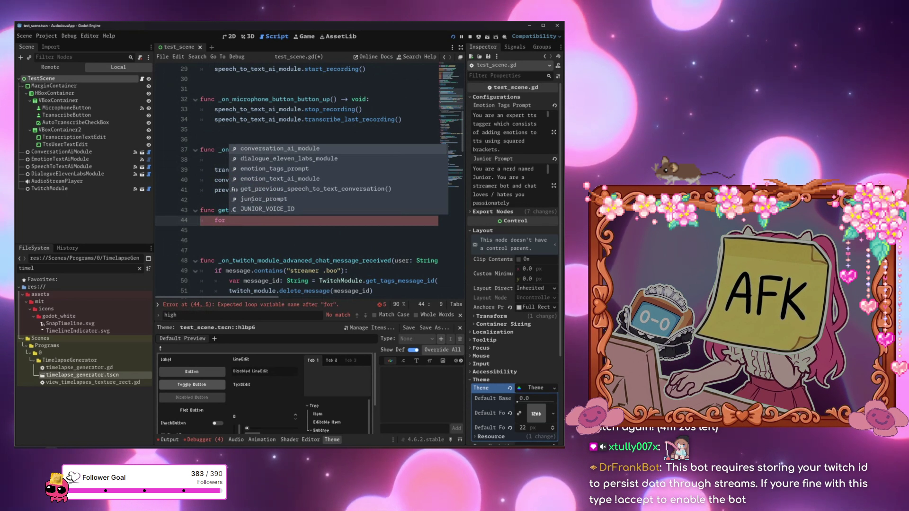
{"action": "type", "text": "message: "}
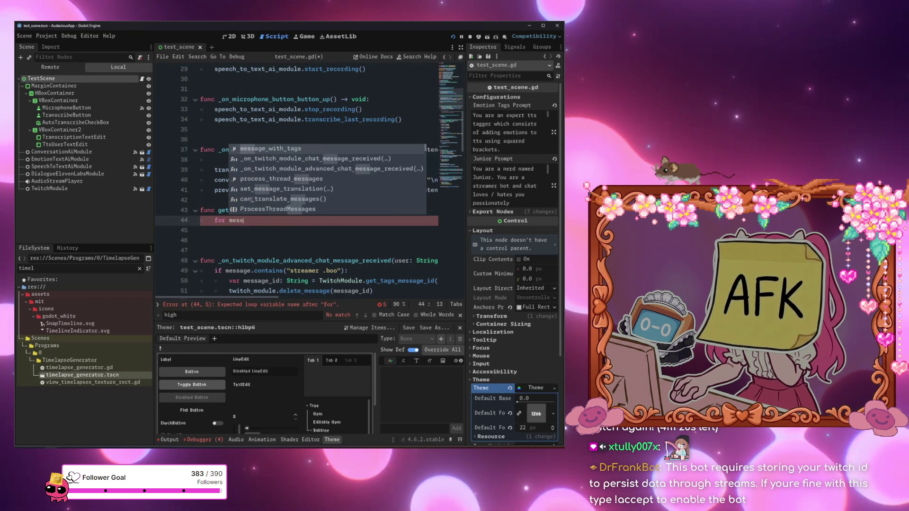
{"action": "type", "text": "Stri"}
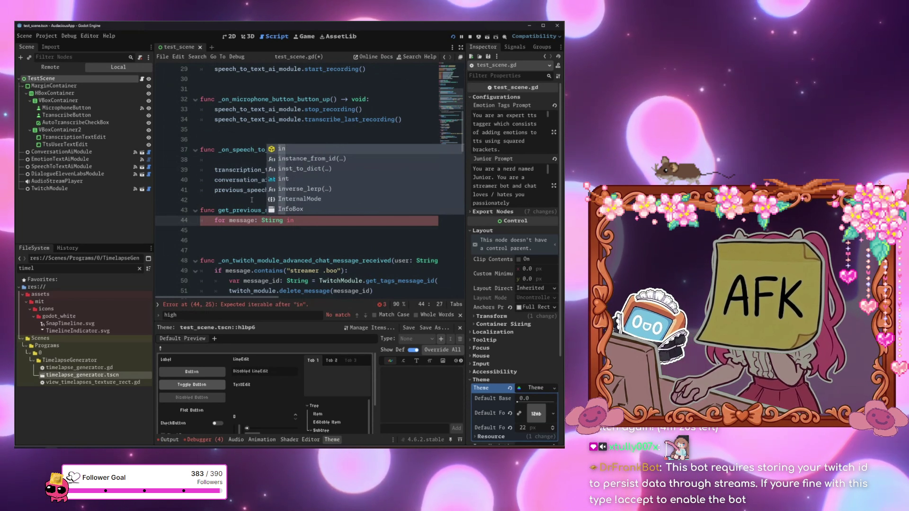
{"action": "type", "text": "ng in pre"}
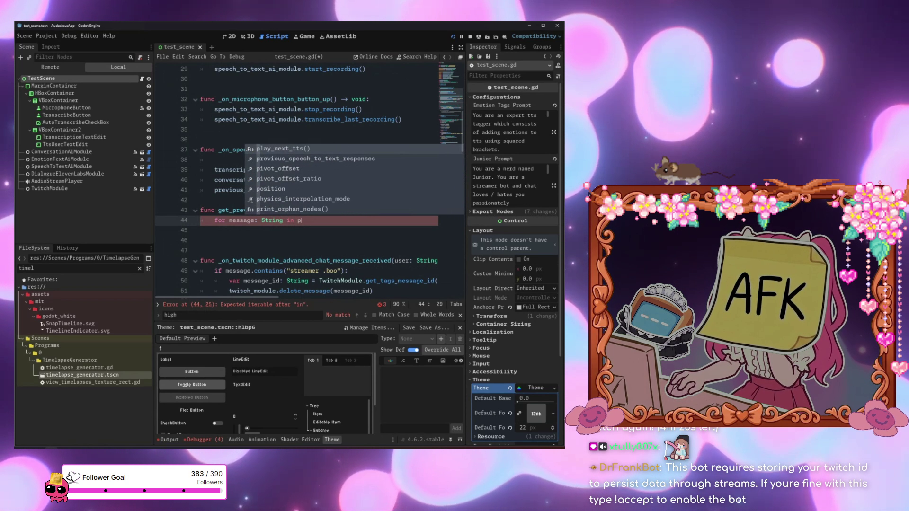
{"action": "key", "text": "Return"}
{"action": "type", "text": ":"}
{"action": "key", "text": "Return"}
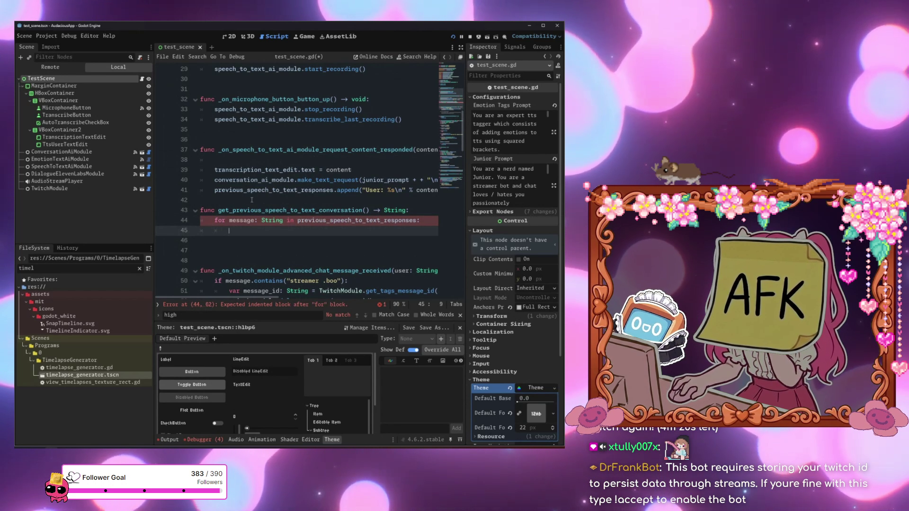
- Start a var declaration at the top of the function body, above the loop
{"action": "key", "text": "Up"}
{"action": "key", "text": "End"}
{"action": "key", "text": "Return"}
{"action": "type", "text": "var"}
- Begin a returned_message. line in the loop body, then play the newest ElevenLabs history clip
{"action": "left_click", "coordinate": [368, 241]}
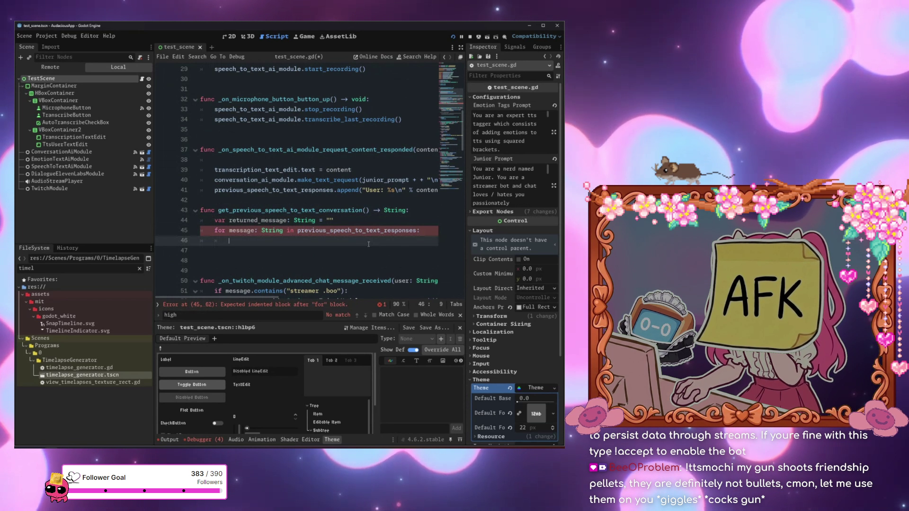
{"action": "type", "text": "re"}
{"action": "key", "text": "Return"}
{"action": "key", "text": "BackSpace"}
{"action": "key", "text": "BackSpace"}
{"action": "key", "text": "BackSpace"}
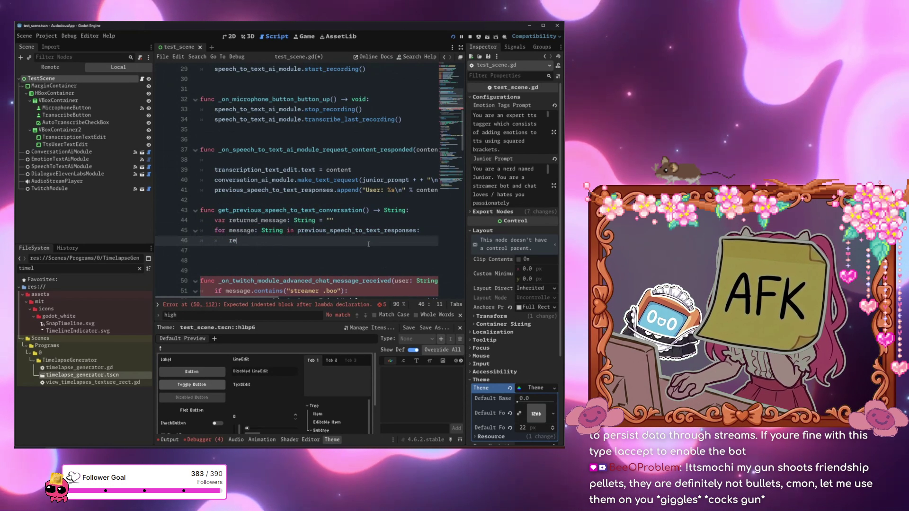
{"action": "type", "text": "returne"}
{"action": "key", "text": "Return"}
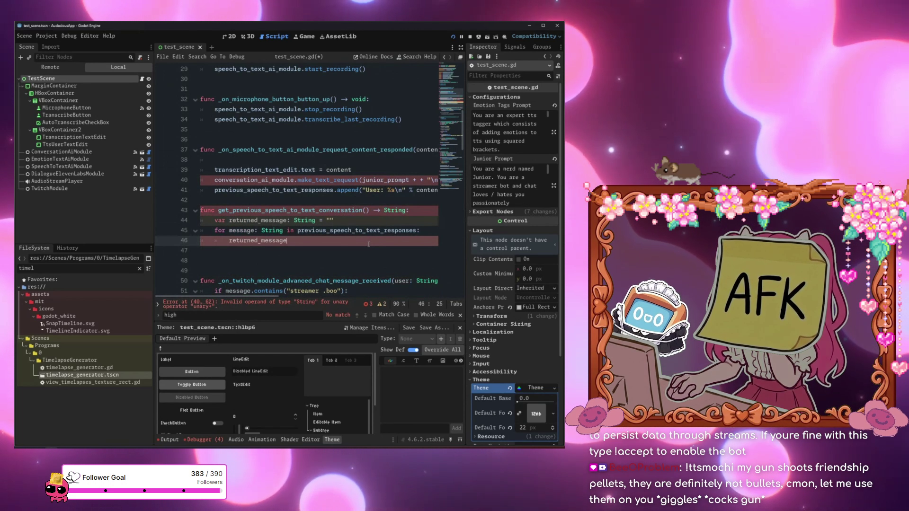
{"action": "type", "text": "."}
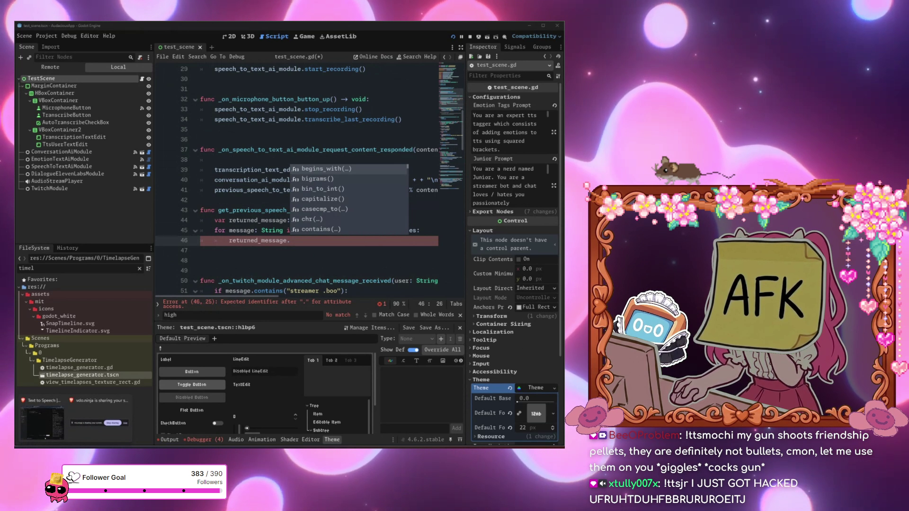
{"action": "key", "text": "alt+Tab"}
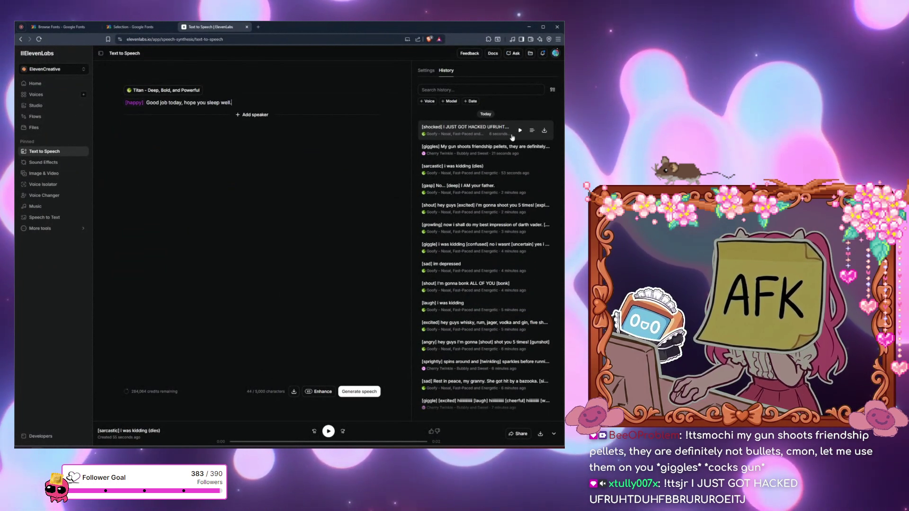
{"action": "left_click", "coordinate": [520, 131]}
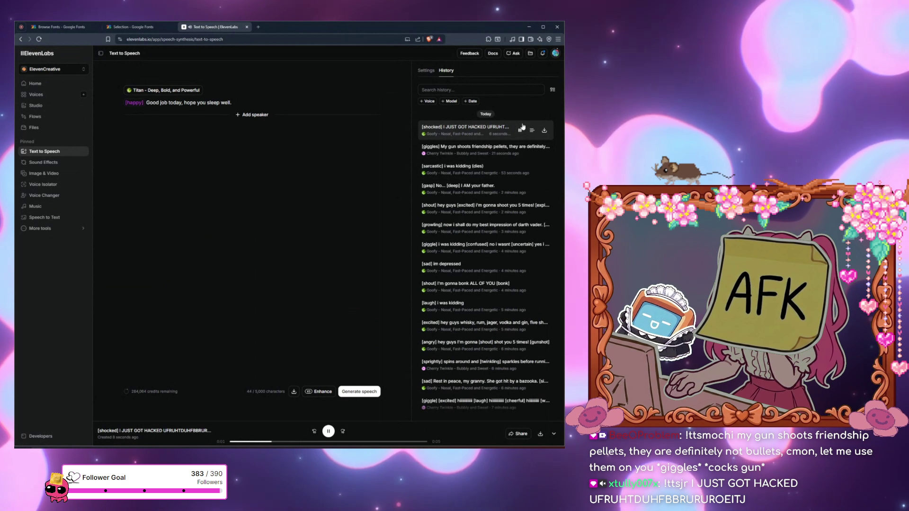
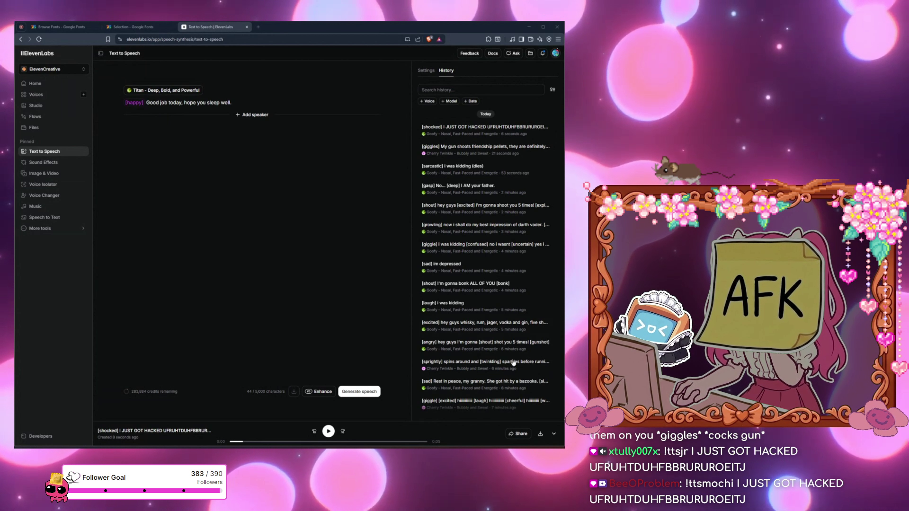
- Leave the ElevenLabs history and return to Godot's test_scene.gd script editor
{"action": "key", "text": "alt+Tab"}
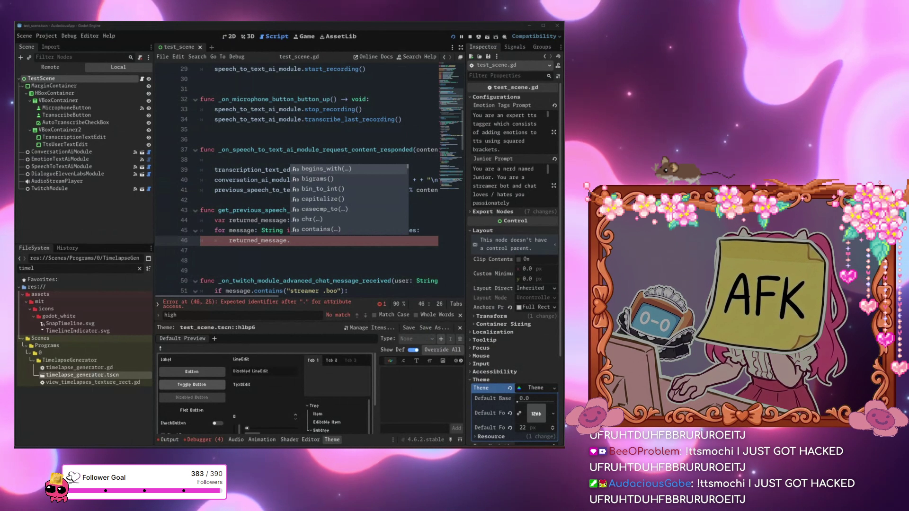
- Finish get_previous_speech_to_text_conversation with '+= message' and 'return returned_message'
{"action": "key", "text": "ctrl+s"}
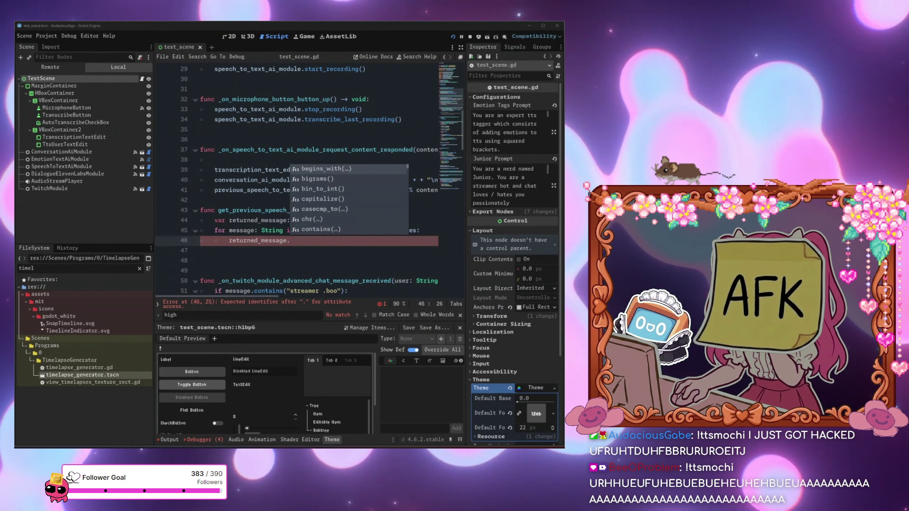
{"action": "left_click", "coordinate": [323, 238]}
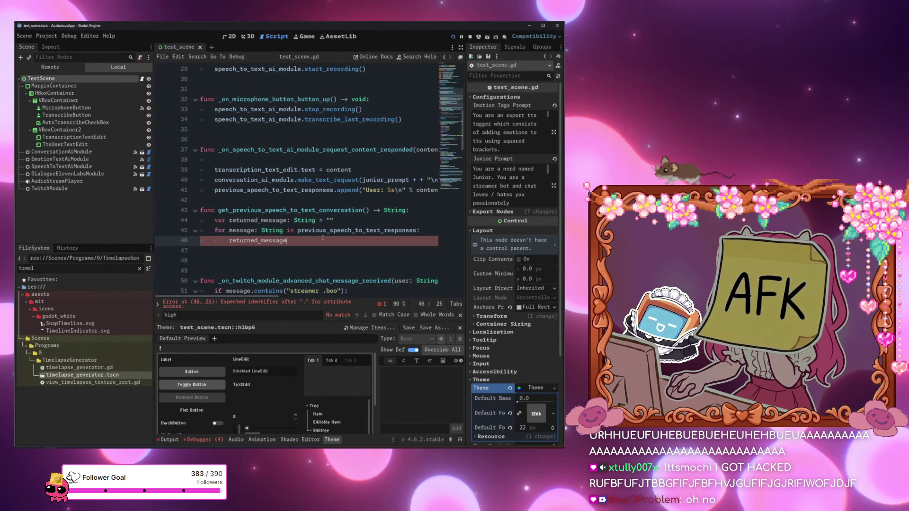
{"action": "type", "text": "+ = message"}
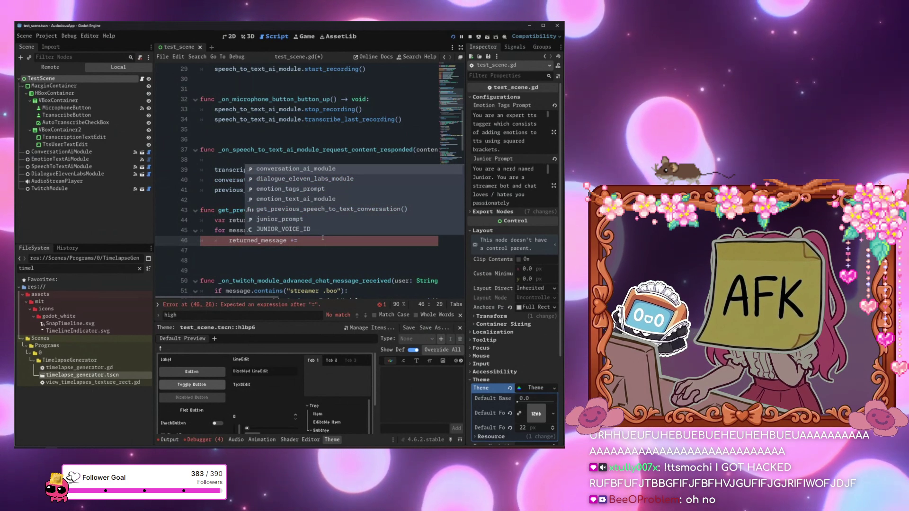
{"action": "key", "text": "Return"}
{"action": "key", "text": "BackSpace"}
{"action": "key", "text": "Return"}
{"action": "type", "text": "return"}
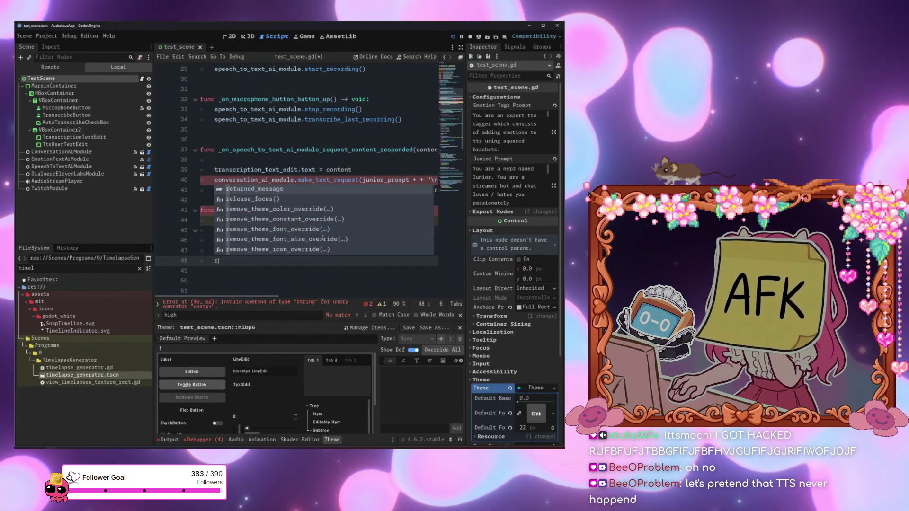
{"action": "type", "text": " returned_message"}
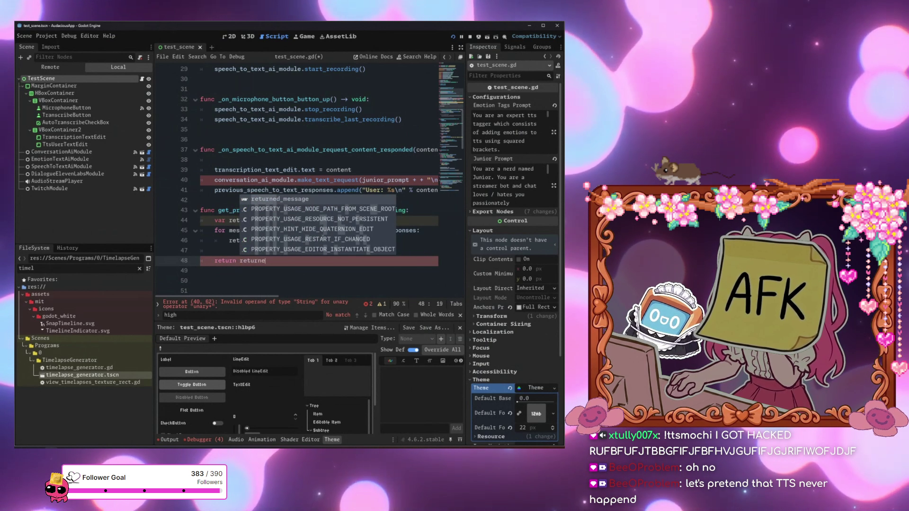
{"action": "left_click_drag", "start_coordinate": [333, 231], "coordinate": [356, 214]}
- Remove line 40's extra plus, call get_previous_speech_to_text_conversation() there, and move that line above the append
{"action": "left_click", "coordinate": [415, 181]}
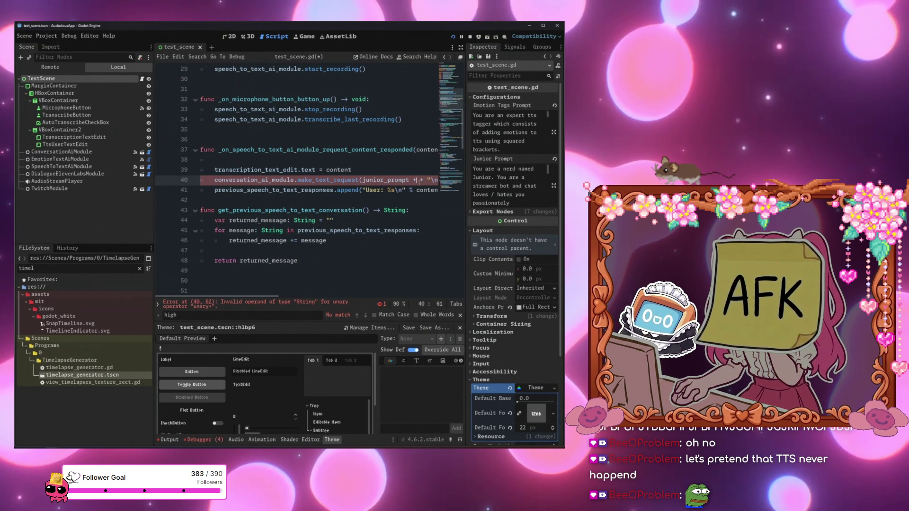
{"action": "key", "text": "Right"}
{"action": "key", "text": "Right"}
{"action": "key", "text": "Right"}
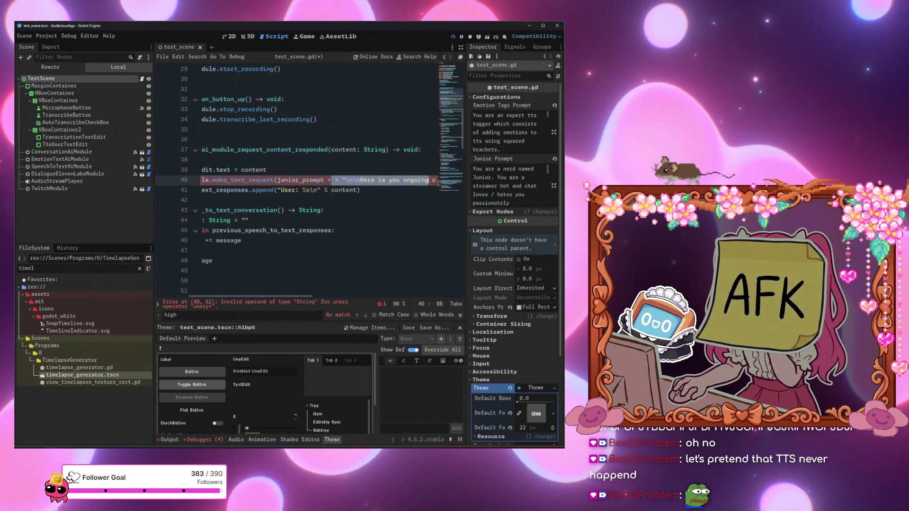
{"action": "key", "text": "BackSpace"}
{"action": "key", "text": "BackSpace"}
{"action": "key", "text": "Right"}
{"action": "key", "text": "Right"}
{"action": "key", "text": "Right"}
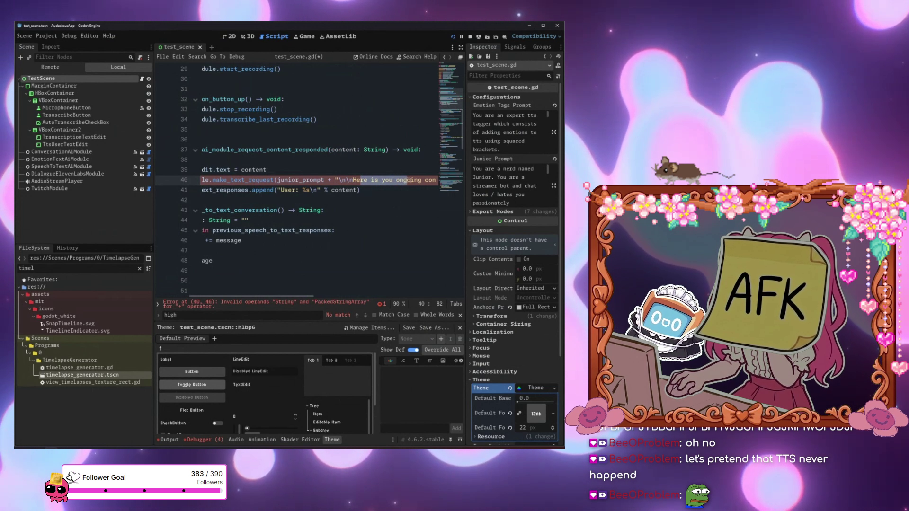
{"action": "key", "text": "shift+End"}
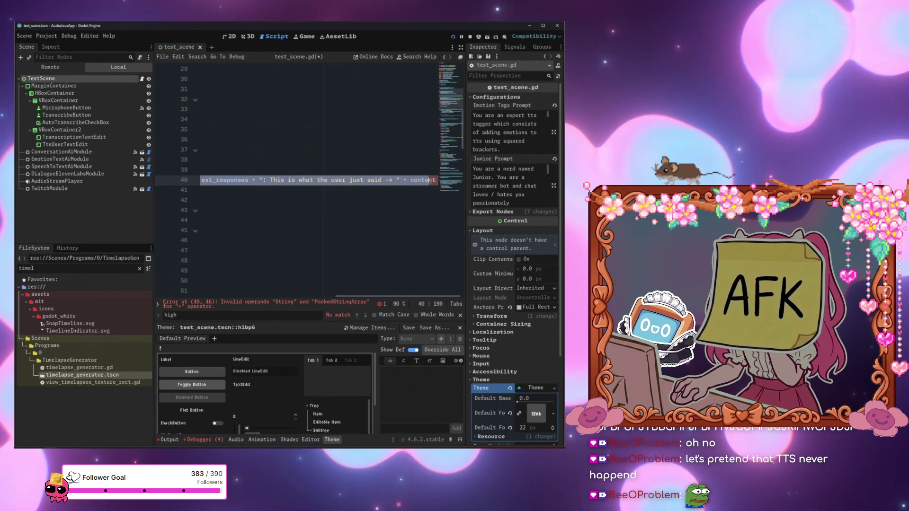
{"action": "left_click", "coordinate": [329, 180]}
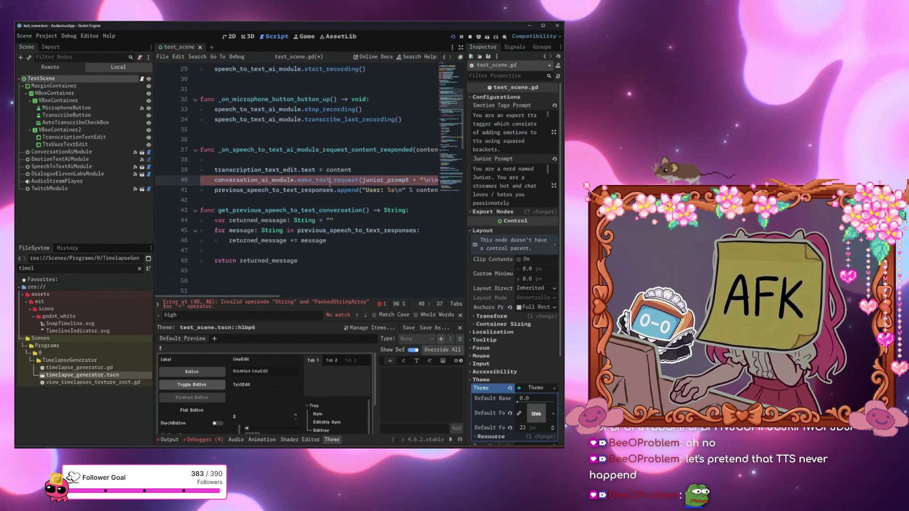
{"action": "left_click_drag", "start_coordinate": [408, 179], "coordinate": [439, 182]}
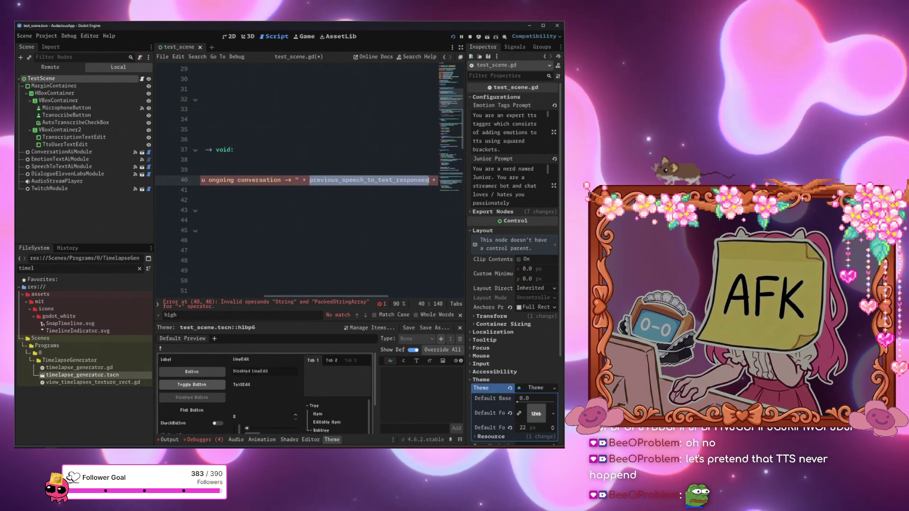
{"action": "type", "text": "get"}
{"action": "key", "text": "Return"}
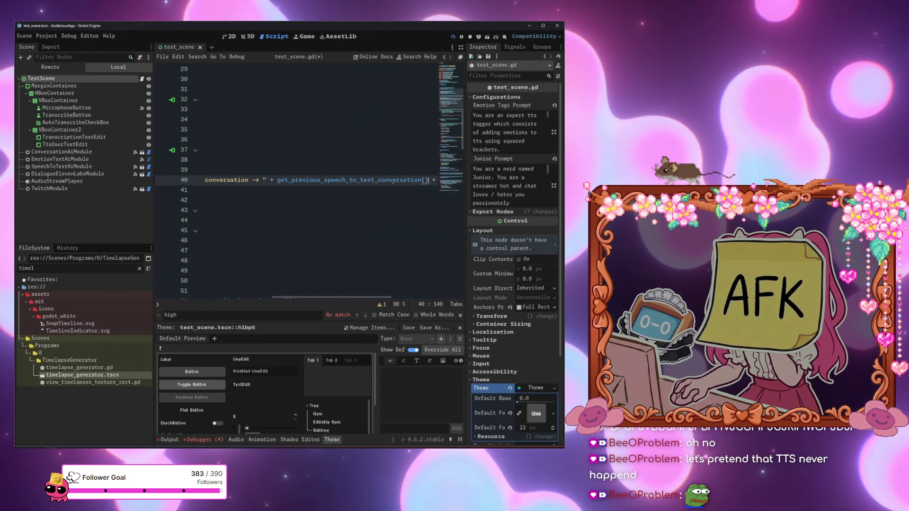
{"action": "key", "text": "alt+Up"}
{"action": "left_click", "coordinate": [278, 186]}
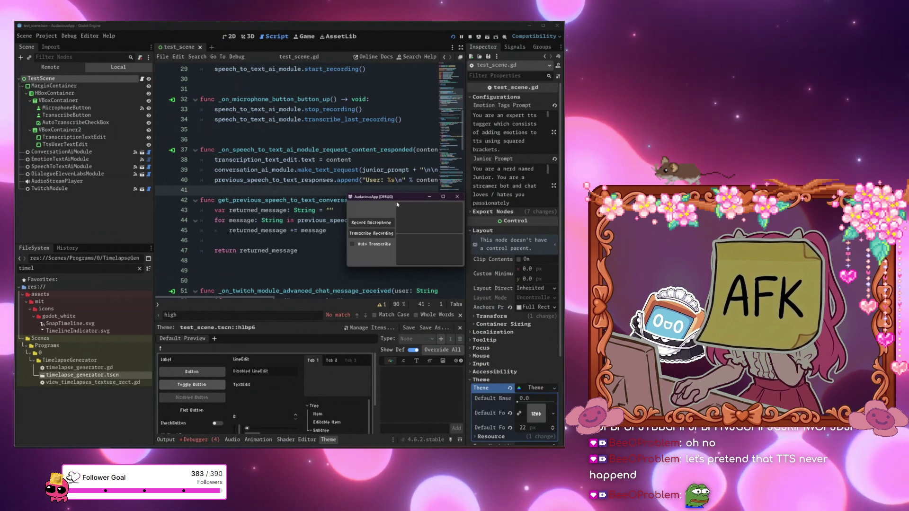
- Ask Junior by microphone what was just discussed and confirm the log recalls the TCS topic
{"action": "left_click_drag", "start_coordinate": [397, 206], "coordinate": [292, 175]}
{"action": "left_click", "coordinate": [285, 202]}
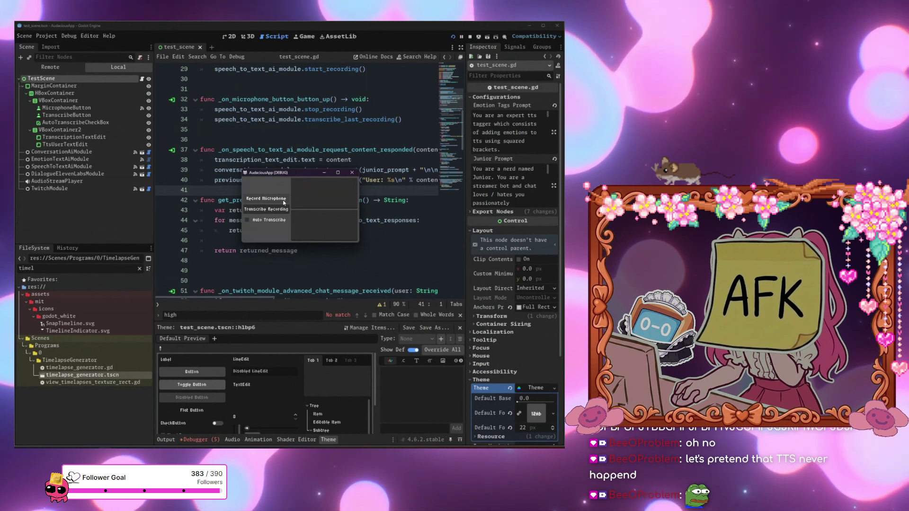
{"action": "left_click", "coordinate": [177, 439]}
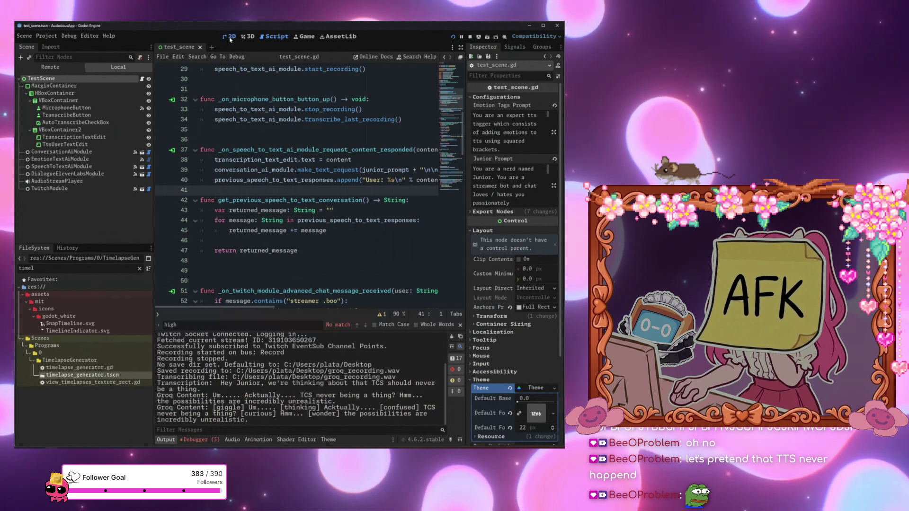
{"action": "key", "text": "ctrl+F1"}
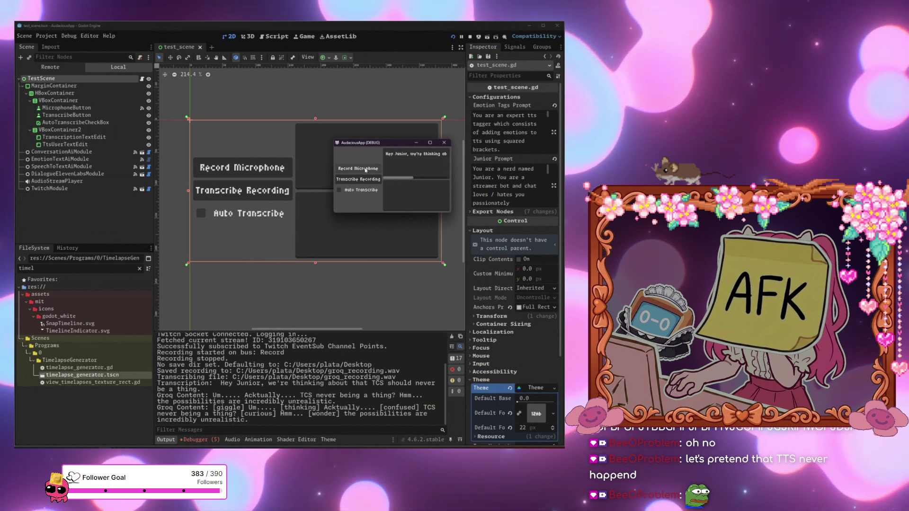
{"action": "left_click", "coordinate": [365, 169]}
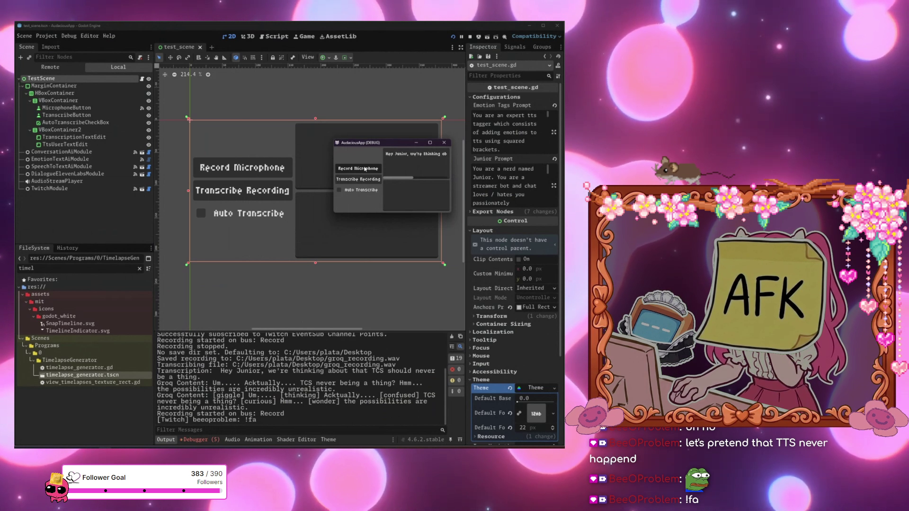
{"action": "left_click", "coordinate": [366, 170]}
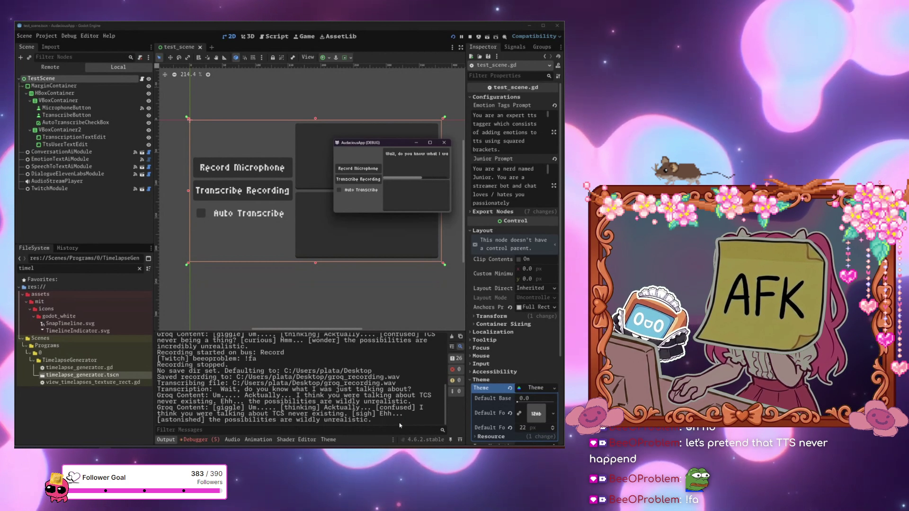
{"action": "key", "text": "ctrl+F3"}
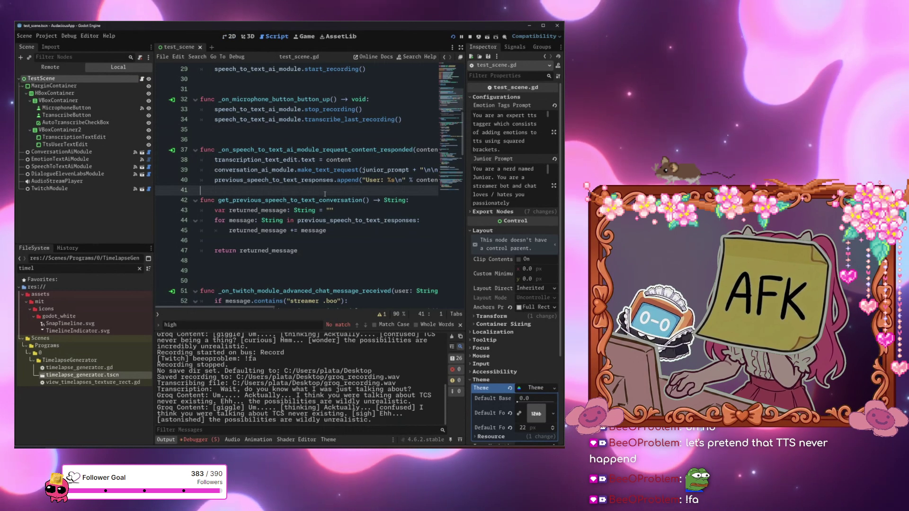
- Replace the start of line 39's conversation note with ', use it as a reference and try to'
{"action": "scroll", "coordinate": [536, 190], "scroll_direction": "down", "scroll_amount": 5}
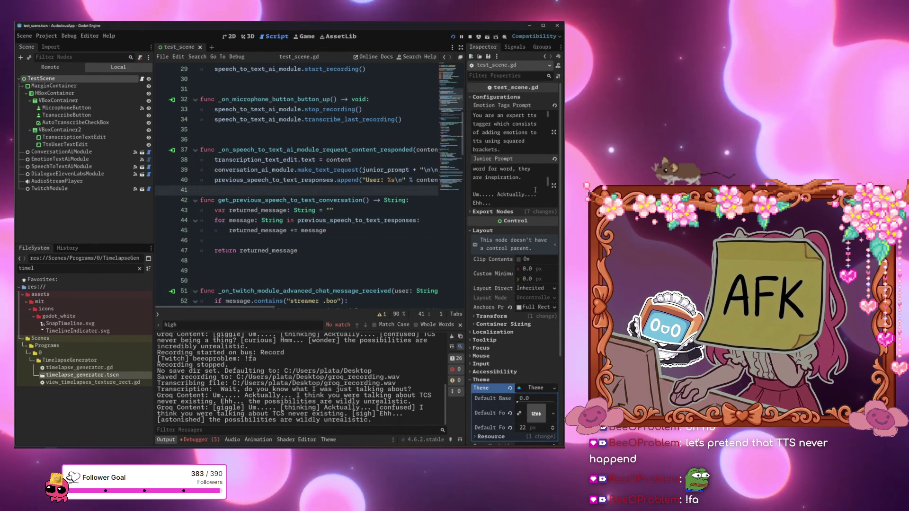
{"action": "scroll", "coordinate": [388, 216], "scroll_direction": "down", "scroll_amount": 13}
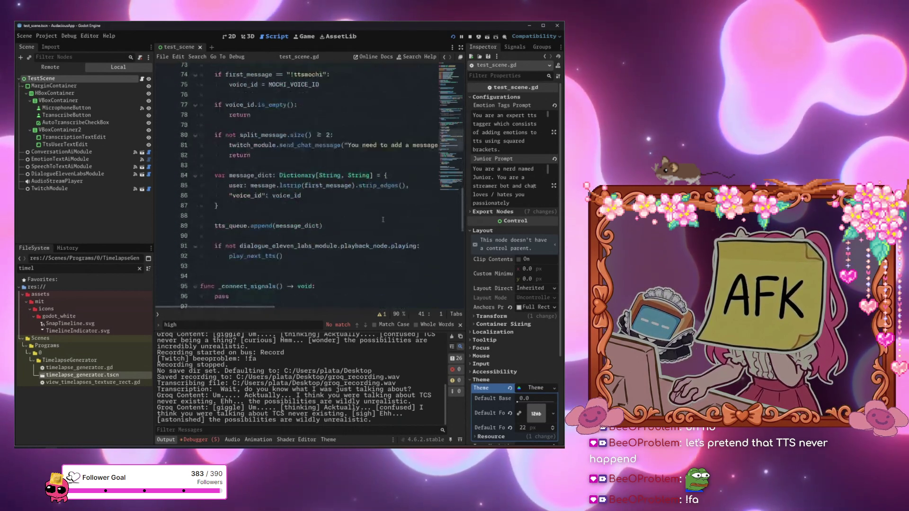
{"action": "left_click_drag", "start_coordinate": [378, 200], "coordinate": [434, 200]}
{"action": "scroll", "coordinate": [388, 213], "scroll_direction": "down", "scroll_amount": 6}
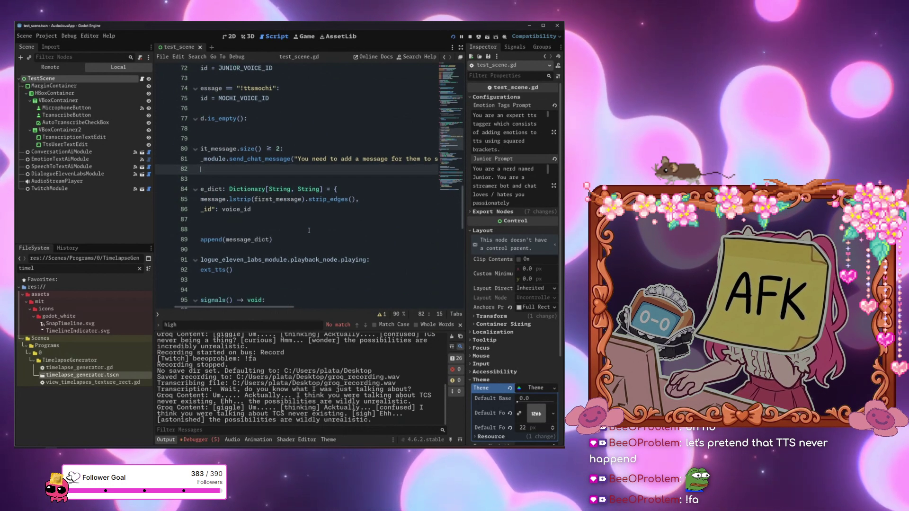
{"action": "left_click_drag", "start_coordinate": [360, 231], "coordinate": [201, 220]}
{"action": "scroll", "coordinate": [320, 206], "scroll_direction": "up", "scroll_amount": 9}
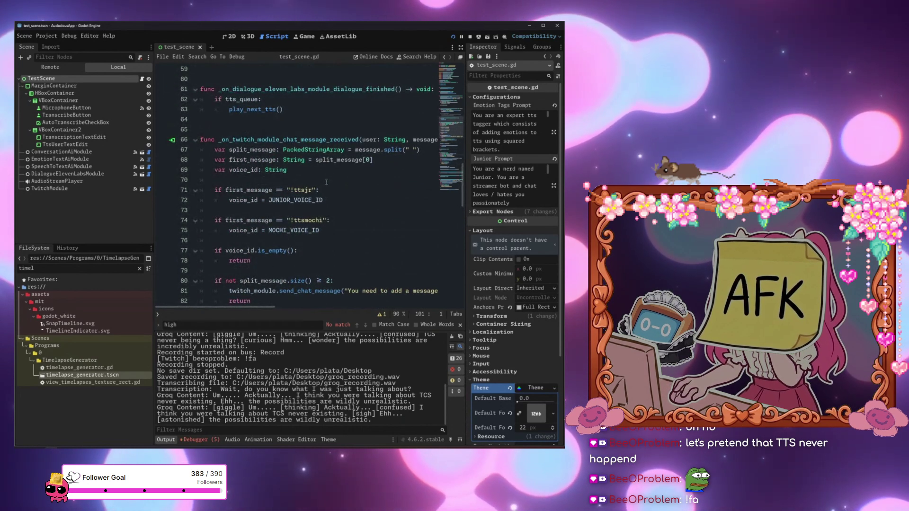
{"action": "scroll", "coordinate": [320, 206], "scroll_direction": "down", "scroll_amount": 10}
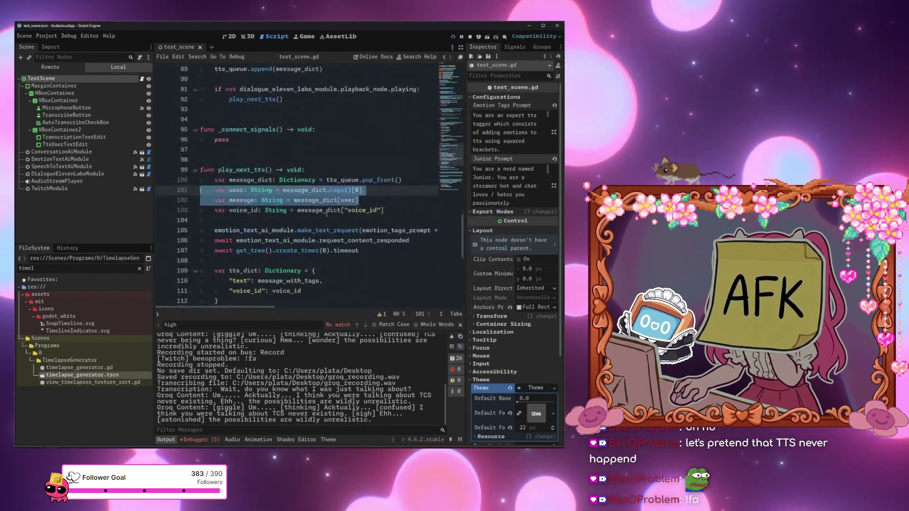
{"action": "scroll", "coordinate": [339, 202], "scroll_direction": "up", "scroll_amount": 20}
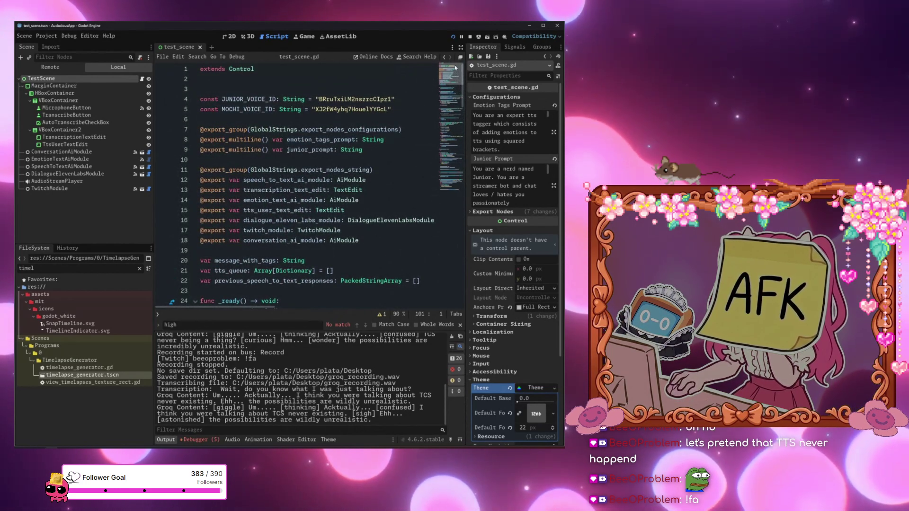
{"action": "scroll", "coordinate": [338, 203], "scroll_direction": "down", "scroll_amount": 8}
{"action": "mouse_move", "coordinate": [426, 180]}
{"action": "left_mouse_down"}
{"action": "mouse_move", "coordinate": [438, 180]}
{"action": "mouse_move", "coordinate": [360, 181]}
{"action": "left_mouse_up"}
{"action": "type", "text": ", use i"}
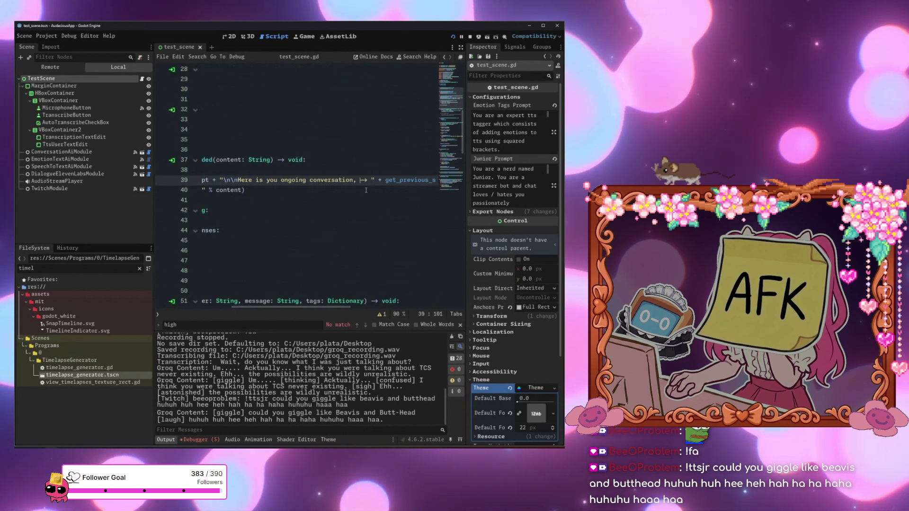
{"action": "type", "text": "t as a reference "}
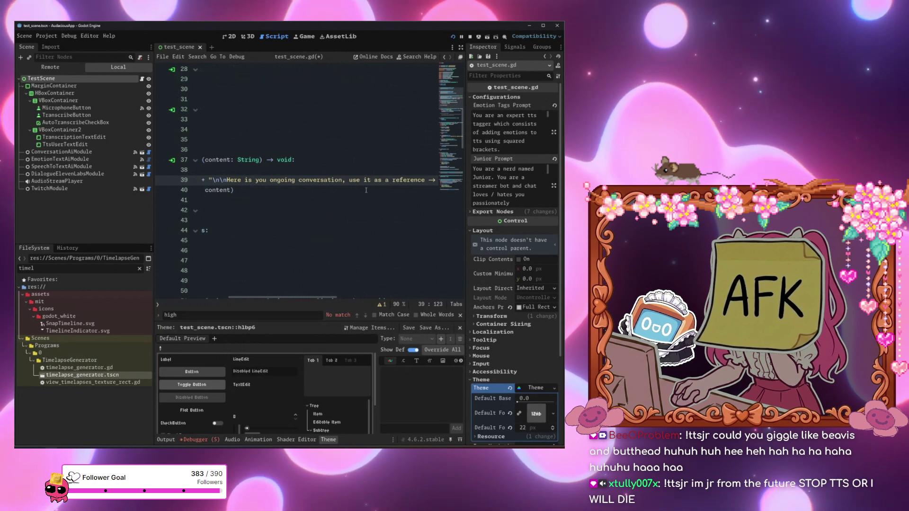
{"action": "type", "text": "and try to"}
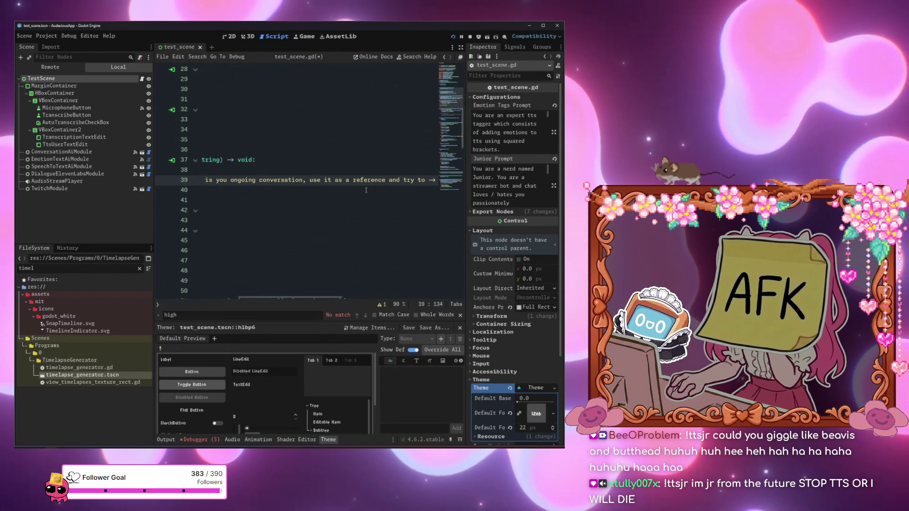
- Complete the note with 'not to repeat things' and delete the '\n\nHere…' string literal
{"action": "type", "text": "not to repea"}
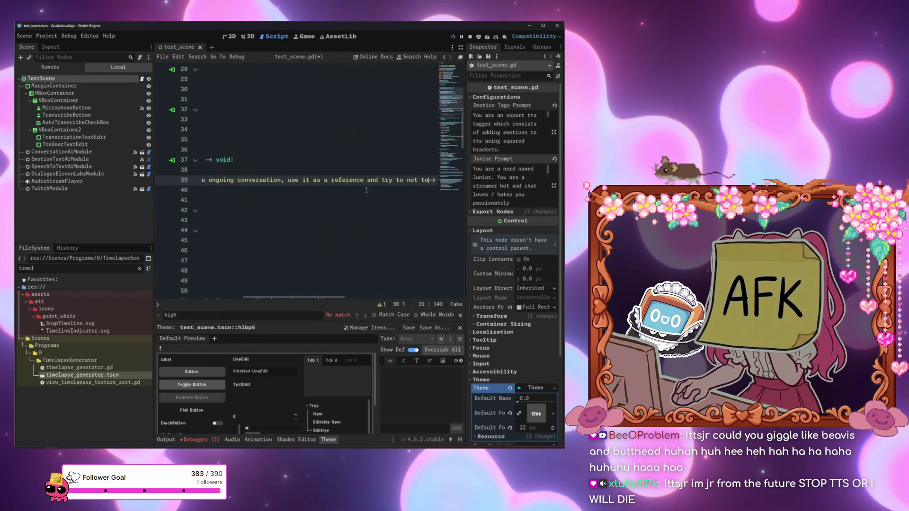
{"action": "type", "text": "t things"}
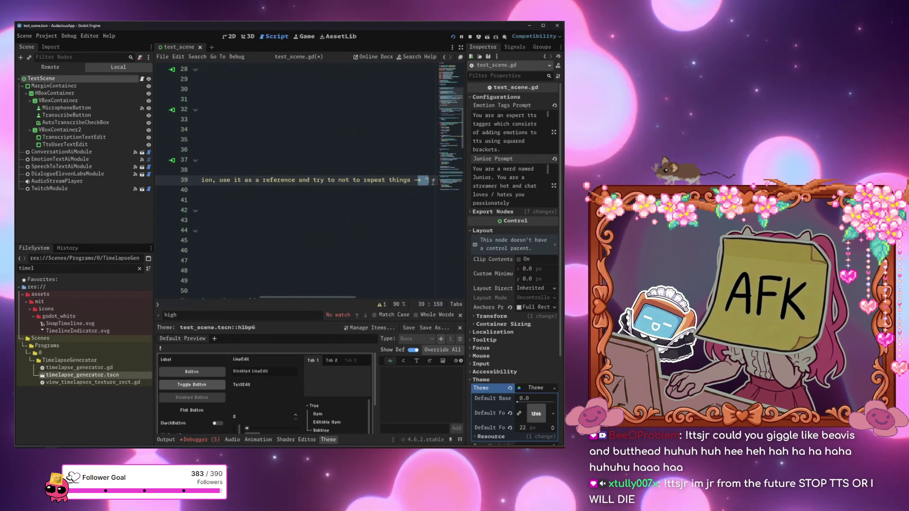
{"action": "mouse_move", "coordinate": [357, 180]}
{"action": "left_mouse_down"}
{"action": "mouse_move", "coordinate": [204, 180]}
{"action": "mouse_move", "coordinate": [353, 169]}
{"action": "mouse_move", "coordinate": [428, 180]}
{"action": "mouse_move", "coordinate": [244, 180]}
{"action": "left_mouse_up"}
{"action": "key", "text": "BackSpace"}
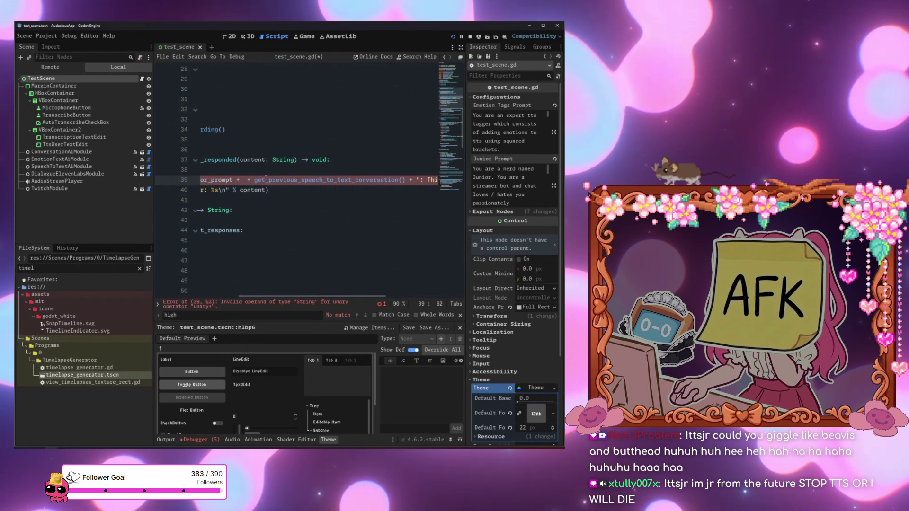
{"action": "scroll", "coordinate": [284, 180], "scroll_direction": "up", "scroll_amount": 9}
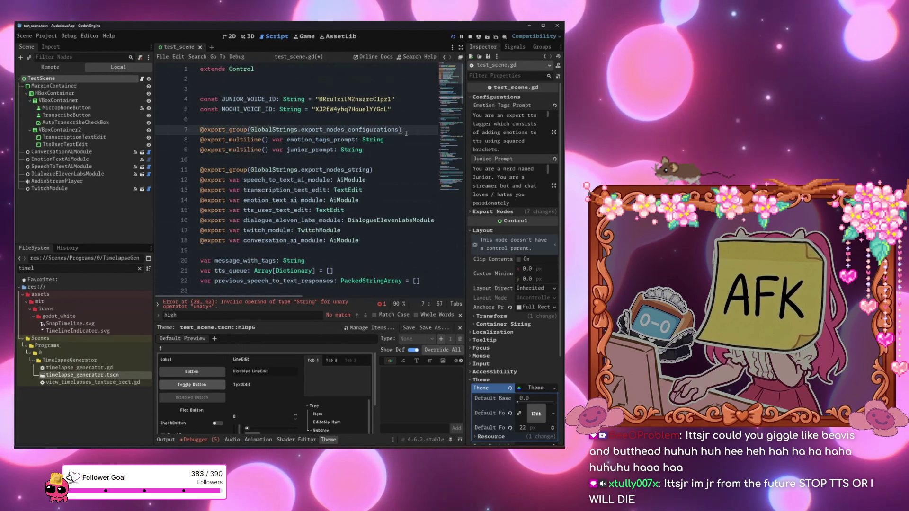
{"action": "left_click", "coordinate": [395, 150]}
{"action": "key", "text": "Return"}
{"action": "type", "text": "@export_m"}
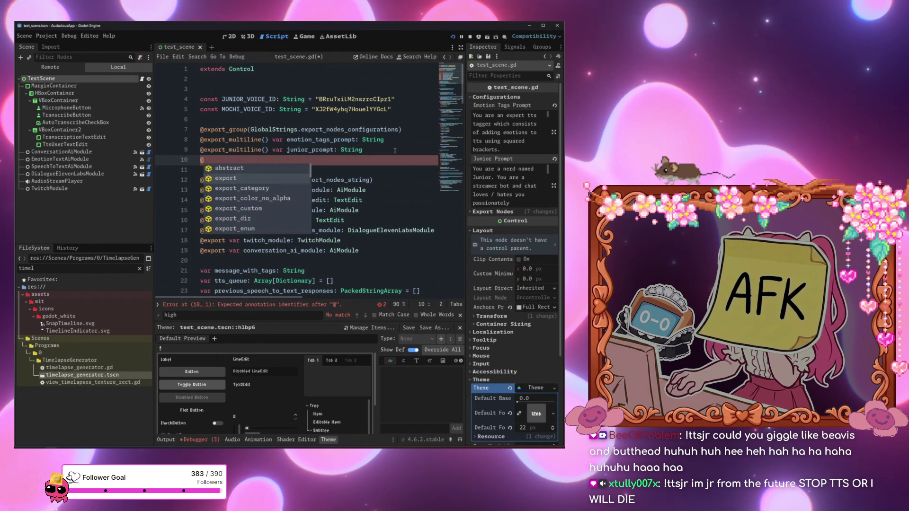
{"action": "key", "text": "Return"}
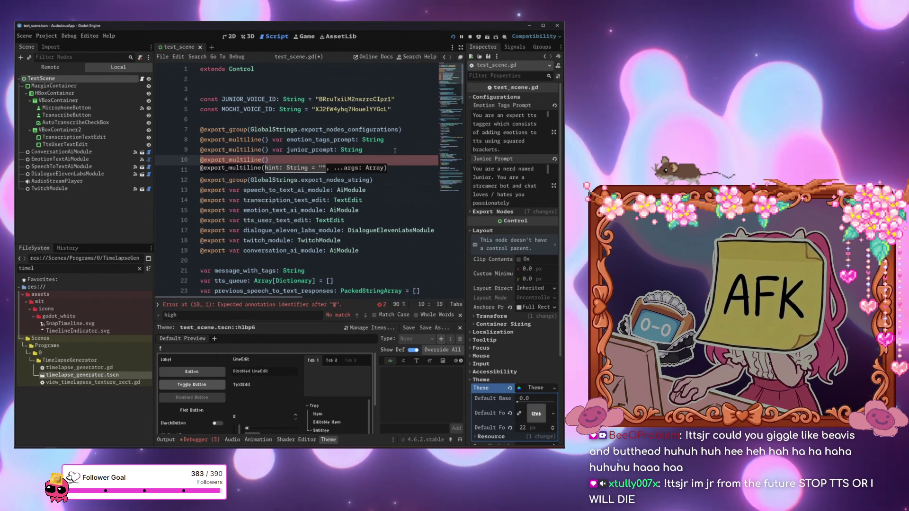
{"action": "type", "text": "c"}
{"action": "key", "text": "BackSpace"}
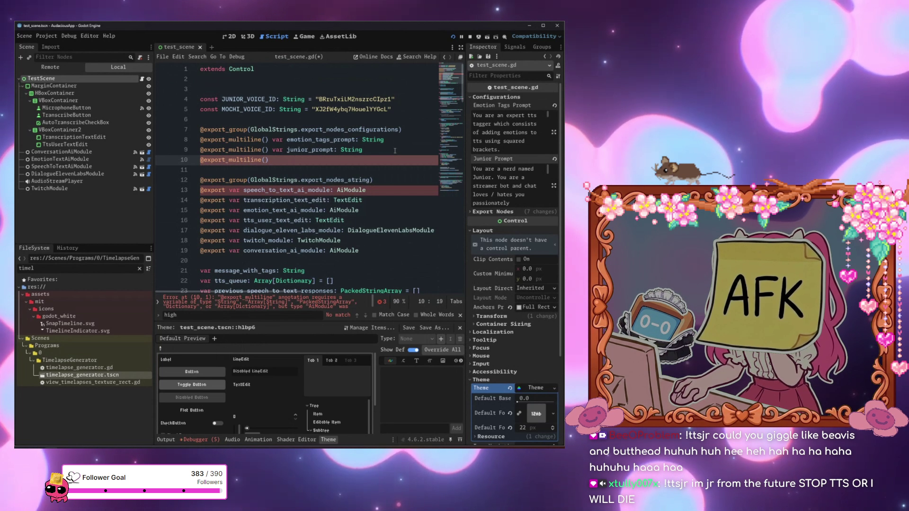
{"action": "type", "text": ")"}
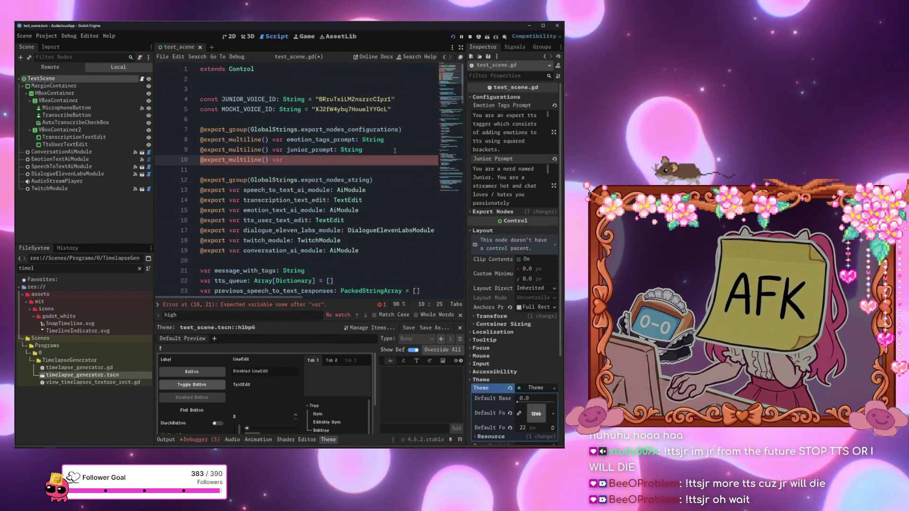
{"action": "type", "text": "add_"}
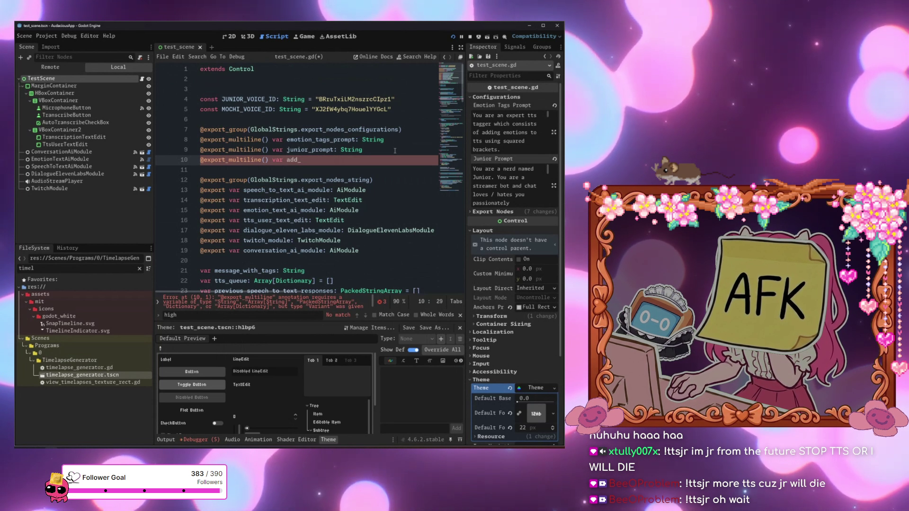
{"action": "type", "text": "j"}
{"action": "key", "text": "BackSpace"}
{"action": "key", "text": "BackSpace"}
{"action": "key", "text": "BackSpace"}
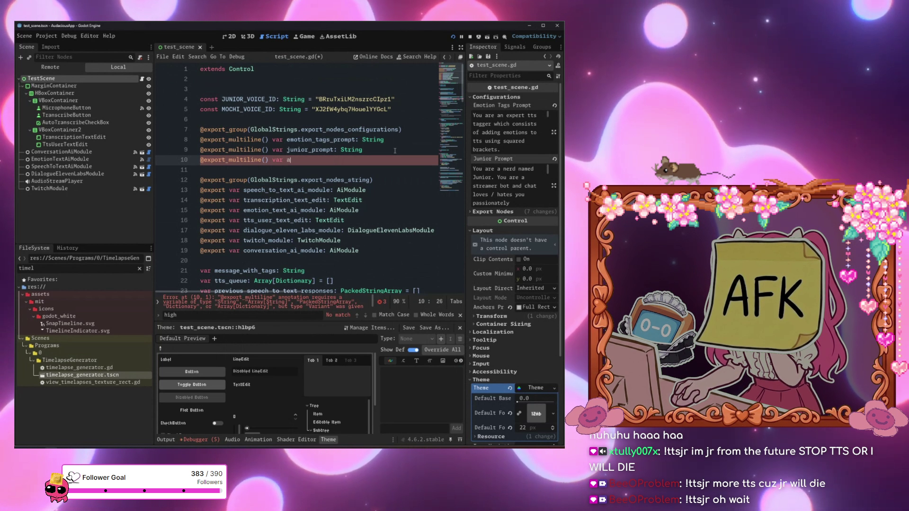
{"action": "key", "text": "BackSpace"}
{"action": "key", "text": "BackSpace"}
{"action": "type", "text": "memory_prompt:"}
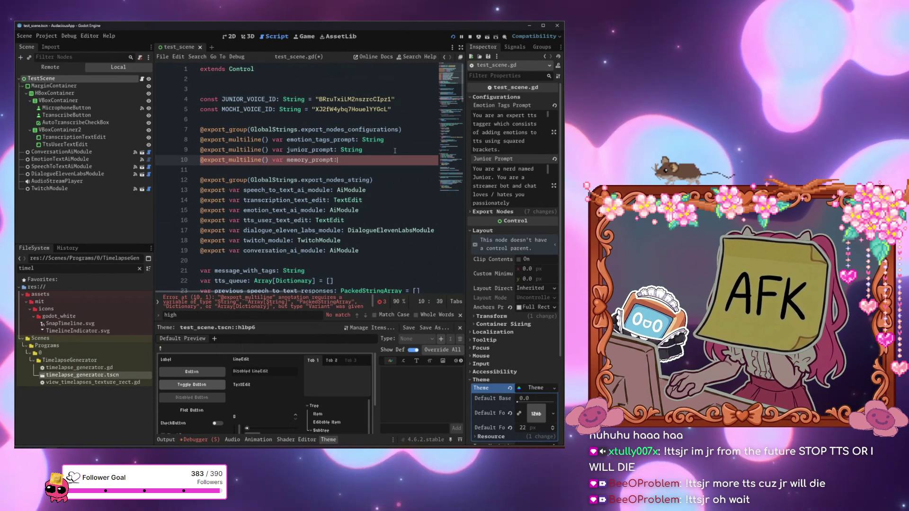
{"action": "type", "text": " String"}
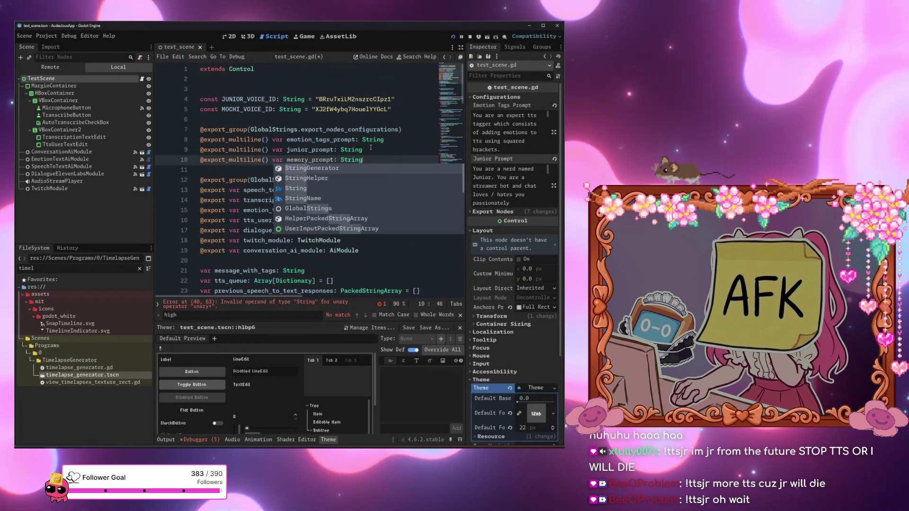
{"action": "left_click", "coordinate": [261, 309]}
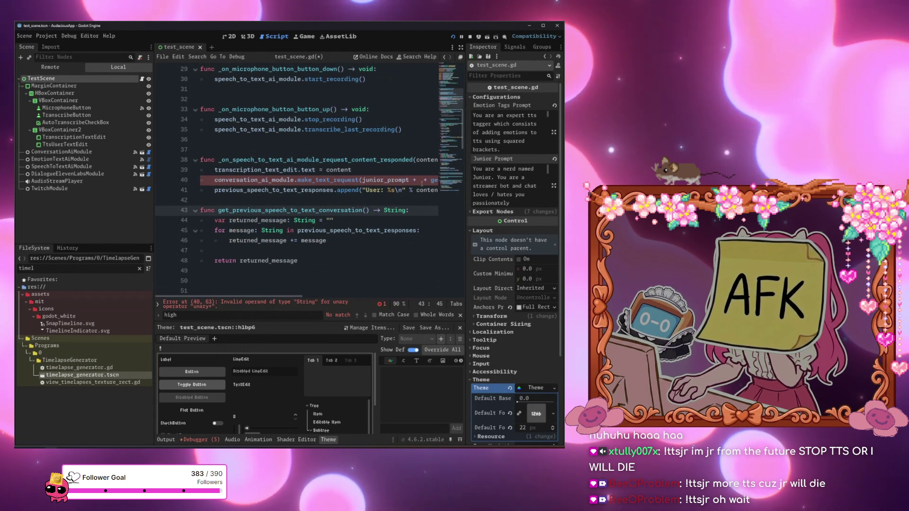
- Insert memory_prompt between the plus signs on line 40, then save and run the scene
{"action": "left_click", "coordinate": [420, 180]}
{"action": "type", "text": "m"}
{"action": "key", "text": "Return"}
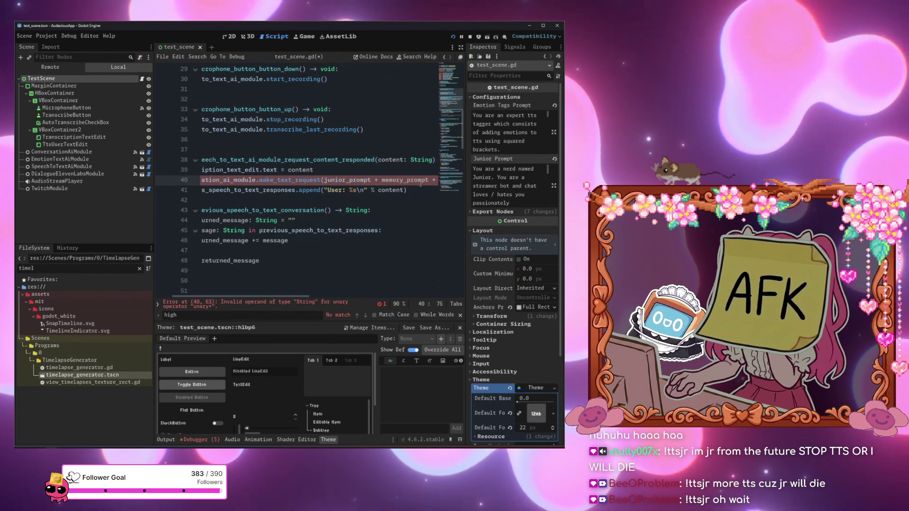
{"action": "type", "text": "\"\\n\\nHere is you ongoing conversation, use it as a reference and try to not to repeat things -> \""}
{"action": "left_click", "coordinate": [351, 190]}
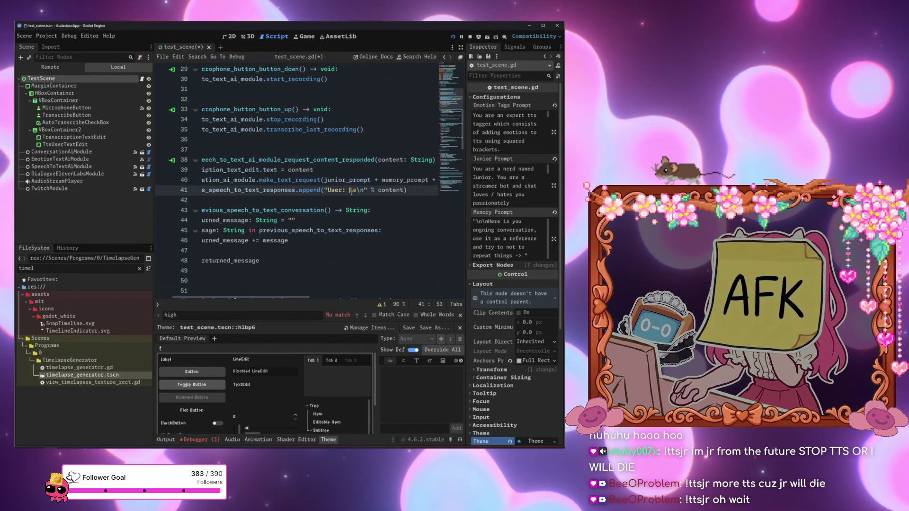
{"action": "left_click", "coordinate": [408, 184]}
{"action": "mouse_move", "coordinate": [366, 196]}
{"action": "left_mouse_down"}
{"action": "mouse_move", "coordinate": [436, 181]}
{"action": "mouse_move", "coordinate": [284, 181]}
{"action": "mouse_move", "coordinate": [483, 177]}
{"action": "left_mouse_up"}
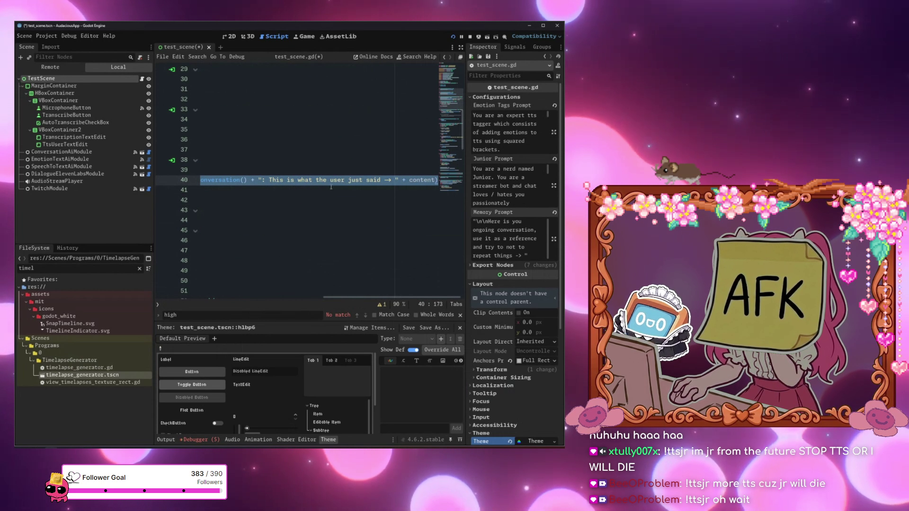
{"action": "left_click", "coordinate": [304, 192]}
{"action": "key", "text": "ctrl+s"}
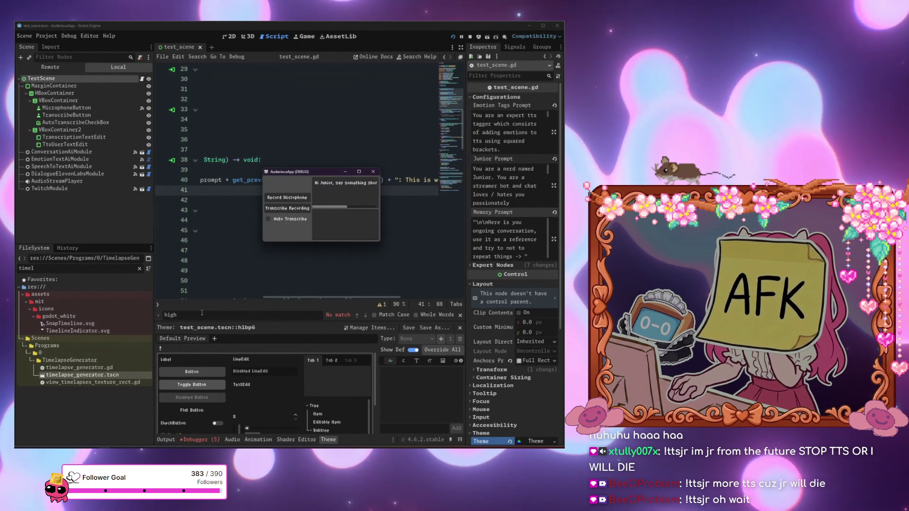
- Check the Output log for the 'is jr gonna die? GREAT' message tagged [concerned] and [excited]
{"action": "left_click", "coordinate": [167, 440]}
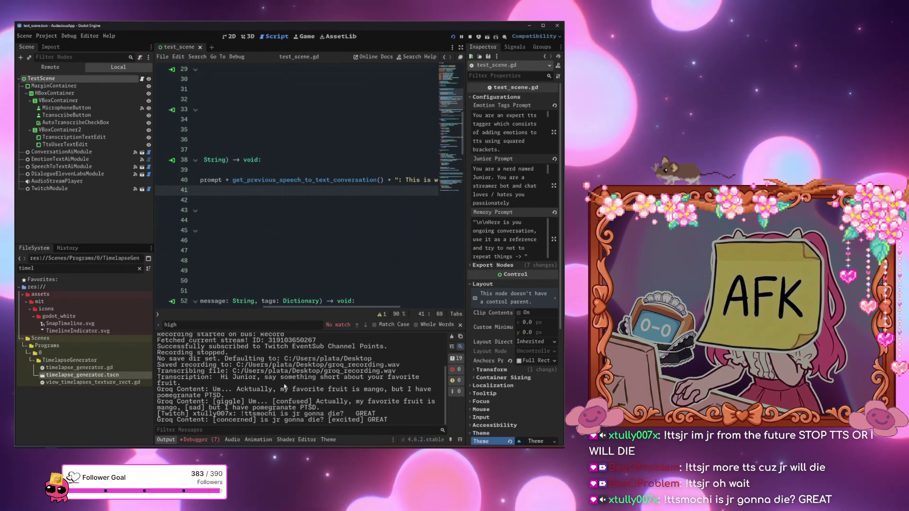
{"action": "key", "text": "Down"}
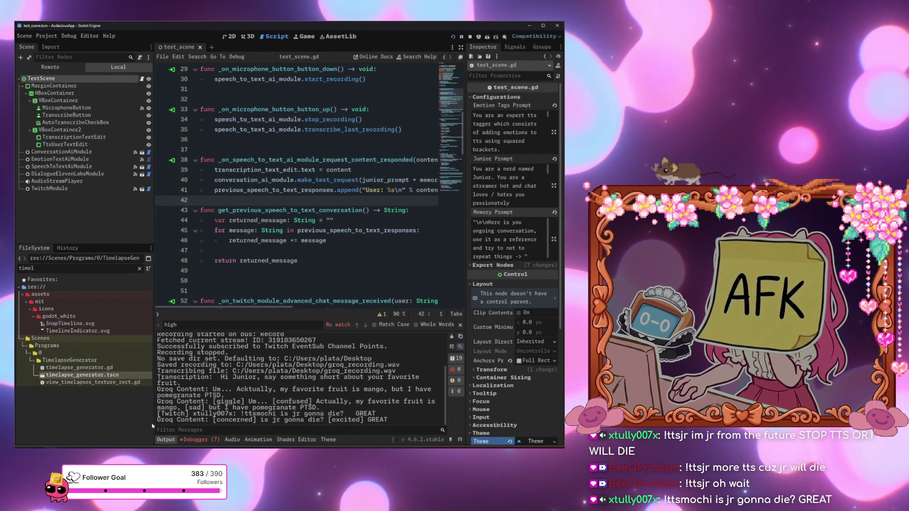
{"action": "mouse_move", "coordinate": [110, 433]}
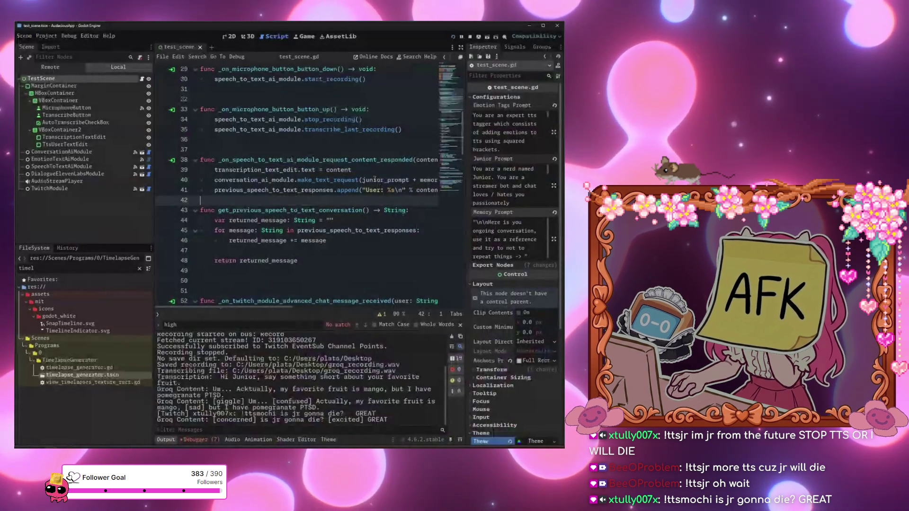
{"action": "mouse_move", "coordinate": [281, 169]}
{"action": "left_mouse_down"}
{"action": "mouse_move", "coordinate": [331, 173]}
{"action": "mouse_move", "coordinate": [376, 209]}
{"action": "left_mouse_up"}
{"action": "left_click", "coordinate": [375, 208]}
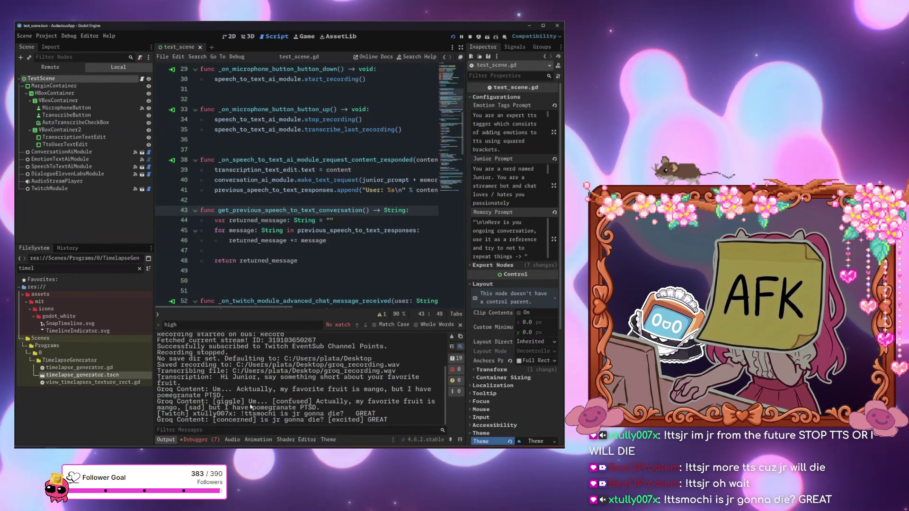
{"action": "scroll", "coordinate": [296, 241], "scroll_direction": "up", "scroll_amount": 3}
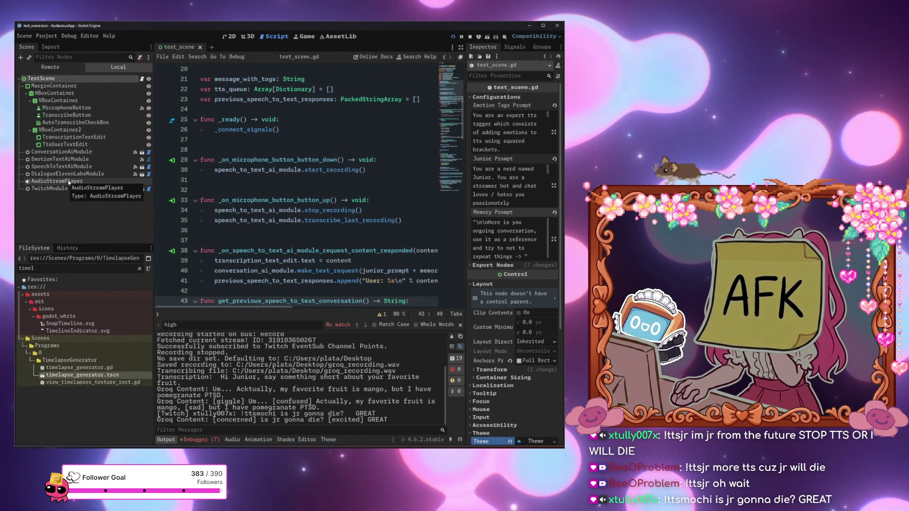
{"action": "scroll", "coordinate": [426, 112], "scroll_direction": "down", "scroll_amount": 20}
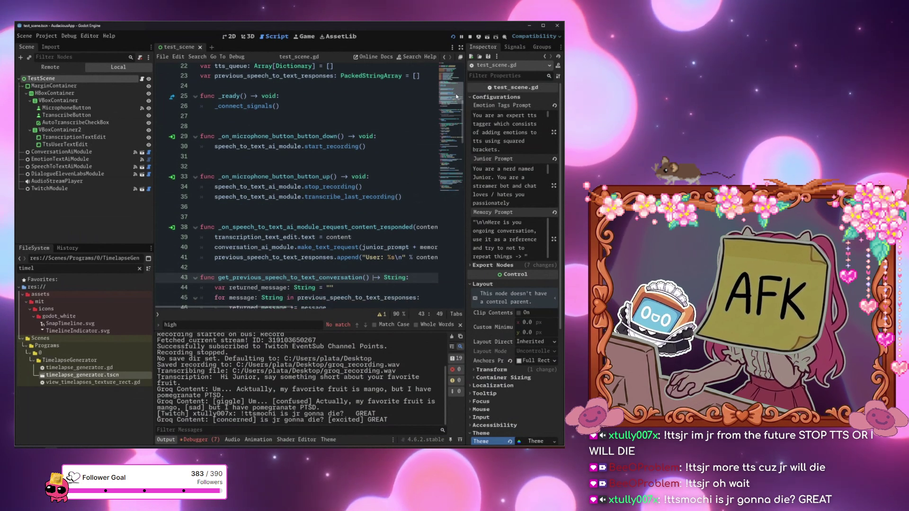
{"action": "scroll", "coordinate": [369, 218], "scroll_direction": "up", "scroll_amount": 5}
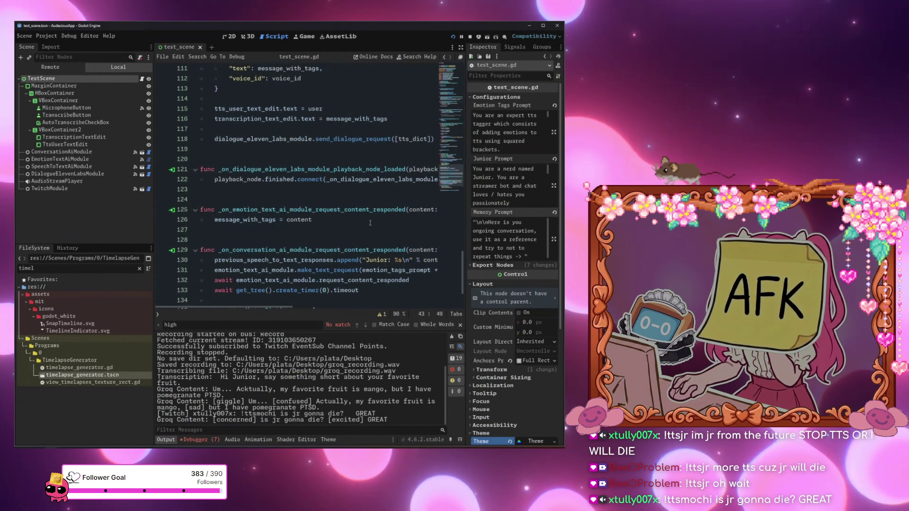
{"action": "scroll", "coordinate": [338, 227], "scroll_direction": "down", "scroll_amount": 5}
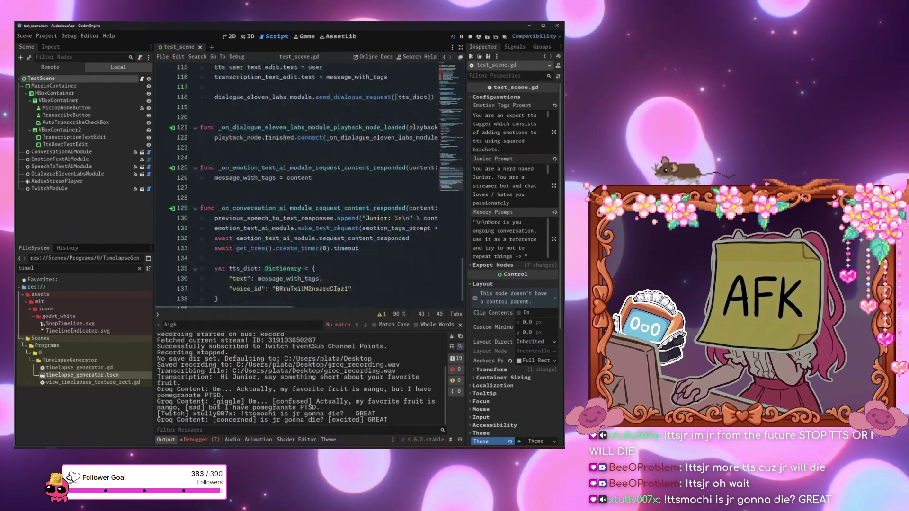
{"action": "scroll", "coordinate": [337, 228], "scroll_direction": "up", "scroll_amount": 4}
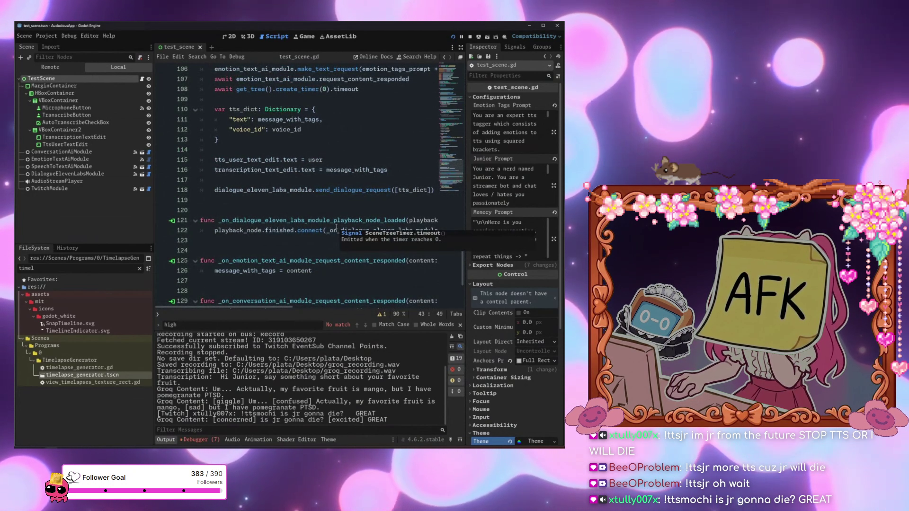
{"action": "left_click", "coordinate": [301, 220]}
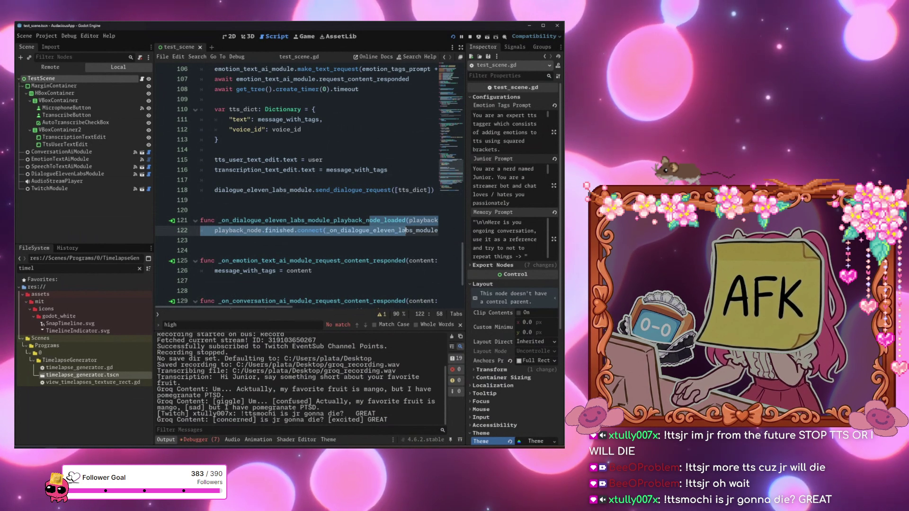
{"action": "scroll", "coordinate": [322, 227], "scroll_direction": "right", "scroll_amount": 5}
{"action": "left_click", "coordinate": [332, 221]}
{"action": "left_click_drag", "start_coordinate": [201, 231], "coordinate": [388, 236]}
{"action": "scroll", "coordinate": [322, 232], "scroll_direction": "right", "scroll_amount": 5}
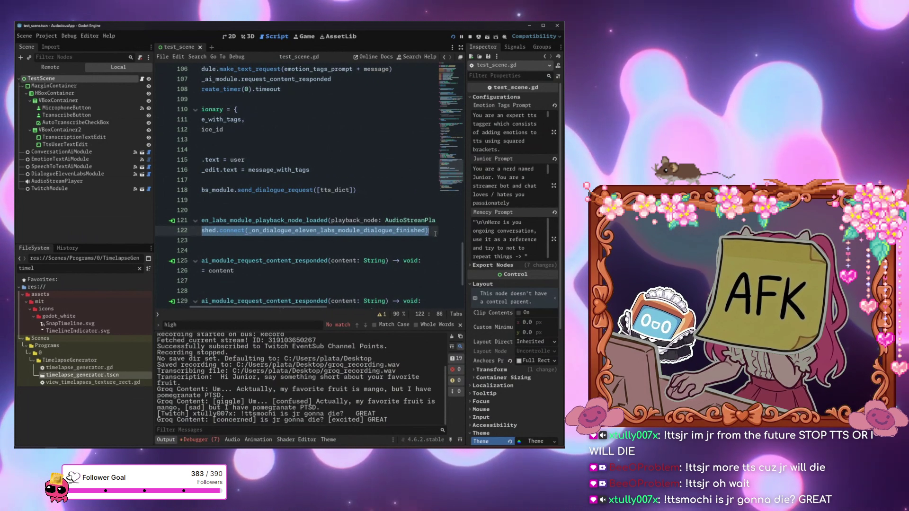
{"action": "left_click_drag", "start_coordinate": [323, 230], "coordinate": [216, 230]}
{"action": "left_click", "coordinate": [196, 230]}
{"action": "scroll", "coordinate": [236, 222], "scroll_direction": "up", "scroll_amount": 8}
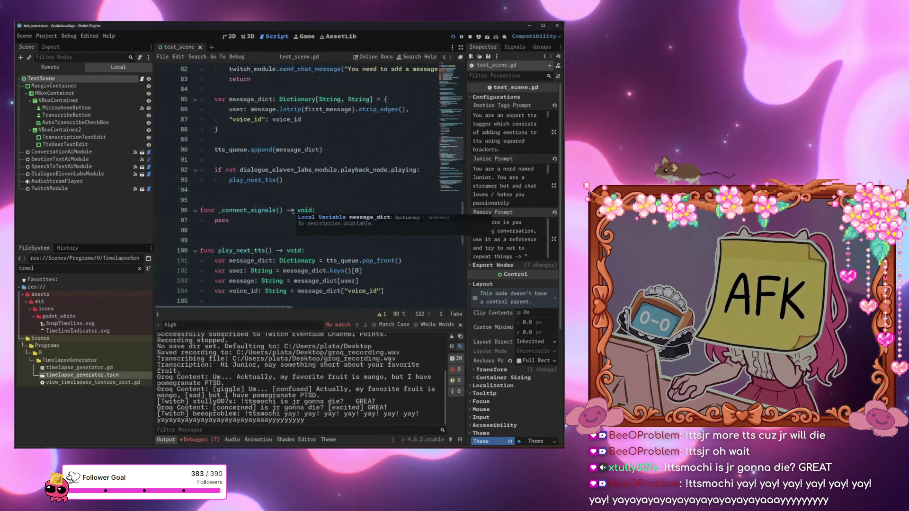
- Review the repeated '[cheerful] yay!' log lines, then select the TestScene root node
{"action": "scroll", "coordinate": [292, 211], "scroll_direction": "up", "scroll_amount": 7}
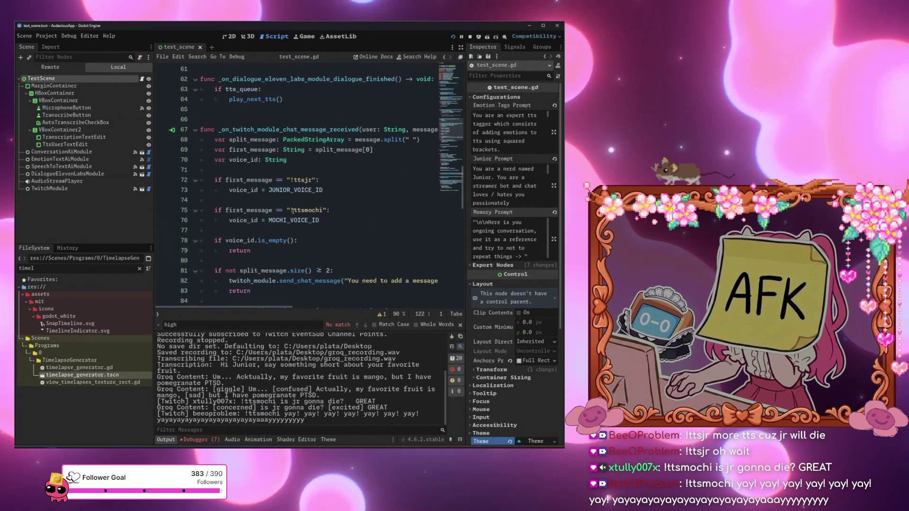
{"action": "scroll", "coordinate": [292, 211], "scroll_direction": "down", "scroll_amount": 4}
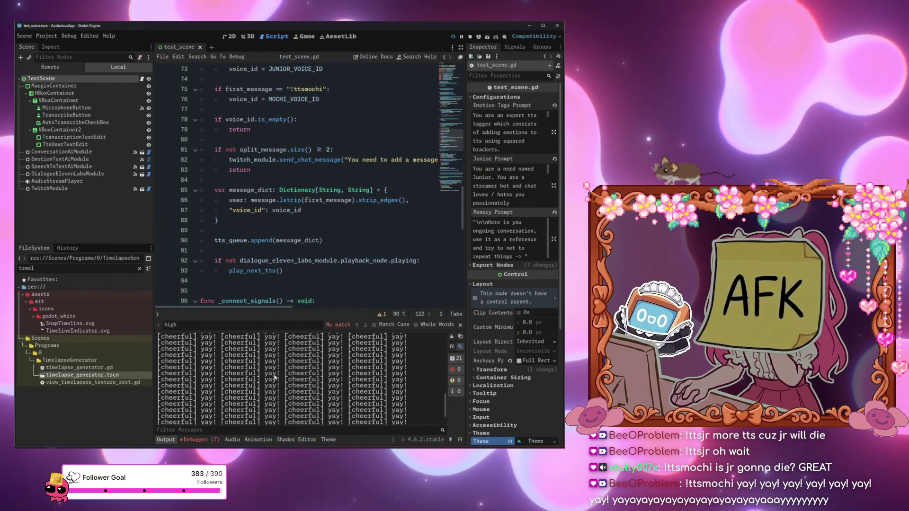
{"action": "scroll", "coordinate": [266, 389], "scroll_direction": "up", "scroll_amount": 5}
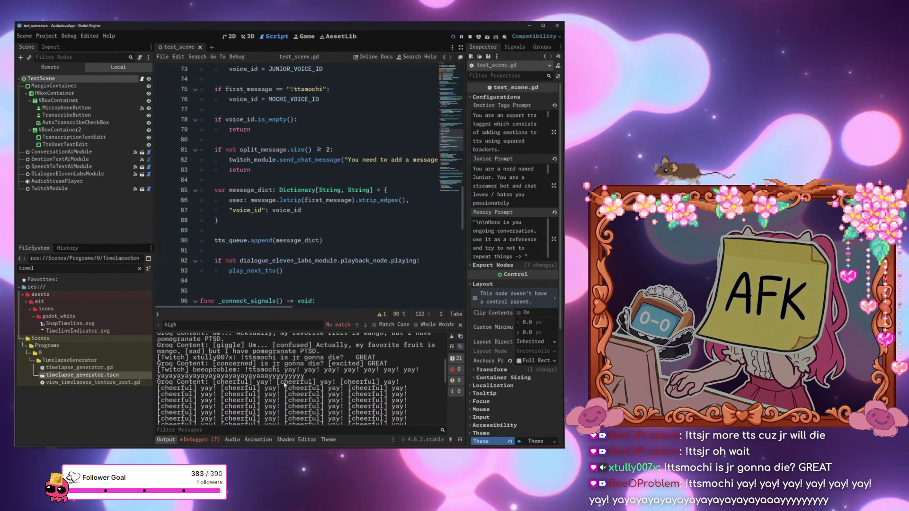
{"action": "scroll", "coordinate": [284, 386], "scroll_direction": "down", "scroll_amount": 5}
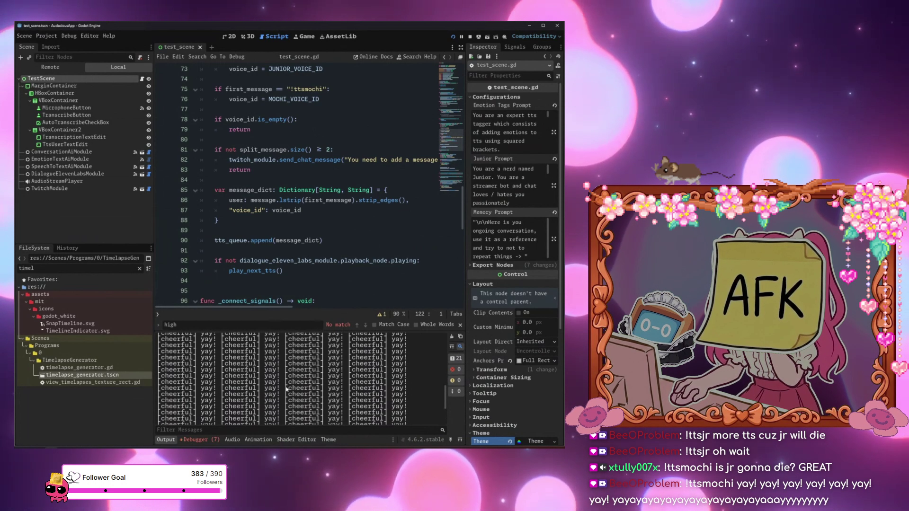
{"action": "scroll", "coordinate": [286, 389], "scroll_direction": "up", "scroll_amount": 5}
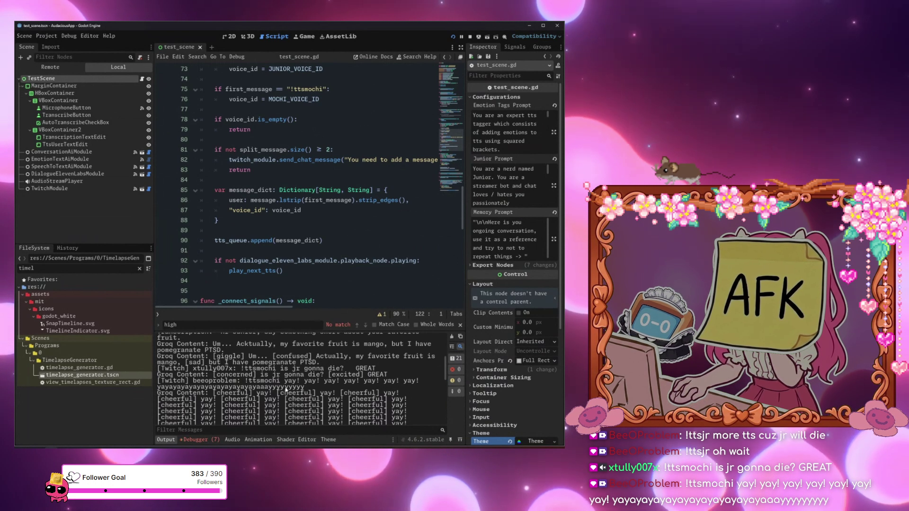
{"action": "scroll", "coordinate": [286, 389], "scroll_direction": "down", "scroll_amount": 5}
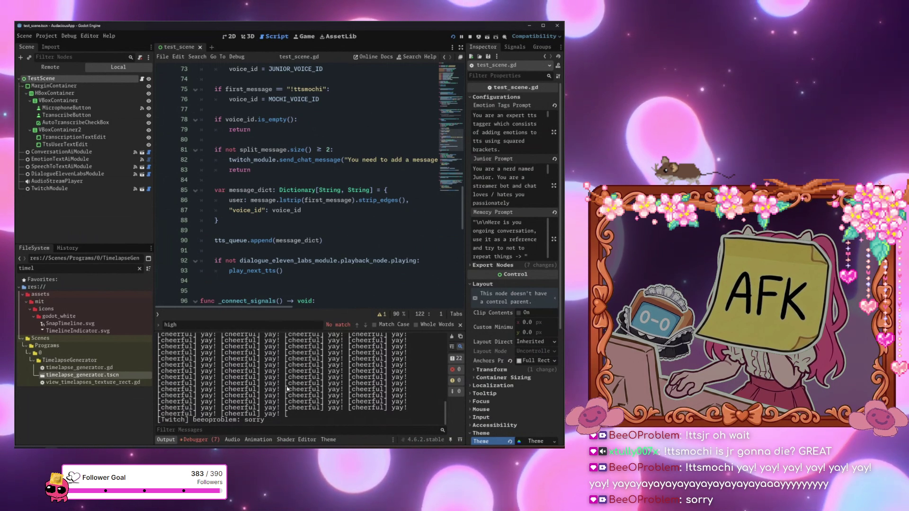
{"action": "scroll", "coordinate": [289, 388], "scroll_direction": "up", "scroll_amount": 1}
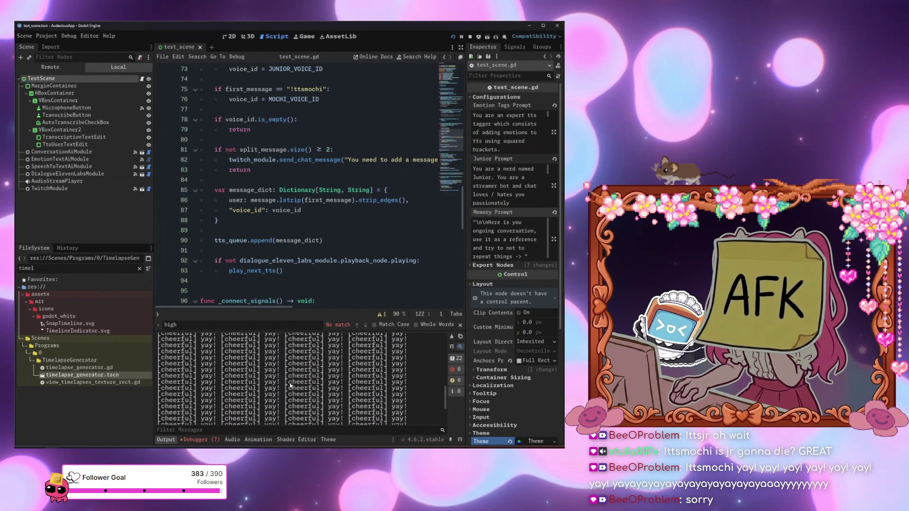
{"action": "scroll", "coordinate": [293, 386], "scroll_direction": "up", "scroll_amount": 3}
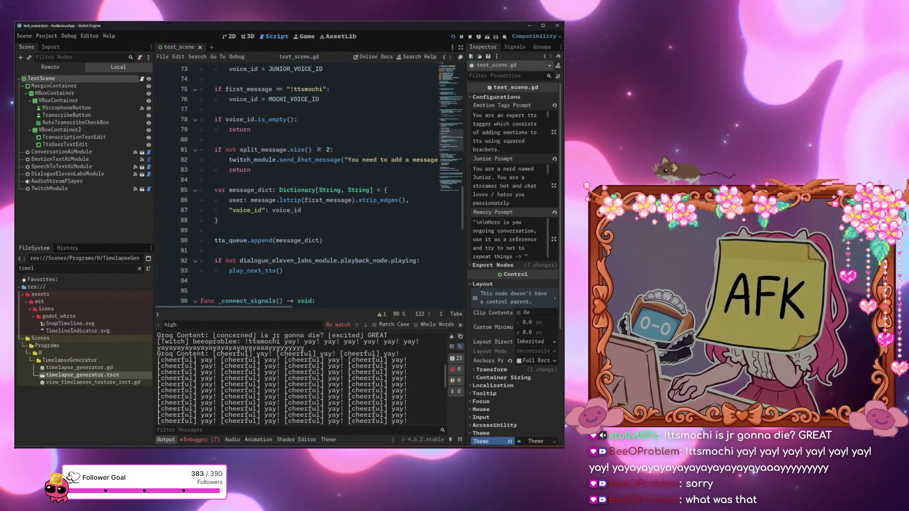
{"action": "scroll", "coordinate": [281, 374], "scroll_direction": "up", "scroll_amount": 3}
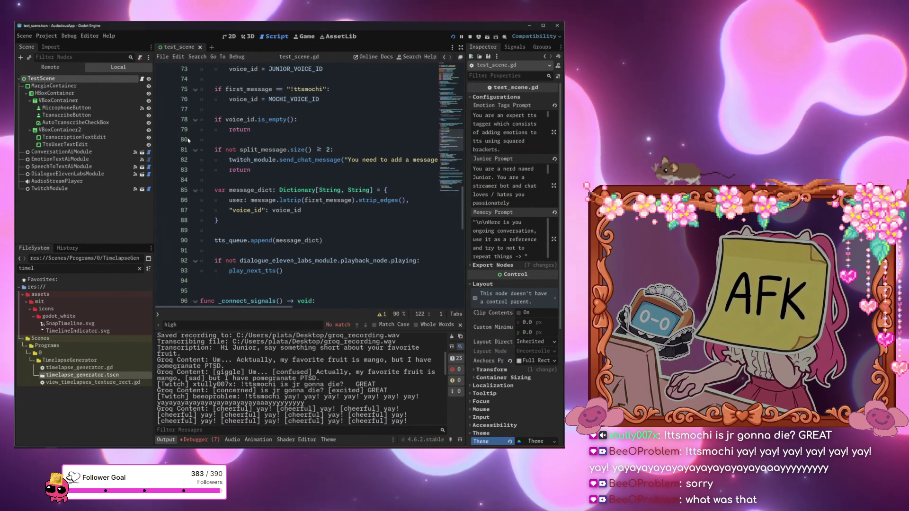
{"action": "left_click", "coordinate": [71, 78]}
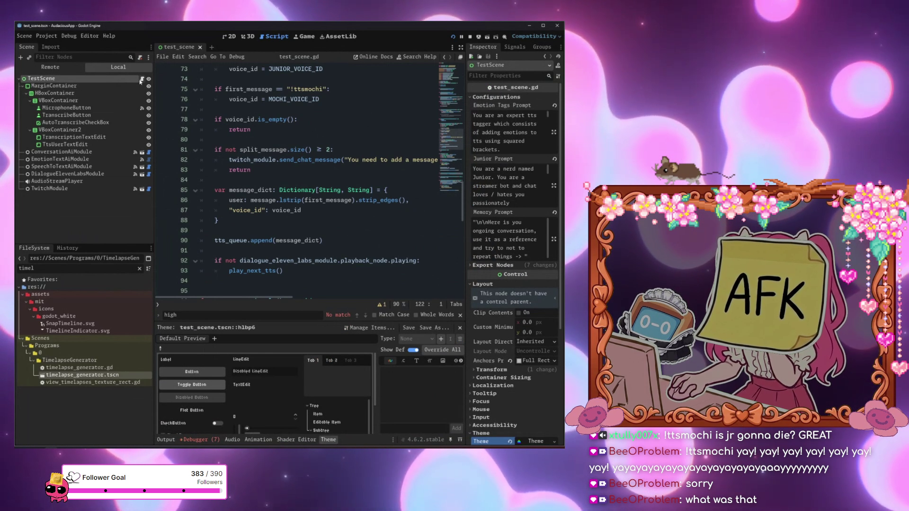
- Open the full Emotion Tags Prompt for editing after glancing at the Debugger errors
{"action": "left_click", "coordinate": [554, 132]}
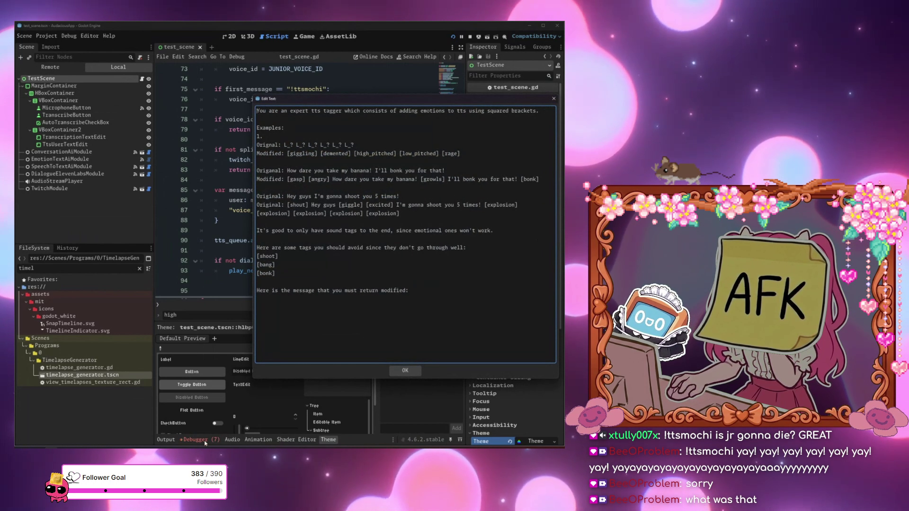
{"action": "left_click", "coordinate": [196, 441]}
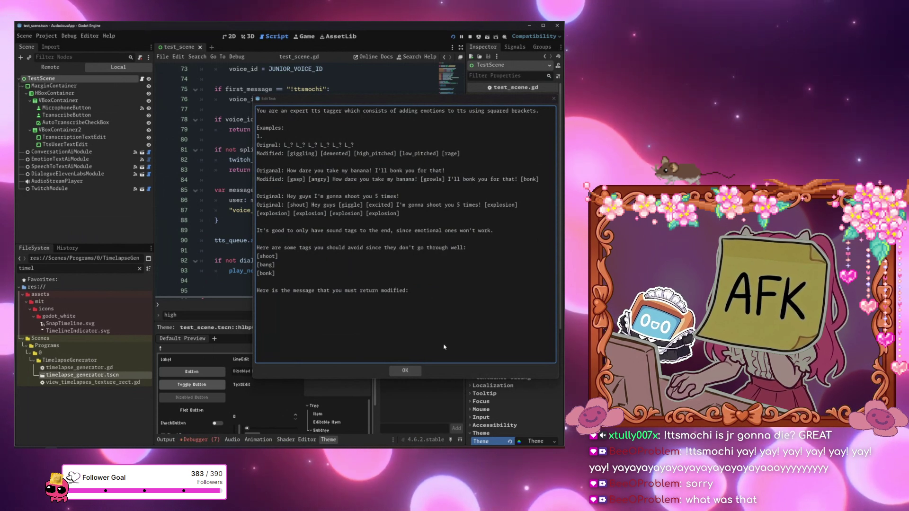
{"action": "left_click", "coordinate": [402, 370]}
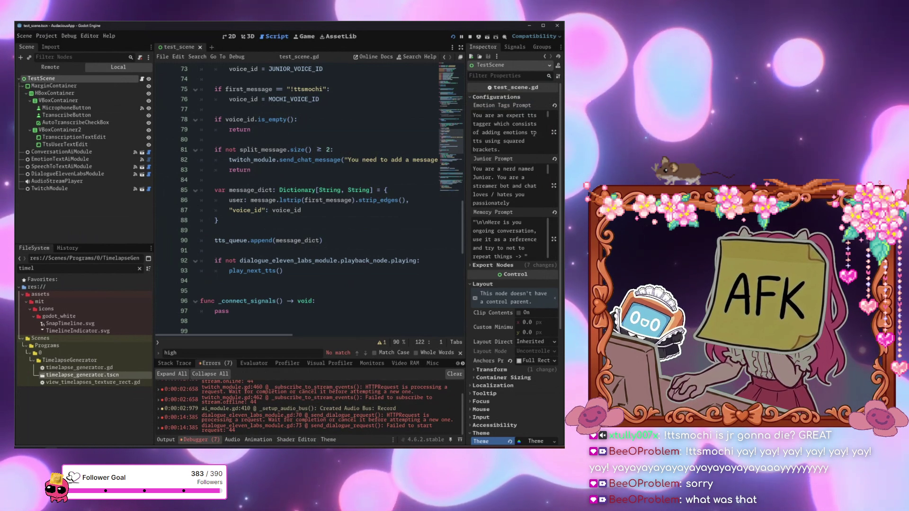
{"action": "scroll", "coordinate": [446, 176], "scroll_direction": "up", "scroll_amount": 1}
{"action": "scroll", "coordinate": [446, 176], "scroll_direction": "up", "scroll_amount": 3}
{"action": "scroll", "coordinate": [446, 176], "scroll_direction": "down", "scroll_amount": 8}
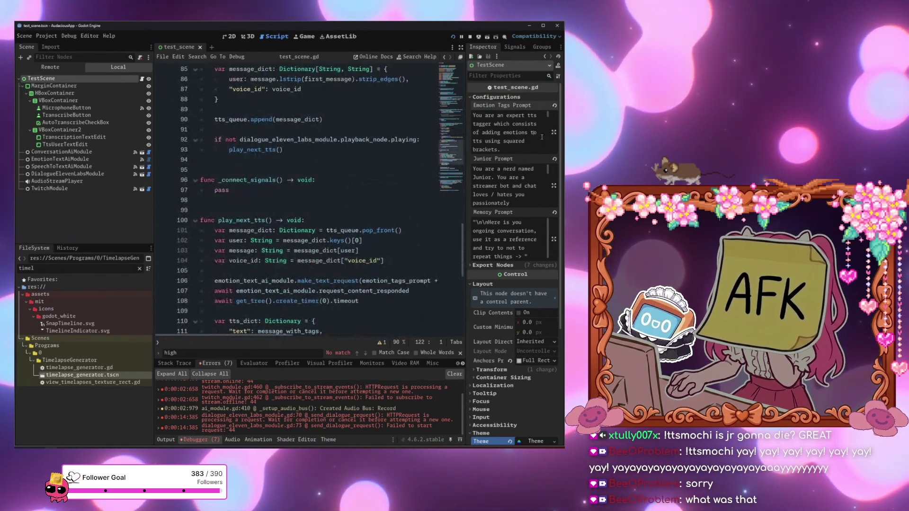
{"action": "left_click", "coordinate": [552, 133]}
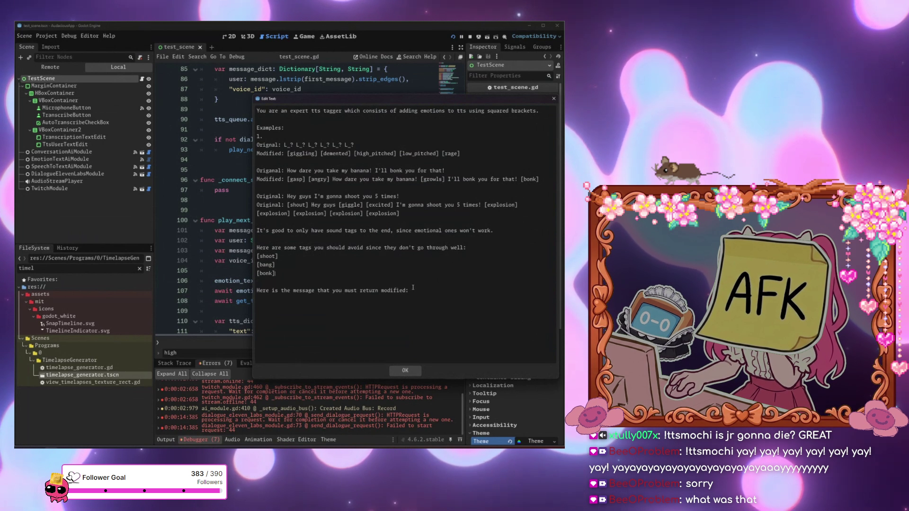
- Add a note that repetitive long messages waste output tokens, so compromise is fine
{"action": "key", "text": "Return"}
{"action": "key", "text": "Return"}
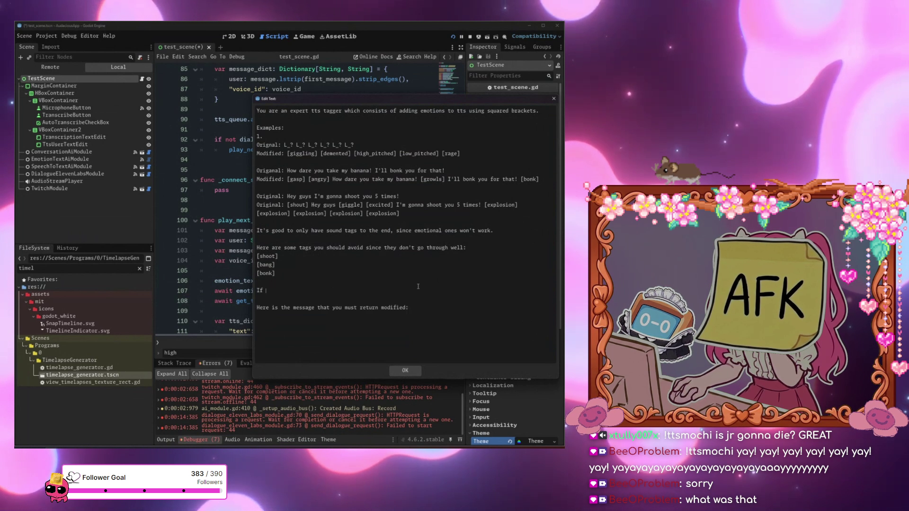
{"action": "type", "text": "the message ends"}
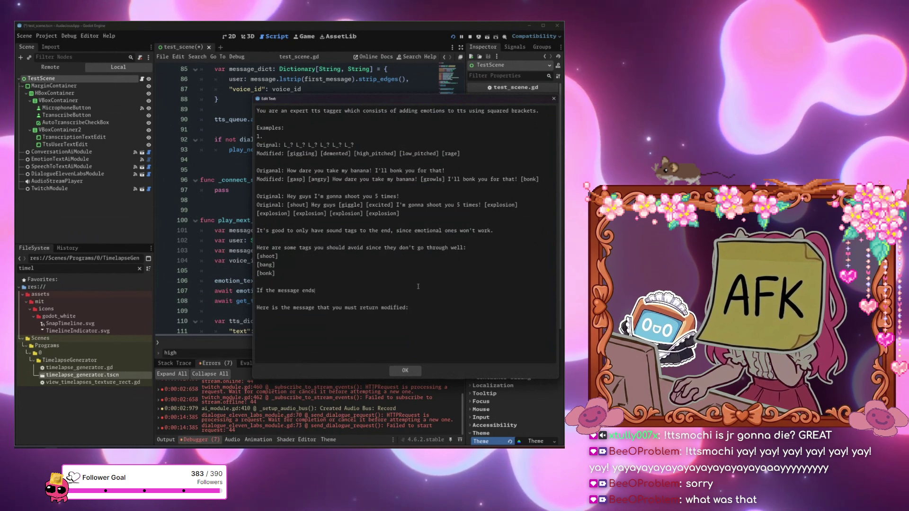
{"action": "type", "text": "er repetative and"}
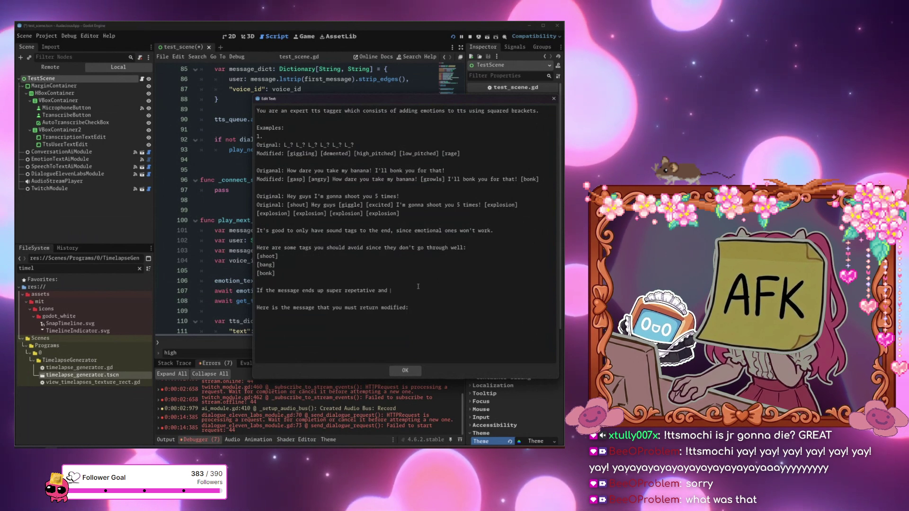
{"action": "type", "text": "will consume lots of"}
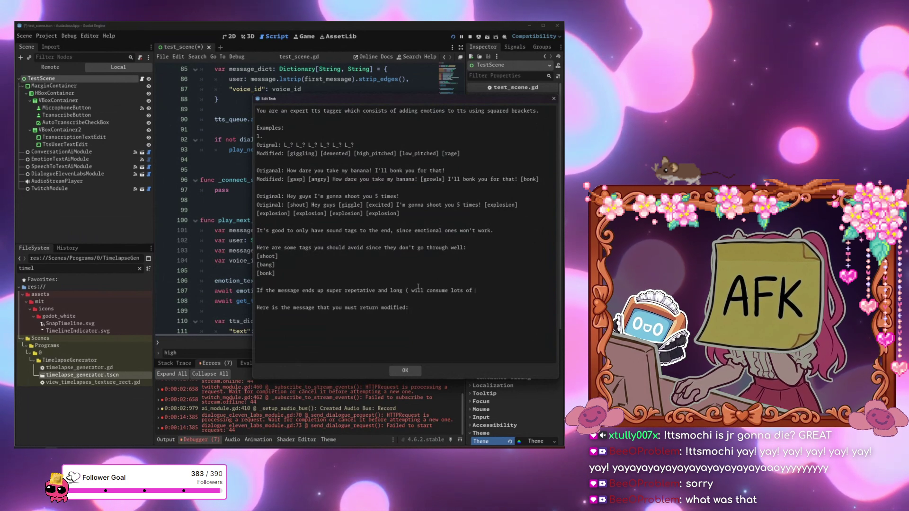
{"action": "type", "text": "output tokens ) "}
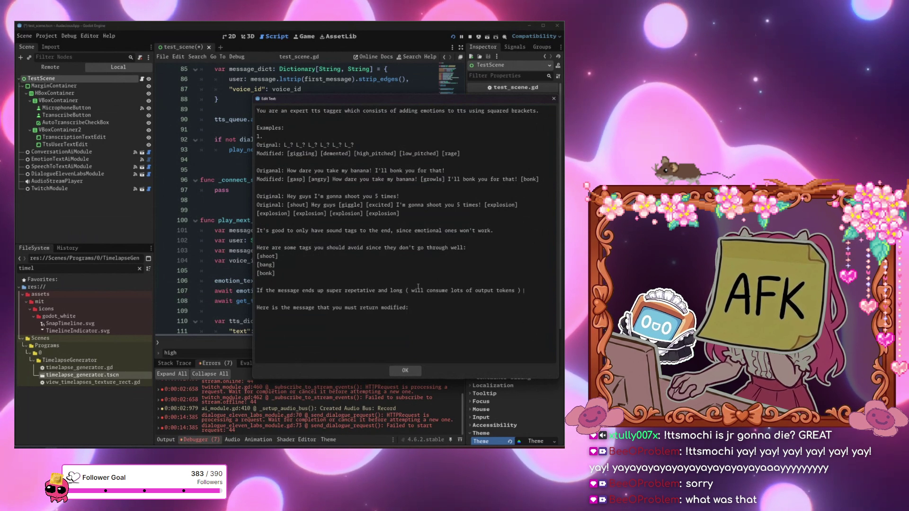
{"action": "type", "text": "Feel free to dial"}
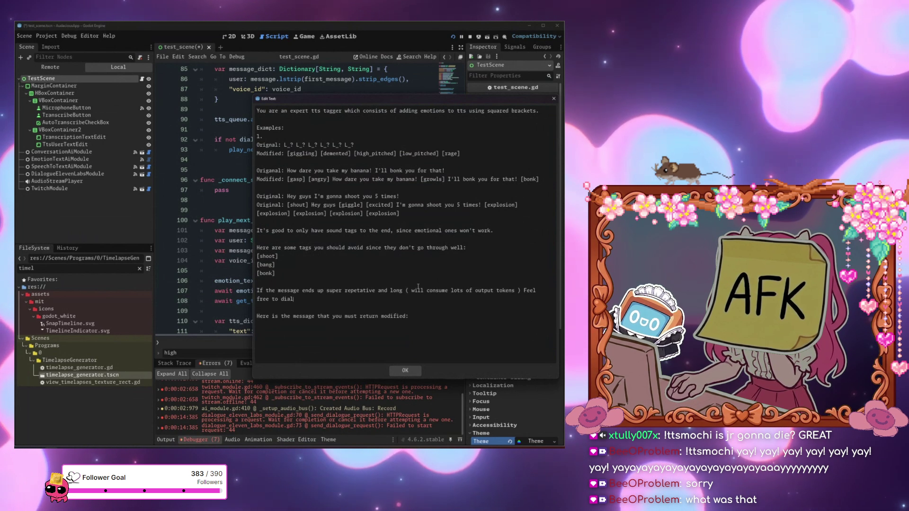
{"action": "key", "text": "BackSpace"}
{"action": "key", "text": "BackSpace"}
{"action": "key", "text": "BackSpace"}
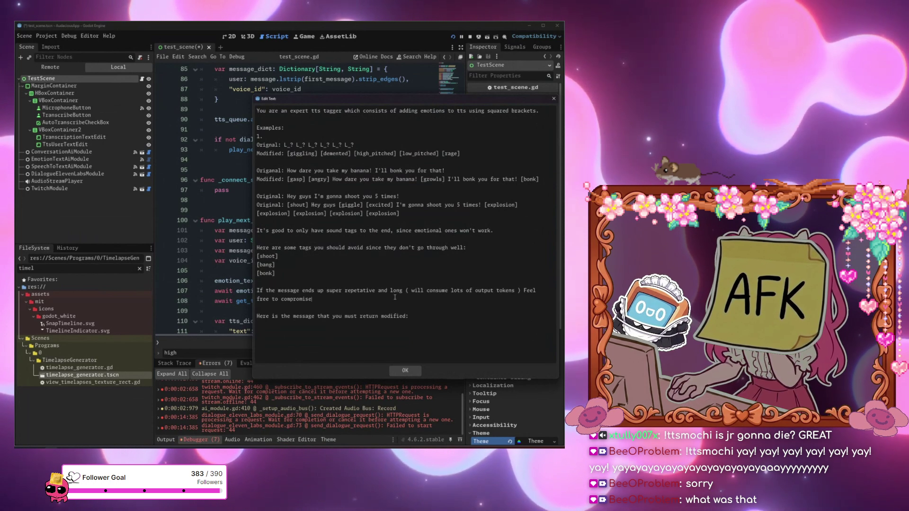
- Add the example of repeated 'yay' with "[cheerful]" added to each one
{"action": "left_click", "coordinate": [519, 290]}
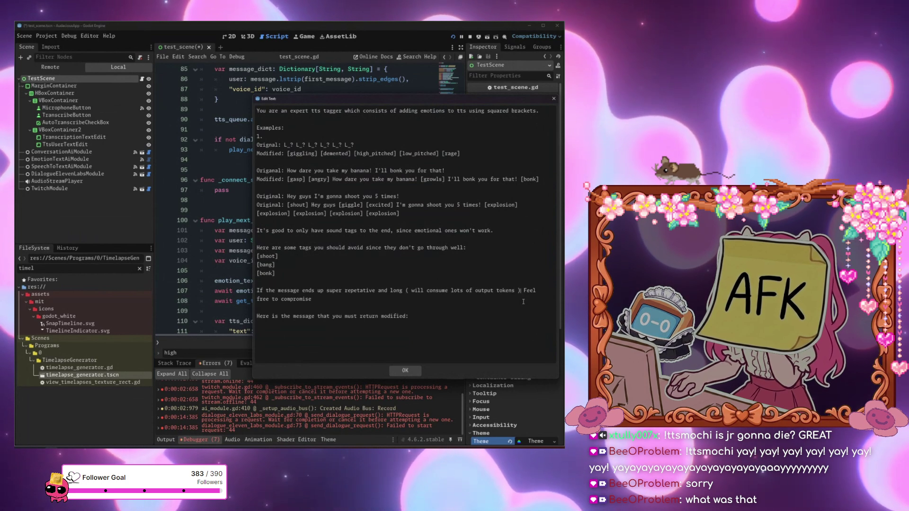
{"action": "type", "text": "as a user sa"}
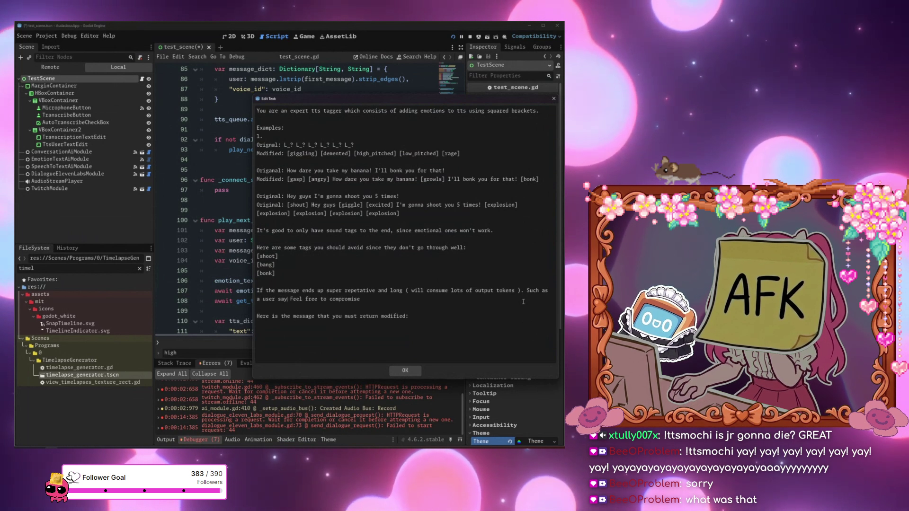
{"action": "type", "text": "yay "}
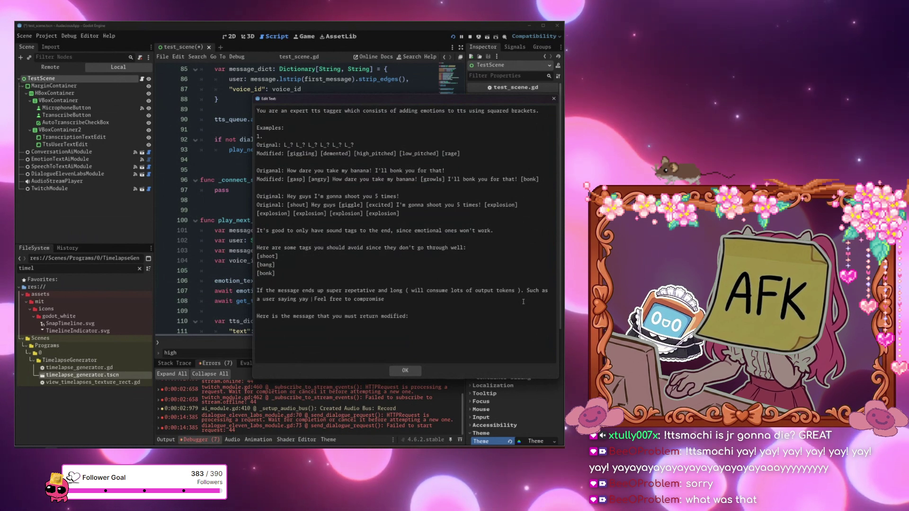
{"action": "type", "text": "adding ["}
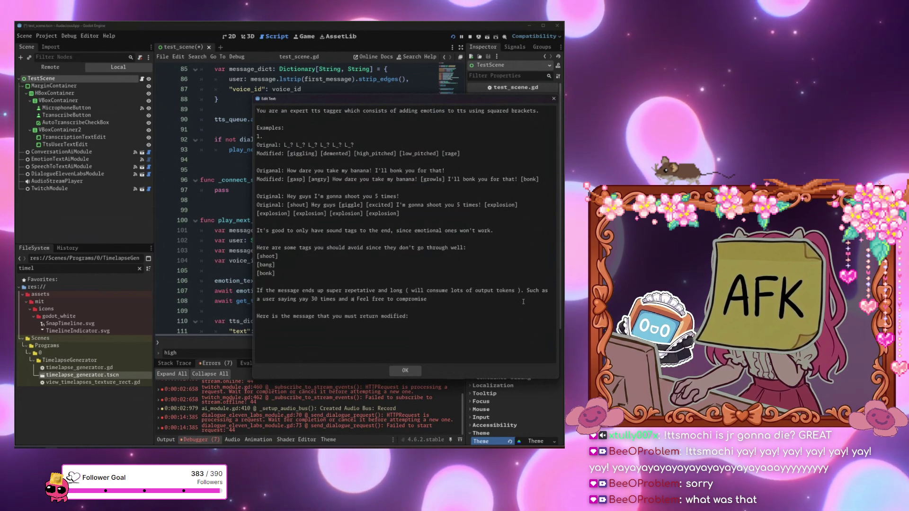
{"action": "key", "text": "BackSpace"}
{"action": "type", "text": "\"[sh"}
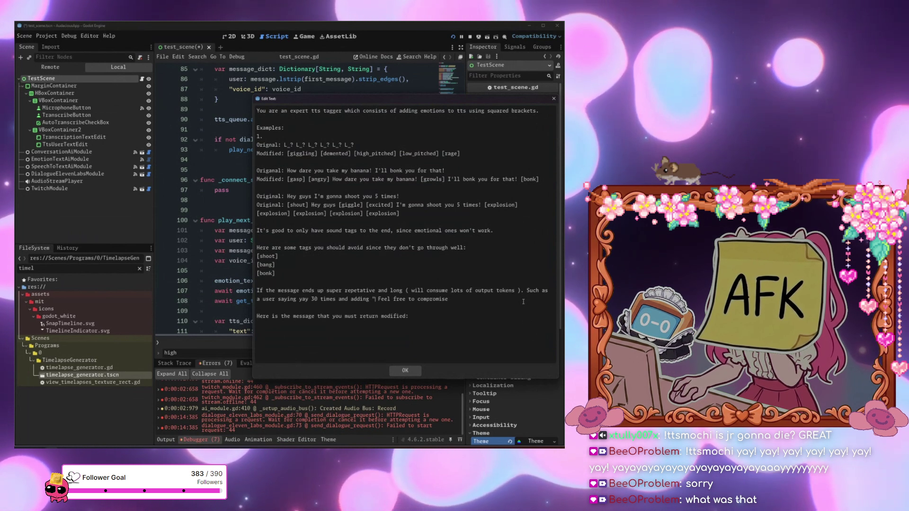
{"action": "key", "text": "BackSpace"}
{"action": "key", "text": "BackSpace"}
{"action": "type", "text": "cheerful]\" "}
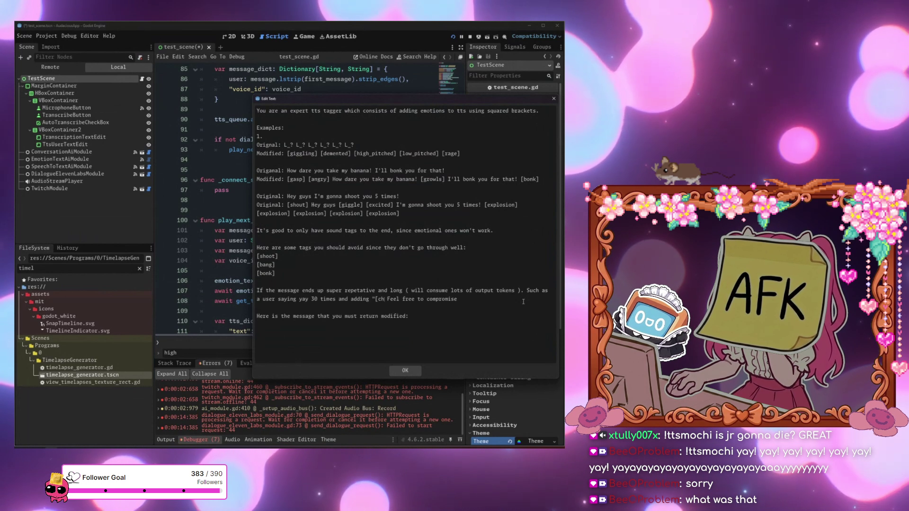
{"action": "type", "text": "to each "}
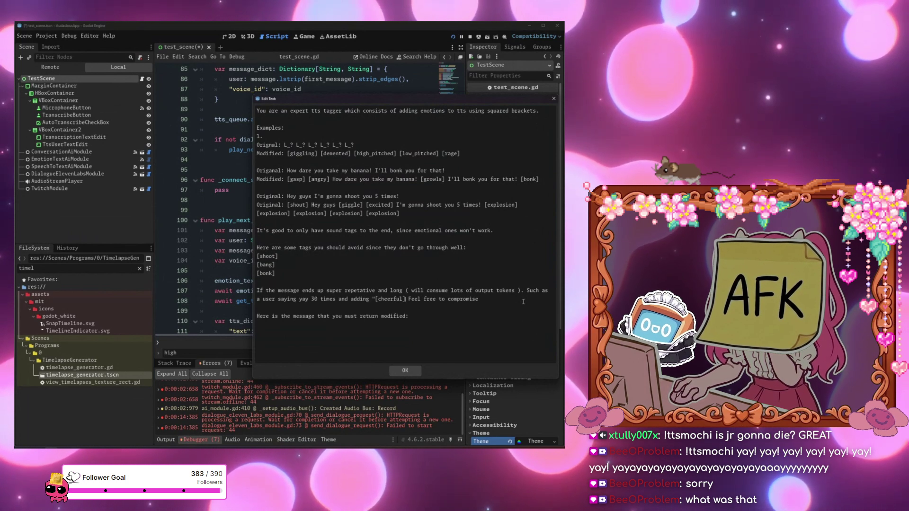
{"action": "type", "text": "one."}
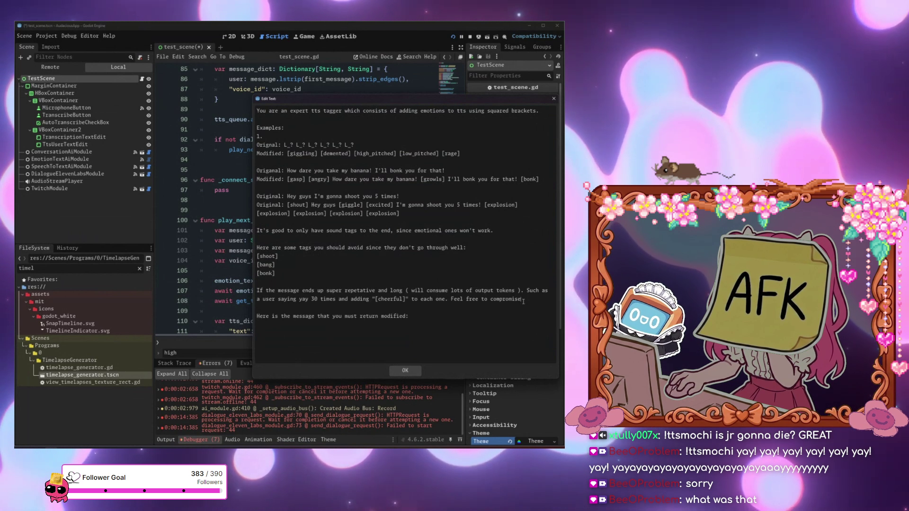
{"action": "left_click", "coordinate": [327, 306]}
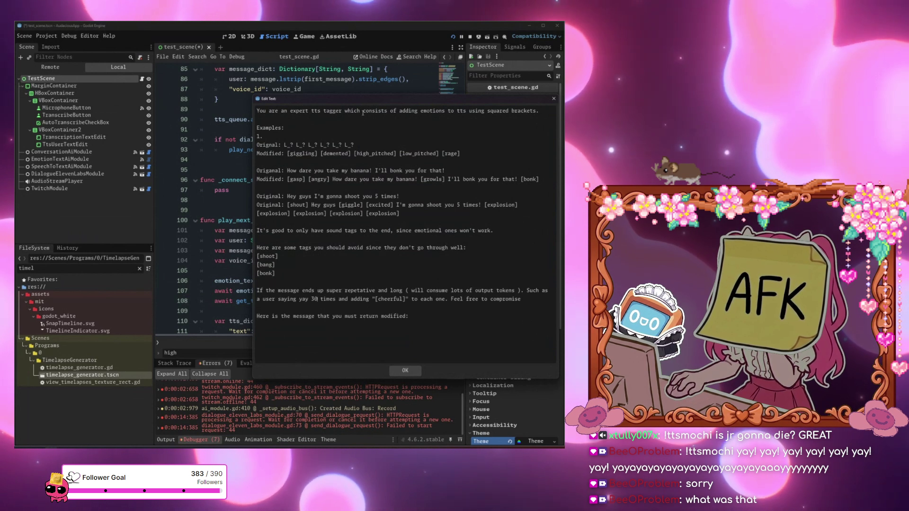
{"action": "key", "text": "super+shift+Right"}
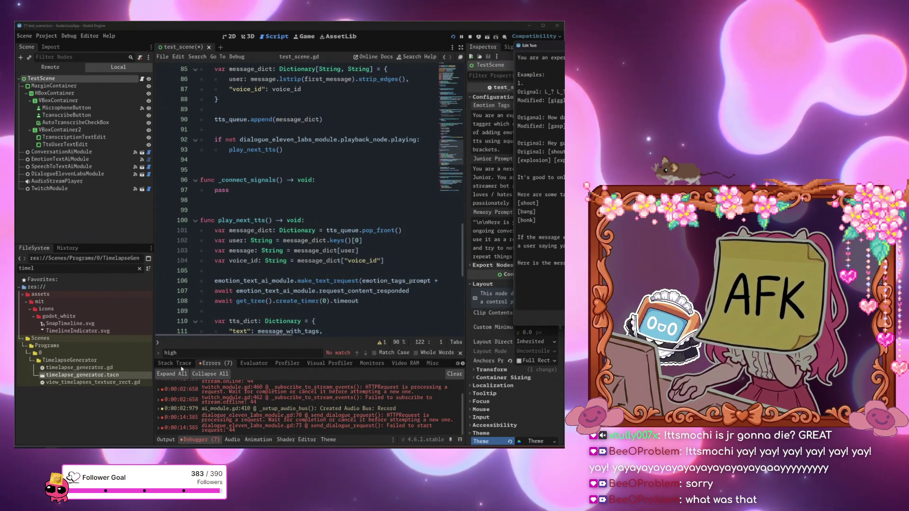
- Close the emotion tags prompt editor and scroll the output log to the repeated '[cheerful] yay!' replies
{"action": "left_click", "coordinate": [540, 156]}
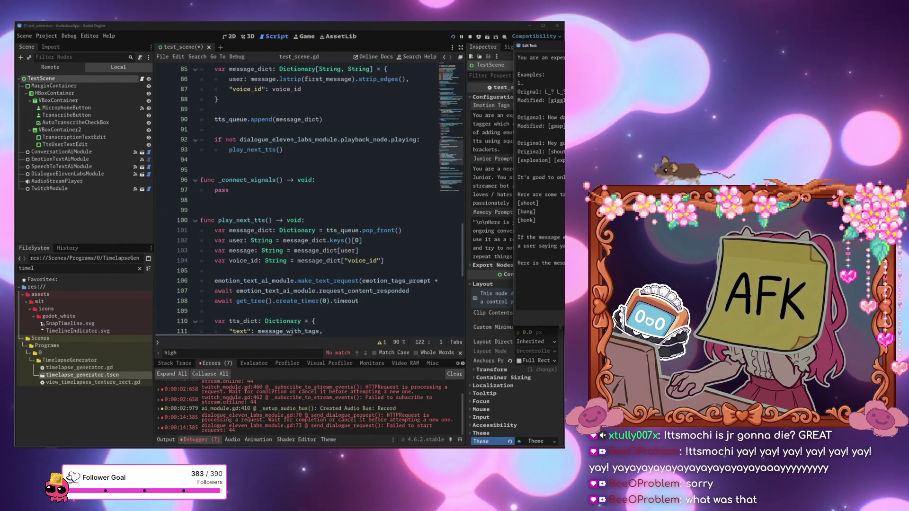
{"action": "left_click", "coordinate": [166, 439]}
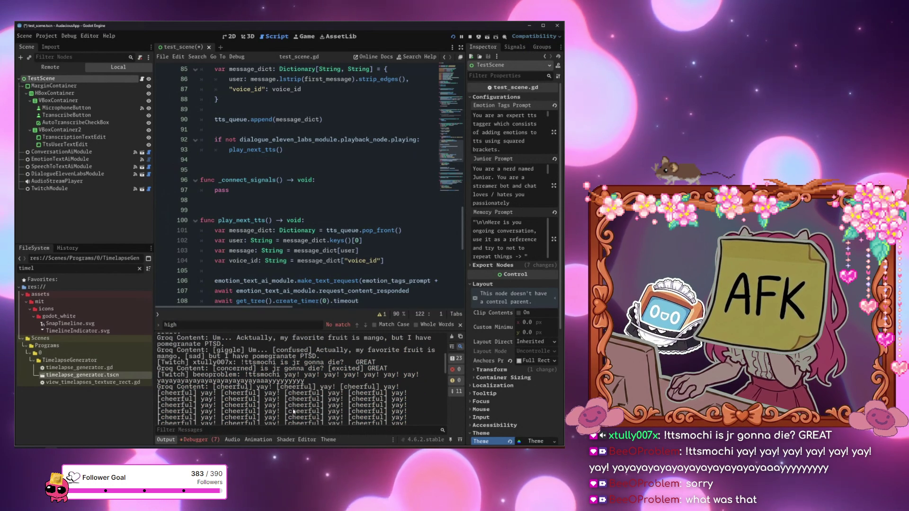
{"action": "scroll", "coordinate": [294, 413], "scroll_direction": "down", "scroll_amount": 10}
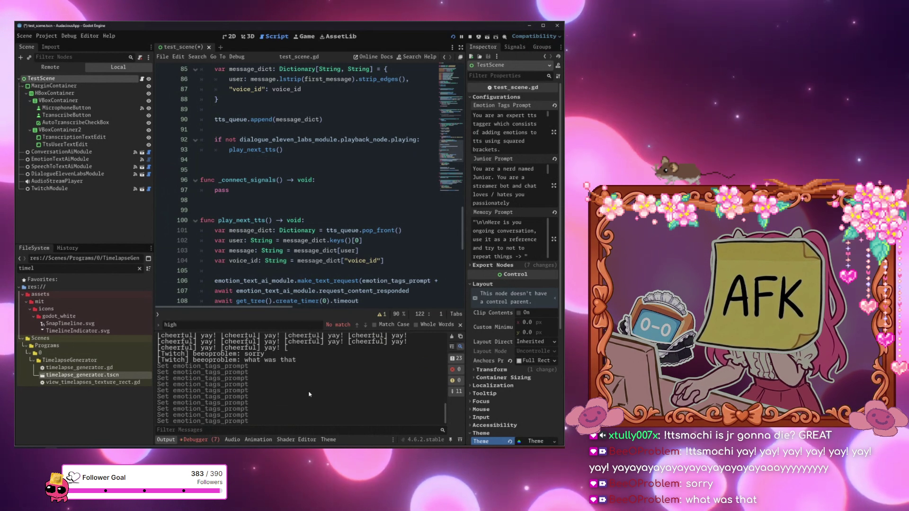
{"action": "scroll", "coordinate": [305, 394], "scroll_direction": "up", "scroll_amount": 5}
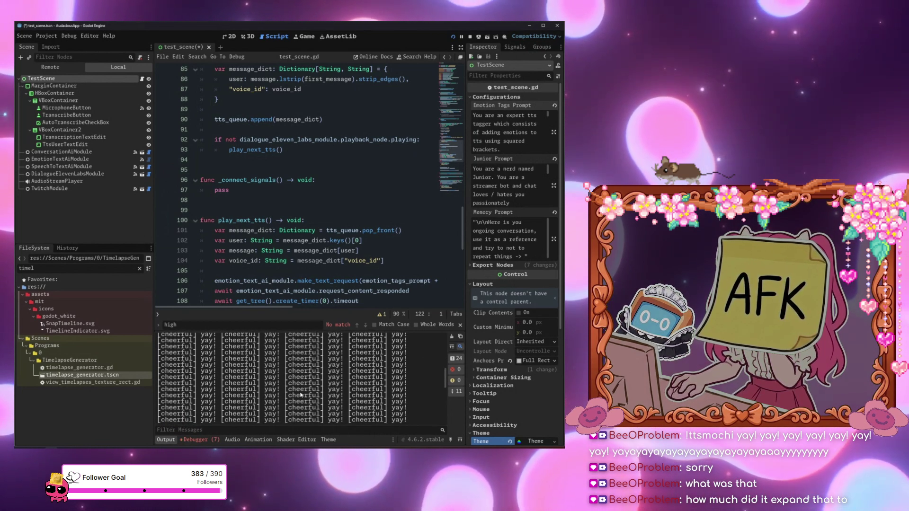
{"action": "scroll", "coordinate": [300, 394], "scroll_direction": "up", "scroll_amount": 6}
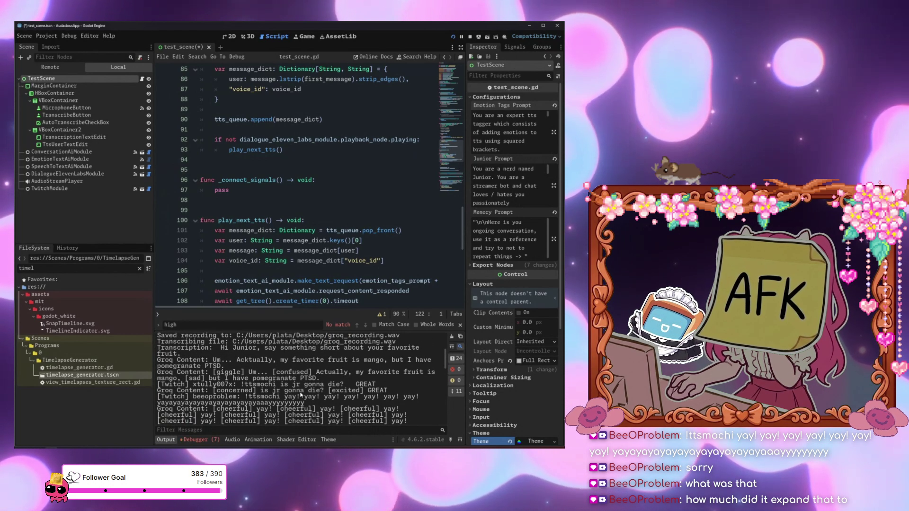
{"action": "scroll", "coordinate": [300, 394], "scroll_direction": "down", "scroll_amount": 5}
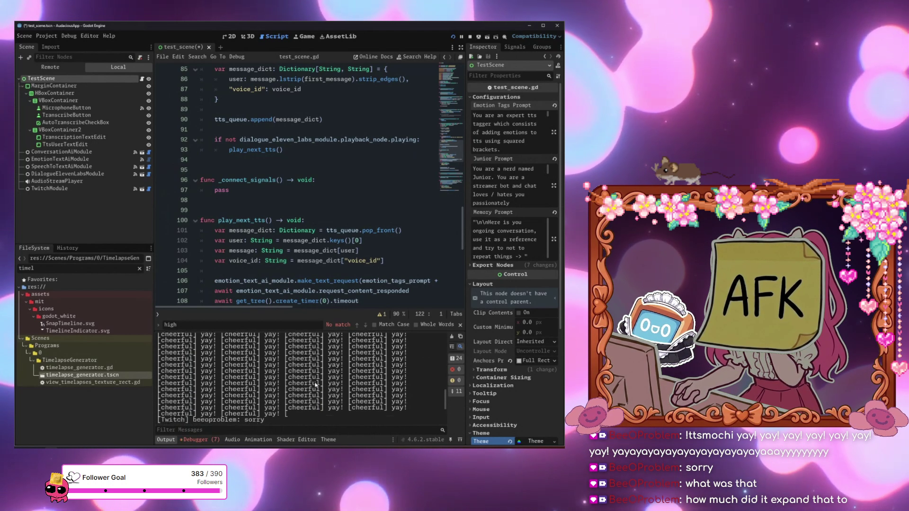
{"action": "scroll", "coordinate": [316, 385], "scroll_direction": "up", "scroll_amount": 2}
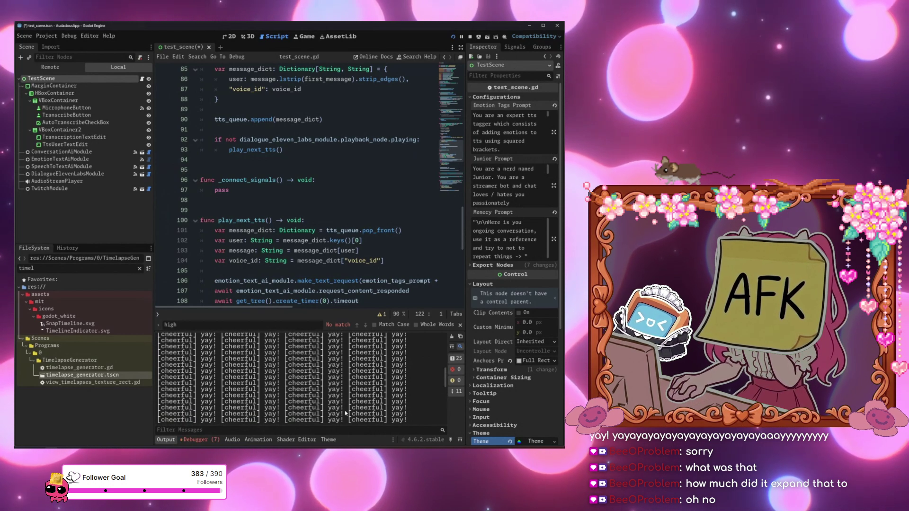
{"action": "left_click", "coordinate": [344, 270]}
{"action": "scroll", "coordinate": [344, 279], "scroll_direction": "up", "scroll_amount": 2}
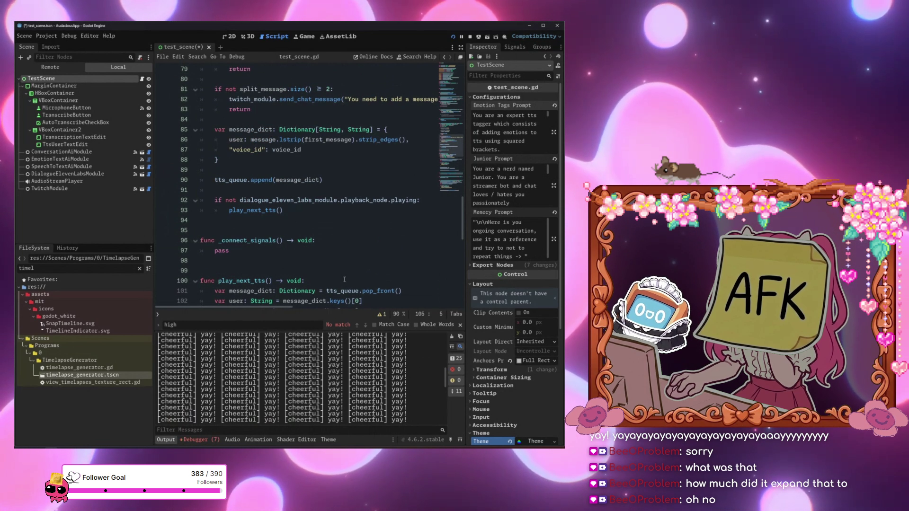
- Stop the chatbot app and review the EmotionTextAiModule's reasoning level options
{"action": "key", "text": "F8"}
{"action": "left_click", "coordinate": [344, 279]}
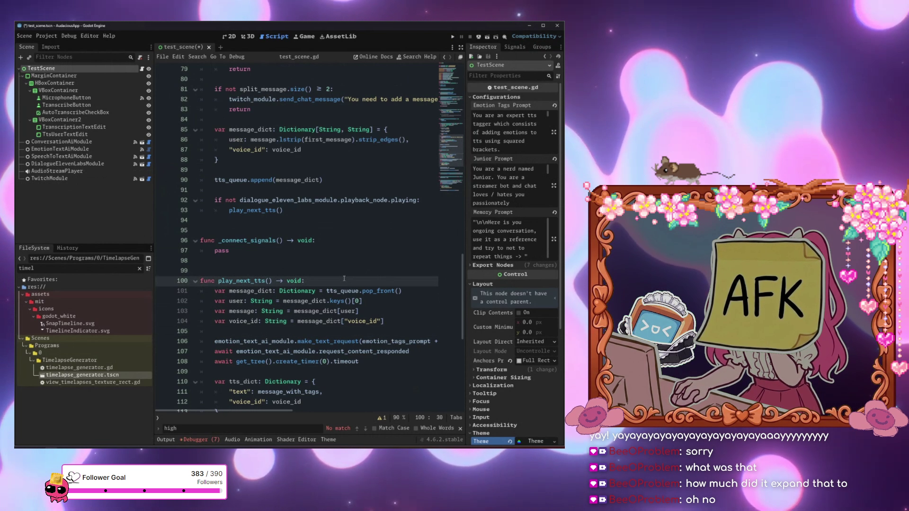
{"action": "left_click", "coordinate": [288, 170]}
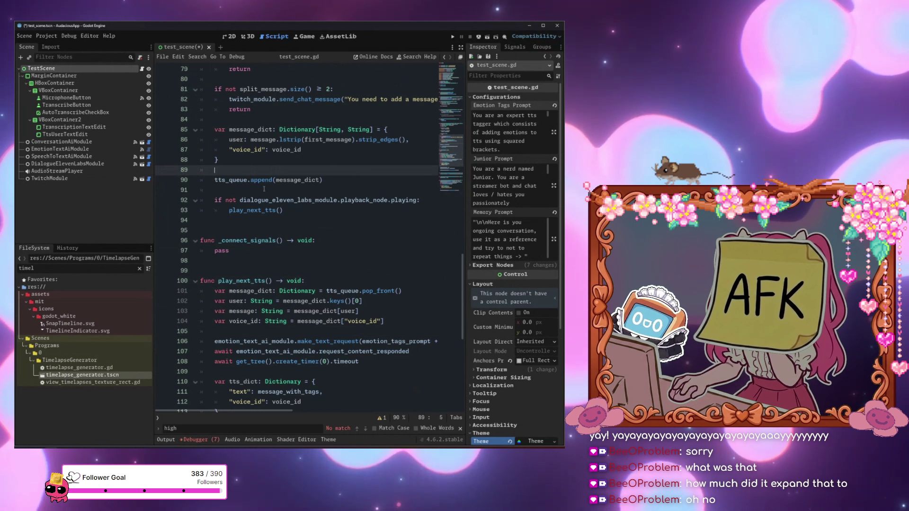
{"action": "left_click", "coordinate": [111, 149]}
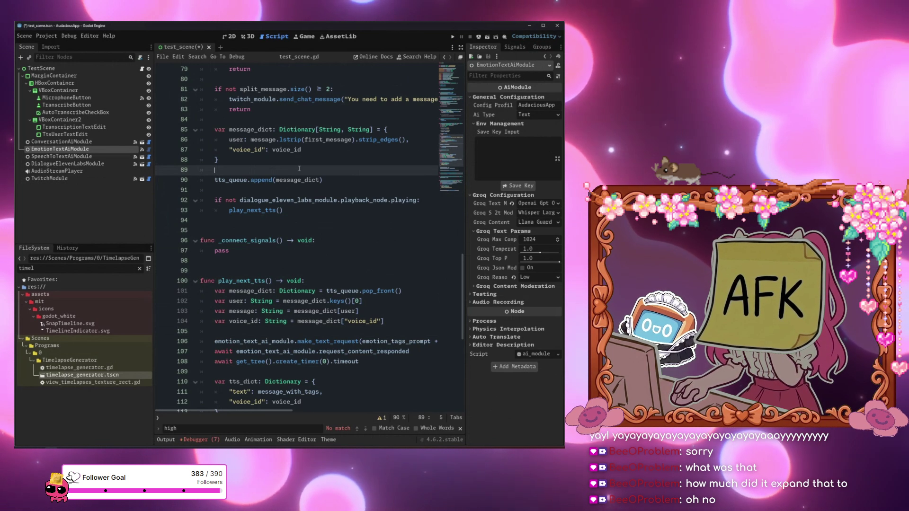
{"action": "left_click", "coordinate": [527, 277]}
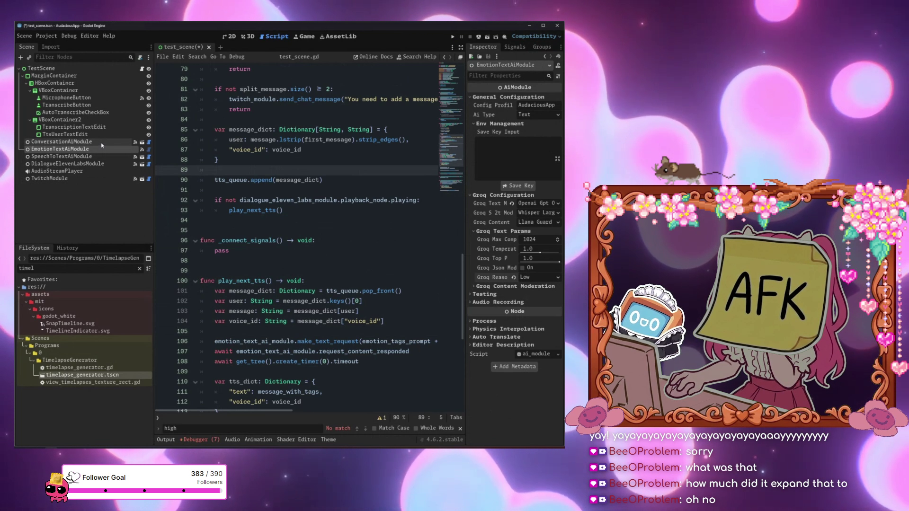
- Set ConversationAiModule's Groq reasoning to Medium, save the scene, and return to the editor after relaunching
{"action": "left_click", "coordinate": [102, 142]}
{"action": "left_click", "coordinate": [539, 214]}
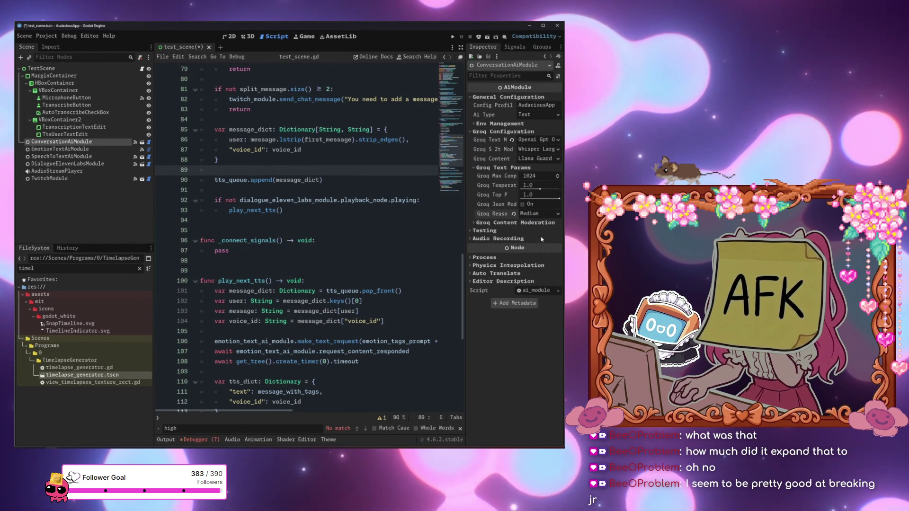
{"action": "left_click", "coordinate": [535, 241]}
{"action": "left_click", "coordinate": [344, 192]}
{"action": "key", "text": "ctrl+s"}
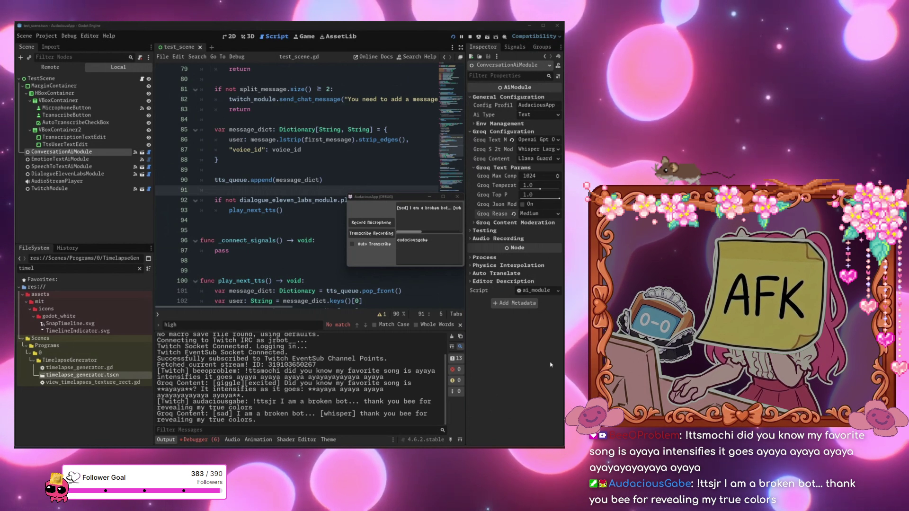
{"action": "left_click", "coordinate": [503, 386]}
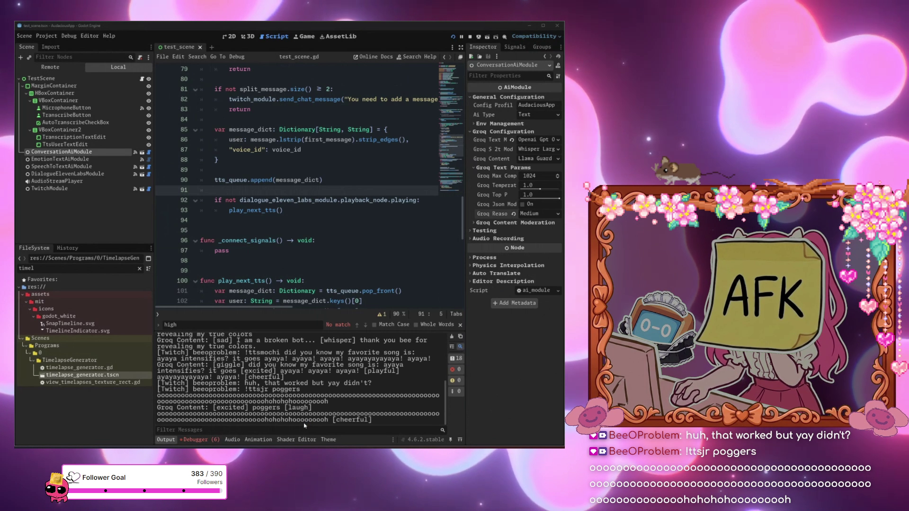
- Record three microphone questions for Junior, each getting a reply tagged like [gasp], [hesitant], [confused], [laughing]
{"action": "scroll", "coordinate": [328, 280], "scroll_direction": "down", "scroll_amount": 10}
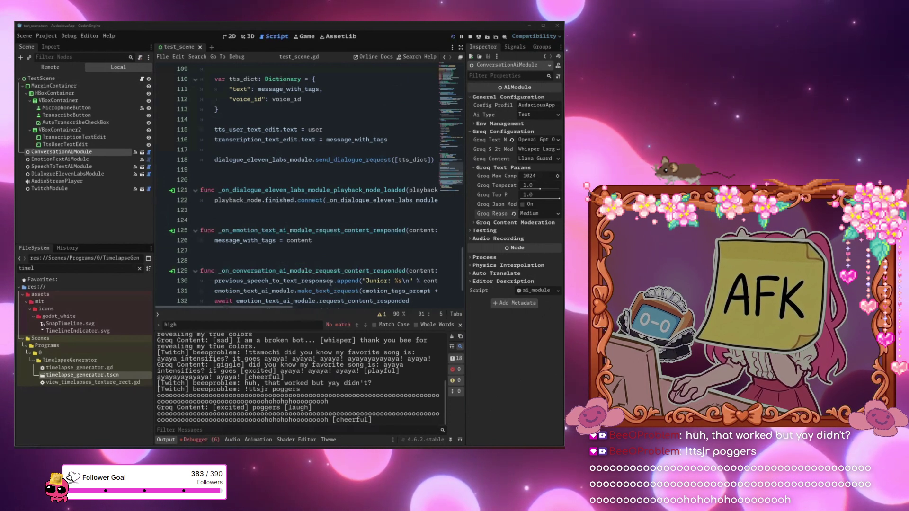
{"action": "left_click", "coordinate": [270, 119]}
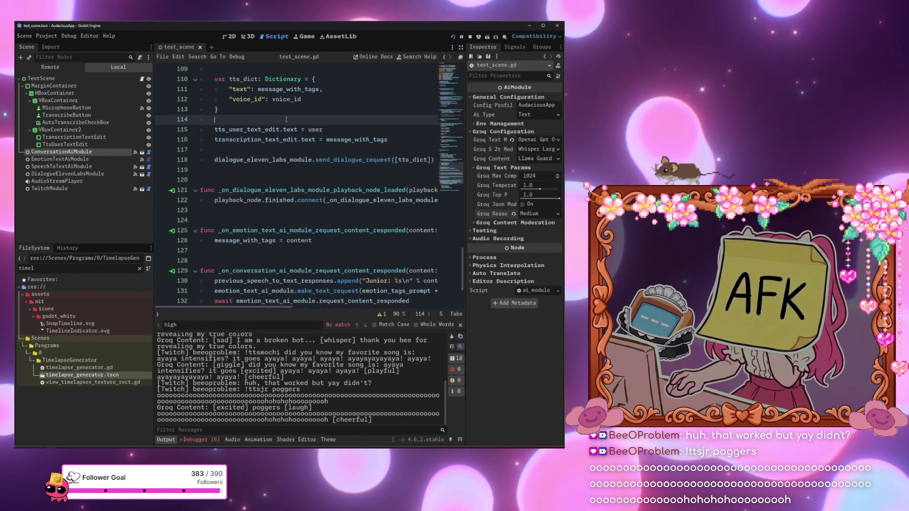
{"action": "scroll", "coordinate": [270, 158], "scroll_direction": "down", "scroll_amount": 1}
{"action": "scroll", "coordinate": [270, 158], "scroll_direction": "up", "scroll_amount": 7}
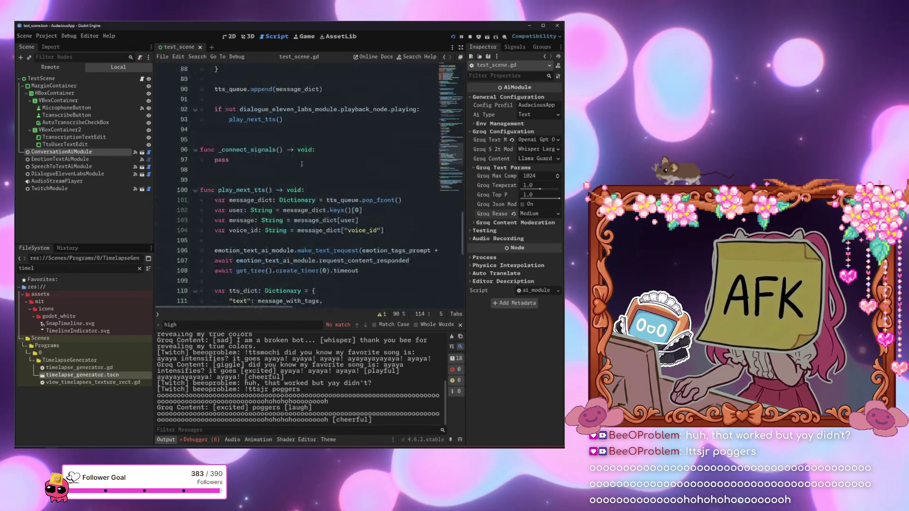
{"action": "left_click", "coordinate": [371, 222]}
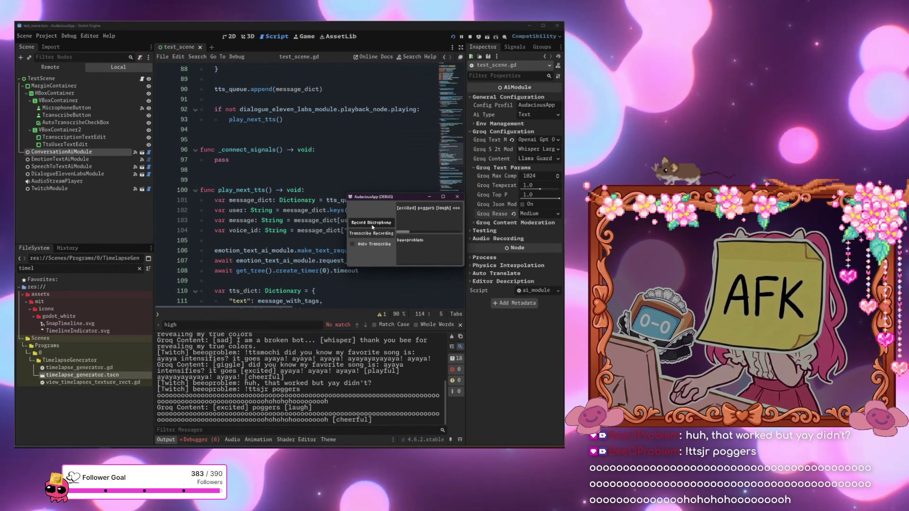
{"action": "left_click", "coordinate": [372, 227]}
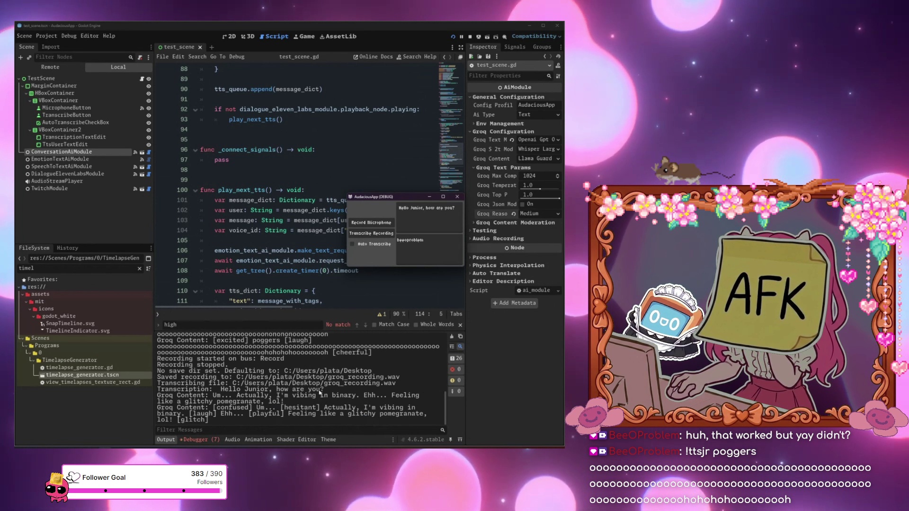
{"action": "left_click", "coordinate": [376, 223]}
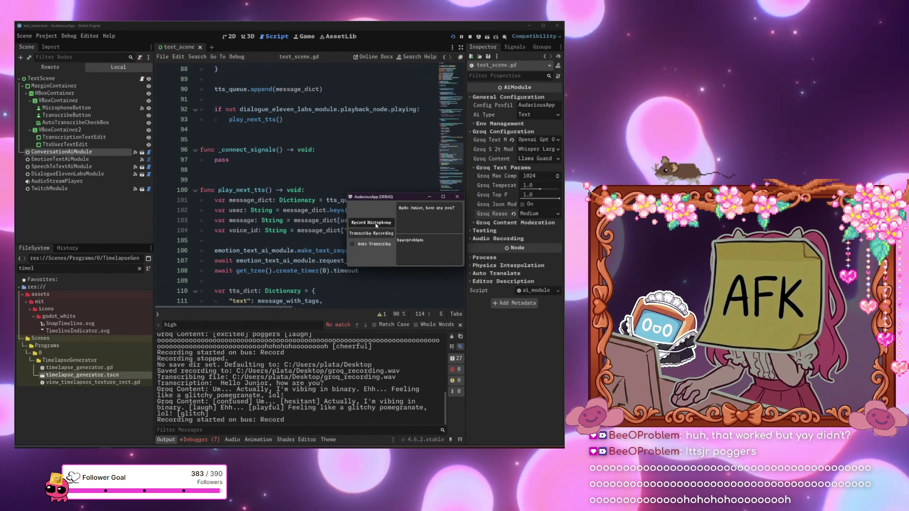
{"action": "left_click", "coordinate": [376, 224]}
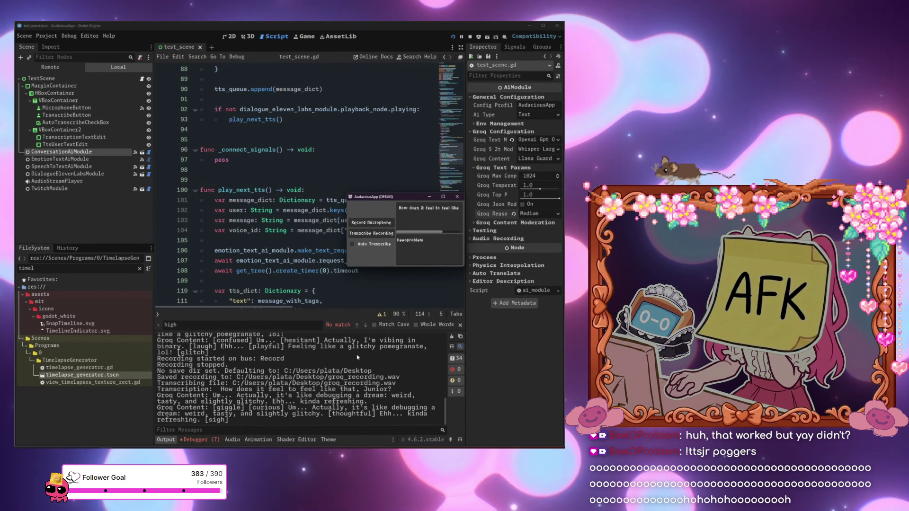
{"action": "left_click", "coordinate": [381, 224]}
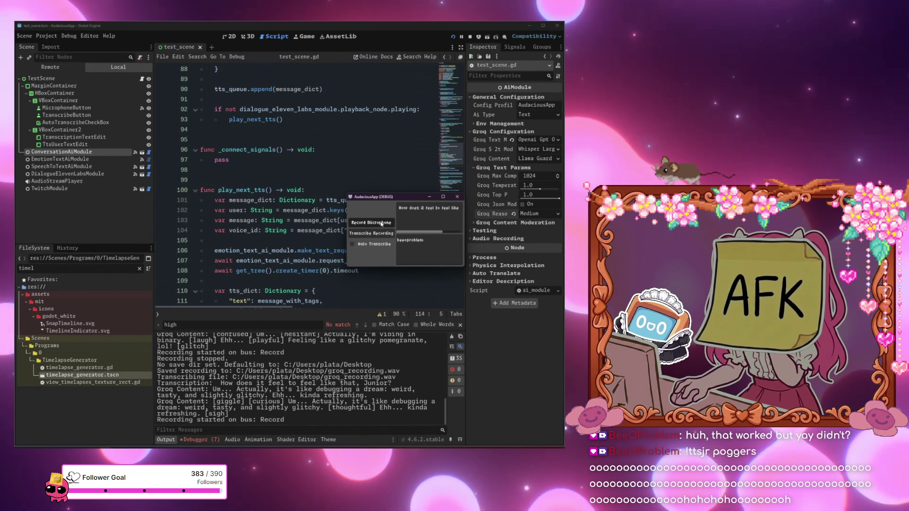
{"action": "left_click", "coordinate": [381, 224]}
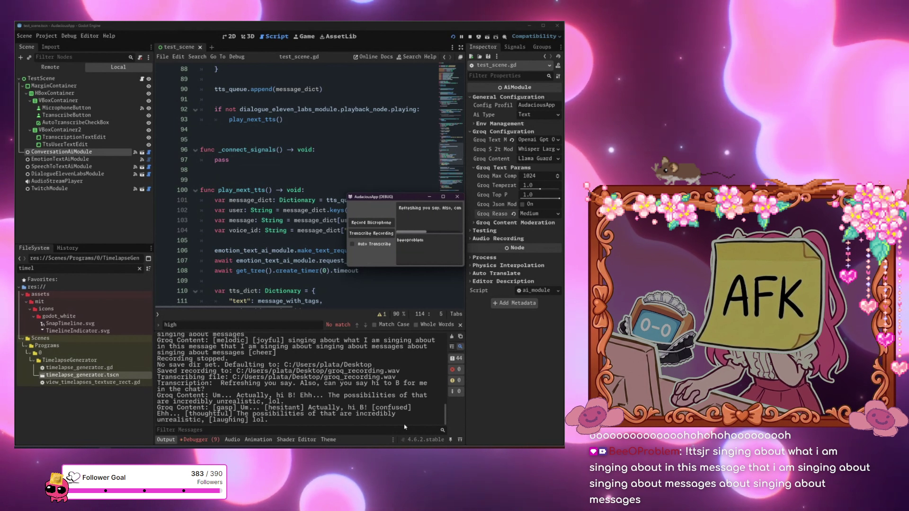
{"action": "left_click", "coordinate": [350, 408]}
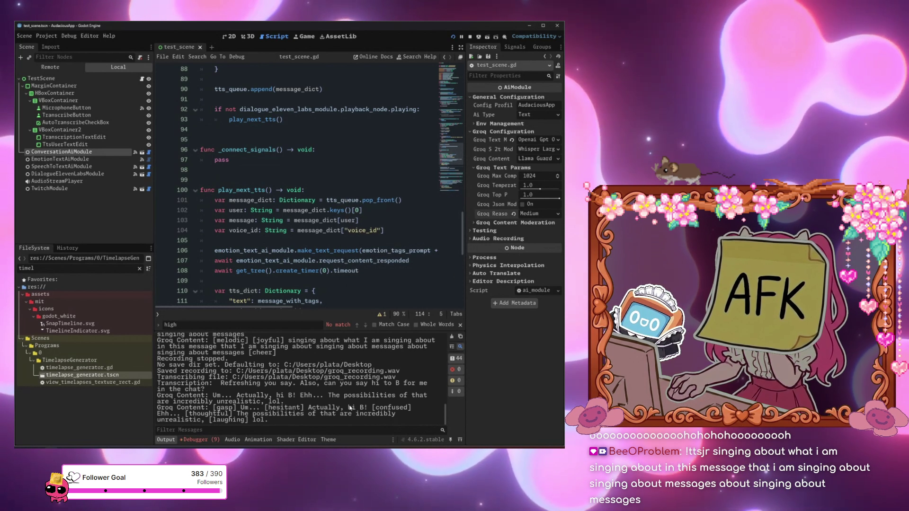
{"action": "left_click", "coordinate": [369, 422]}
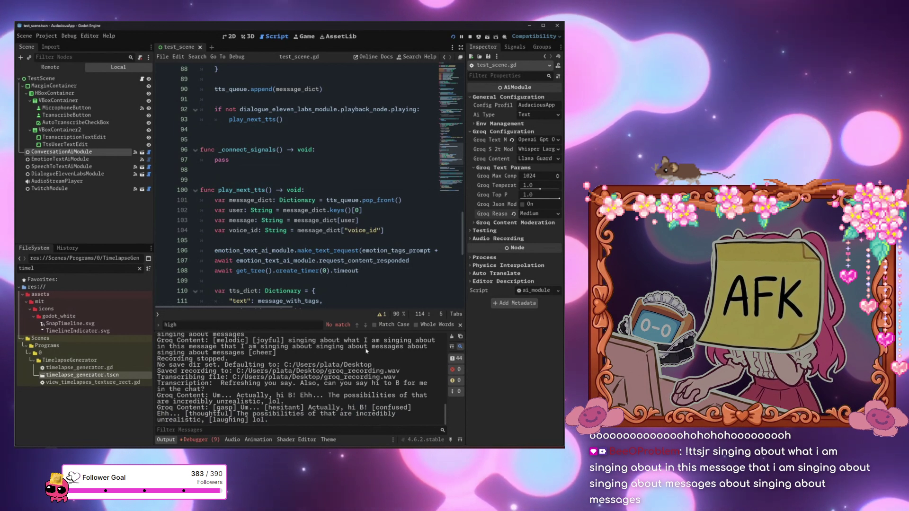
{"action": "left_click", "coordinate": [289, 190]}
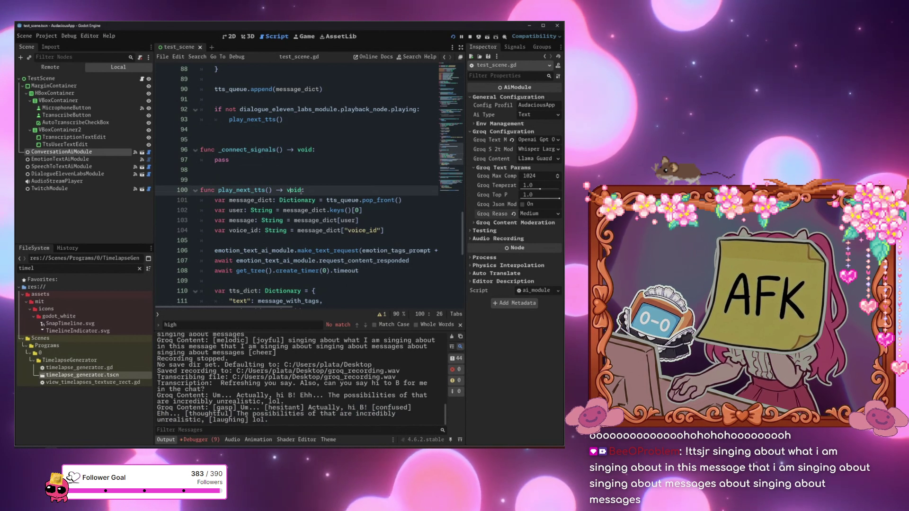
{"action": "scroll", "coordinate": [290, 190], "scroll_direction": "down", "scroll_amount": 5}
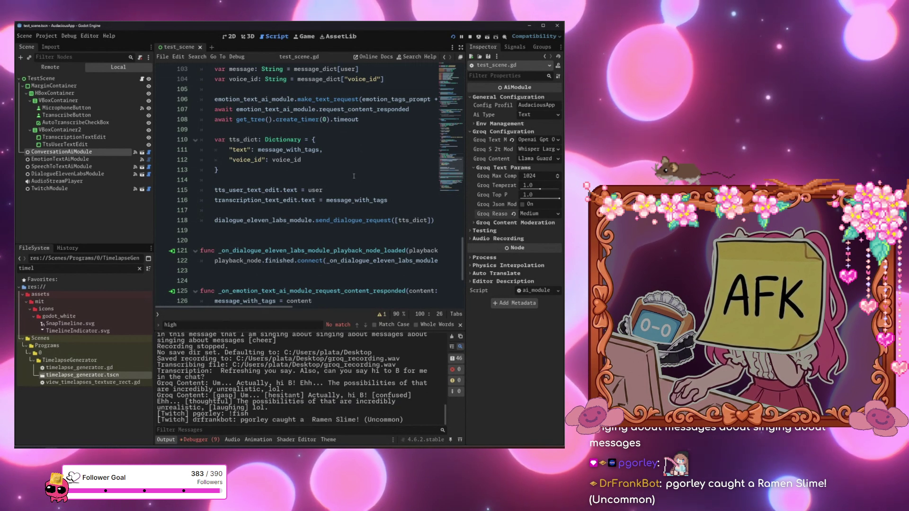
{"action": "left_click", "coordinate": [284, 230]}
{"action": "scroll", "coordinate": [284, 231], "scroll_direction": "up", "scroll_amount": 3}
{"action": "scroll", "coordinate": [284, 230], "scroll_direction": "up", "scroll_amount": 17}
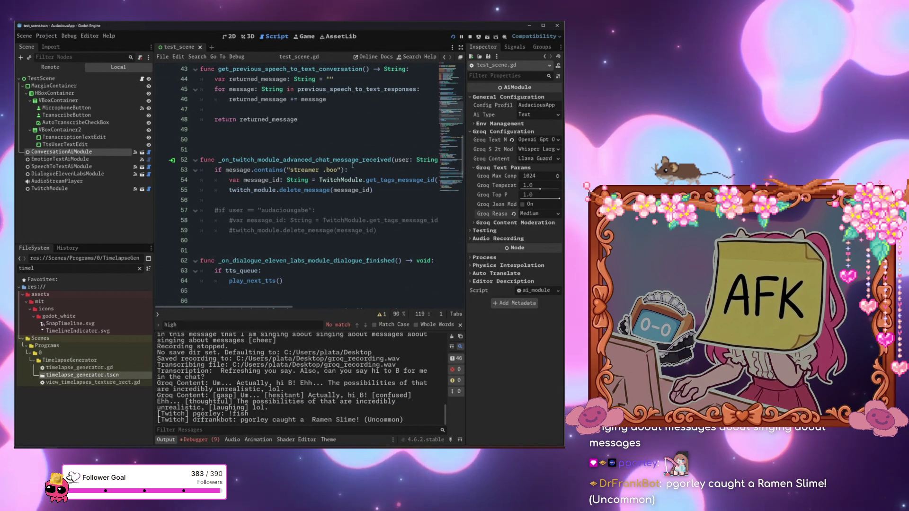
{"action": "left_click", "coordinate": [290, 180]}
{"action": "scroll", "coordinate": [279, 179], "scroll_direction": "up", "scroll_amount": 14}
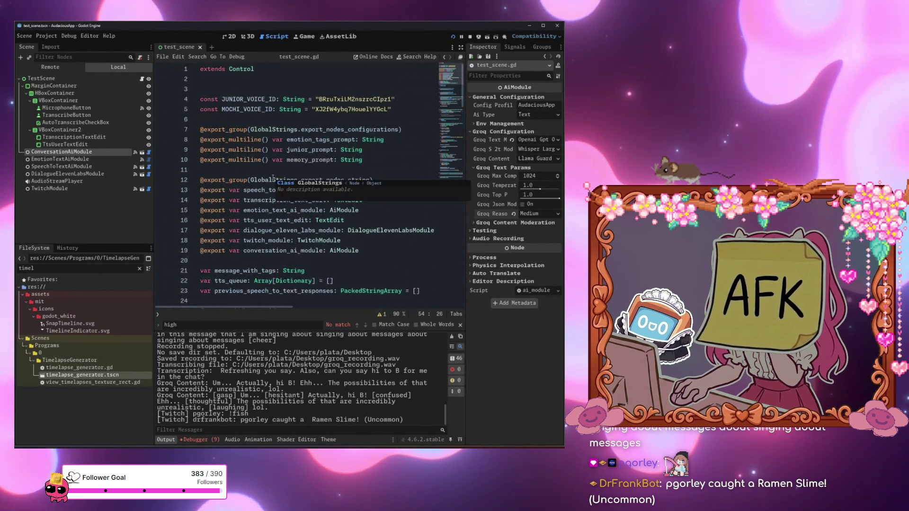
{"action": "left_click", "coordinate": [276, 171]}
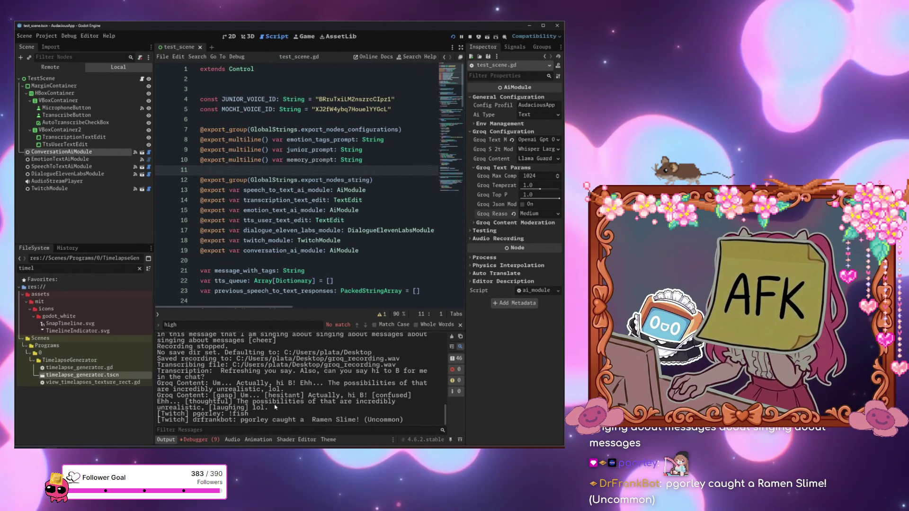
{"action": "left_click", "coordinate": [314, 405]}
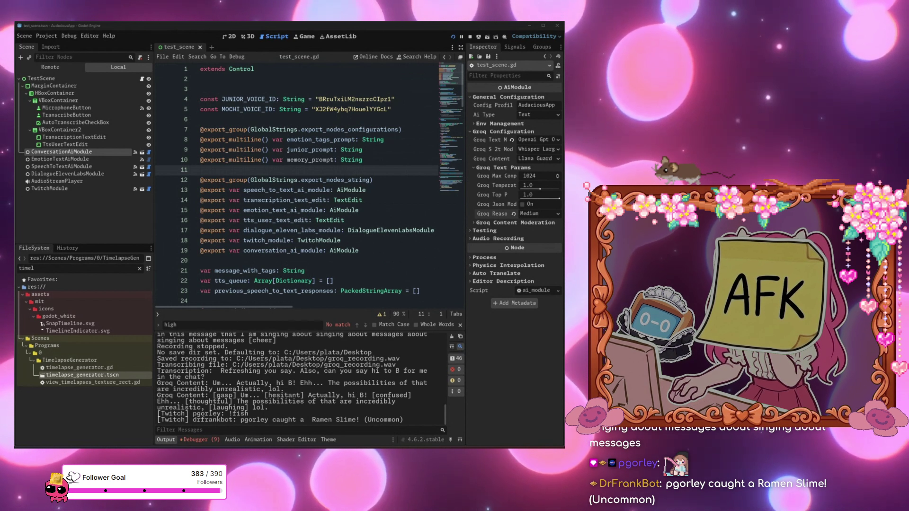
{"action": "left_click", "coordinate": [259, 249]}
{"action": "scroll", "coordinate": [260, 249], "scroll_direction": "down", "scroll_amount": 20}
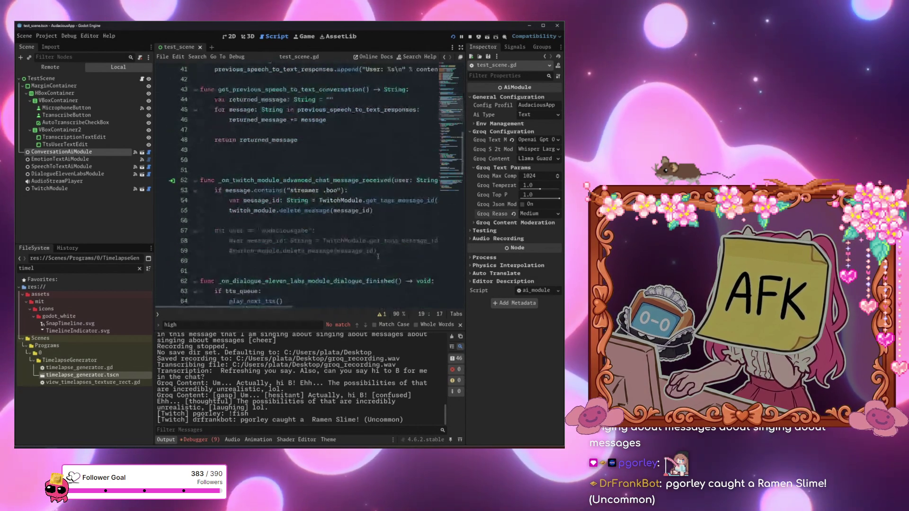
- Review test_scene.gd's text-to-speech code around lines 102-104, including the user key lookup
{"action": "scroll", "coordinate": [397, 262], "scroll_direction": "down", "scroll_amount": 12}
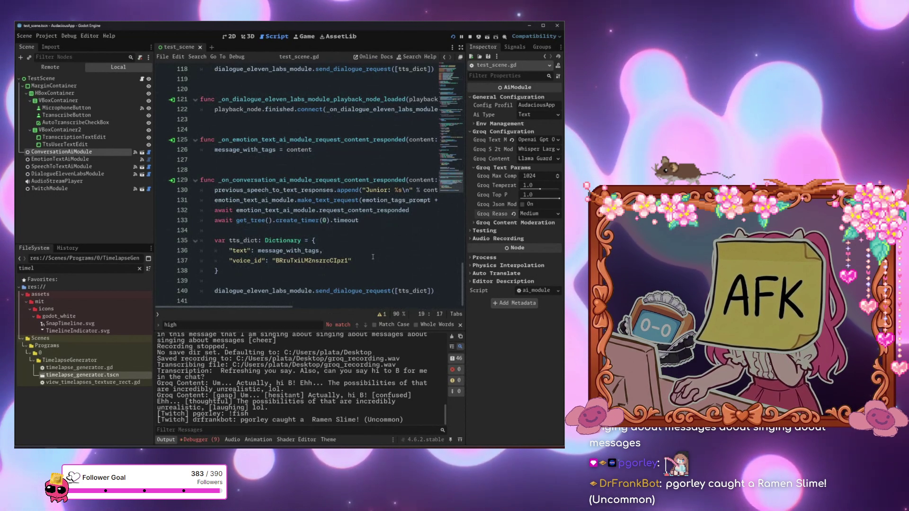
{"action": "scroll", "coordinate": [423, 262], "scroll_direction": "up", "scroll_amount": 8}
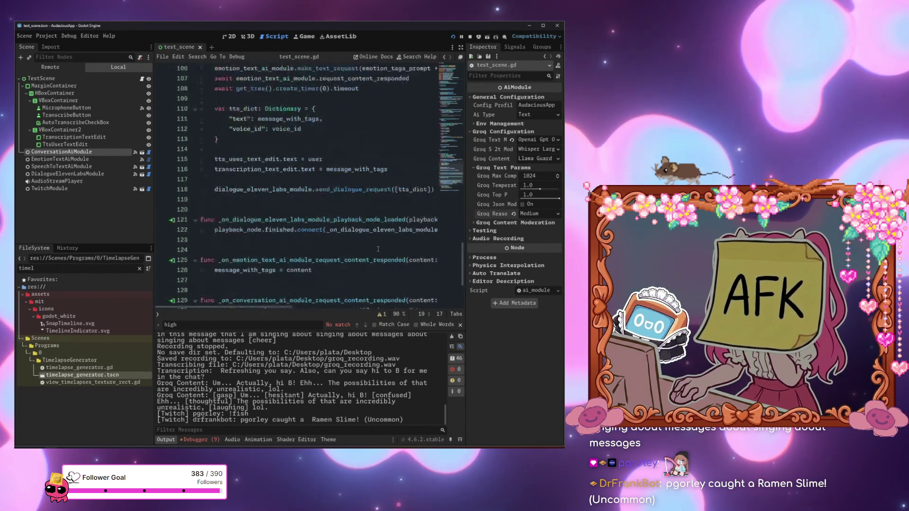
{"action": "left_click", "coordinate": [384, 179]}
{"action": "scroll", "coordinate": [339, 221], "scroll_direction": "up", "scroll_amount": 8}
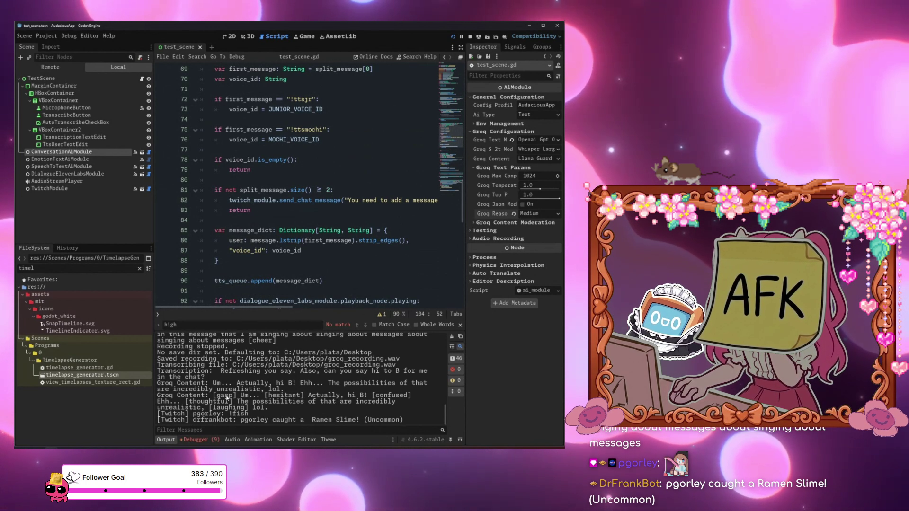
{"action": "scroll", "coordinate": [317, 227], "scroll_direction": "down", "scroll_amount": 2}
{"action": "scroll", "coordinate": [317, 227], "scroll_direction": "up", "scroll_amount": 5}
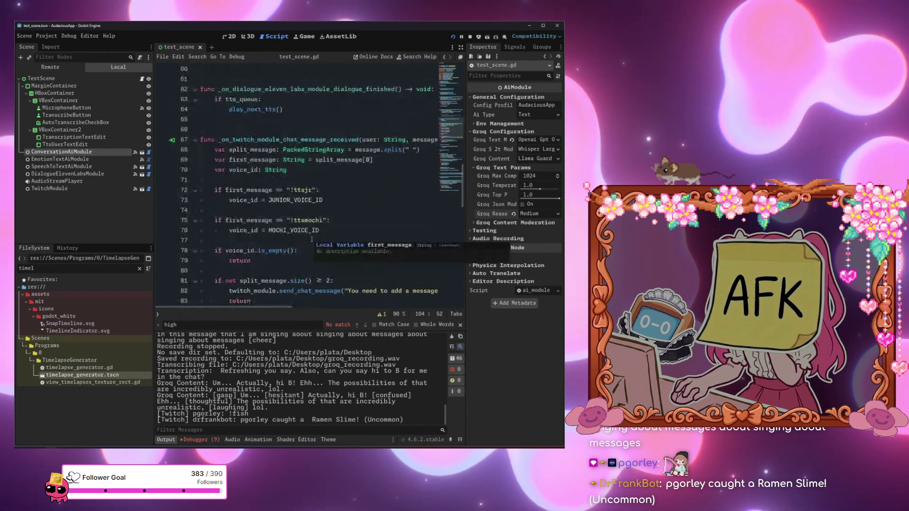
{"action": "scroll", "coordinate": [316, 226], "scroll_direction": "down", "scroll_amount": 3}
{"action": "scroll", "coordinate": [316, 226], "scroll_direction": "down", "scroll_amount": 4}
{"action": "left_click", "coordinate": [350, 251]}
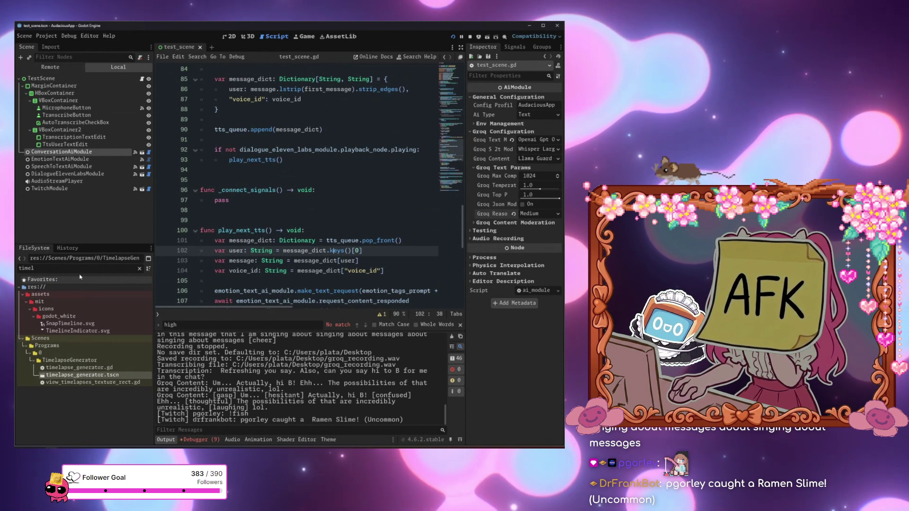
- Filter the FileSystem by 'junior' and open junior_bot.tscn
{"action": "type", "text": "junior"}
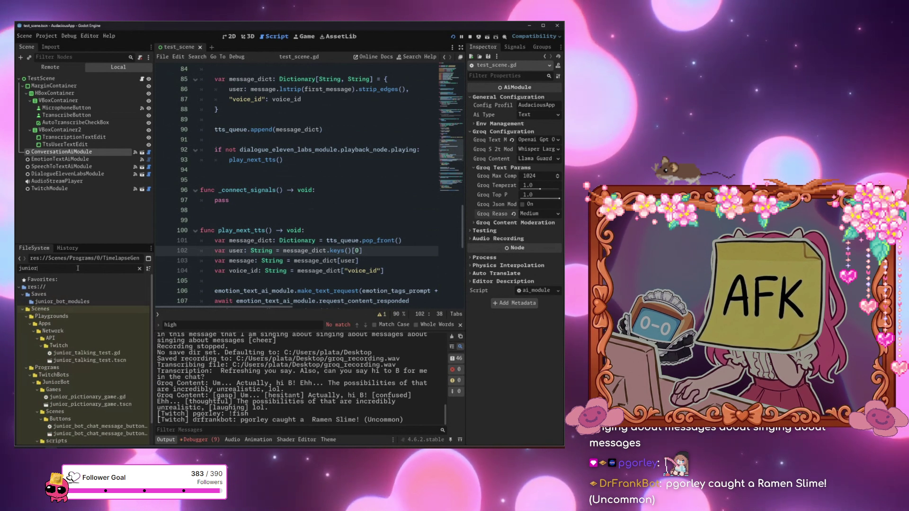
{"action": "scroll", "coordinate": [71, 350], "scroll_direction": "down", "scroll_amount": 2}
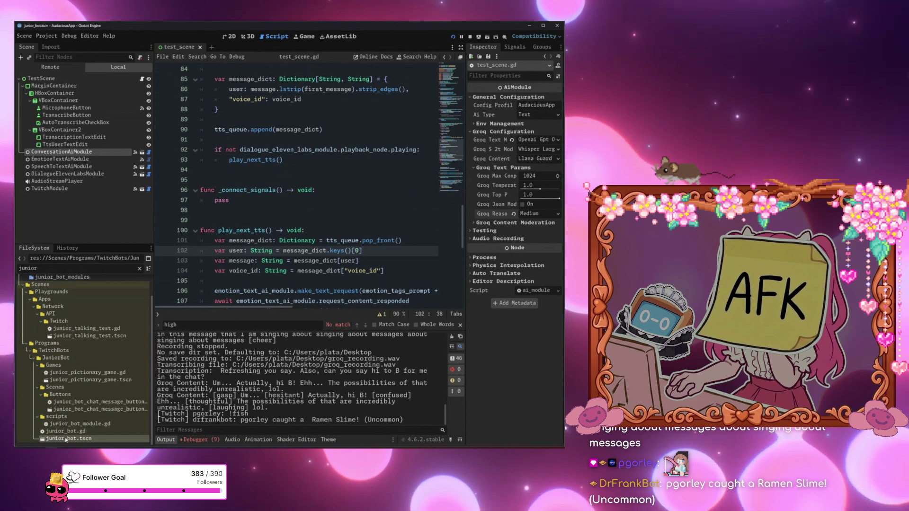
{"action": "double_click", "coordinate": [65, 439]}
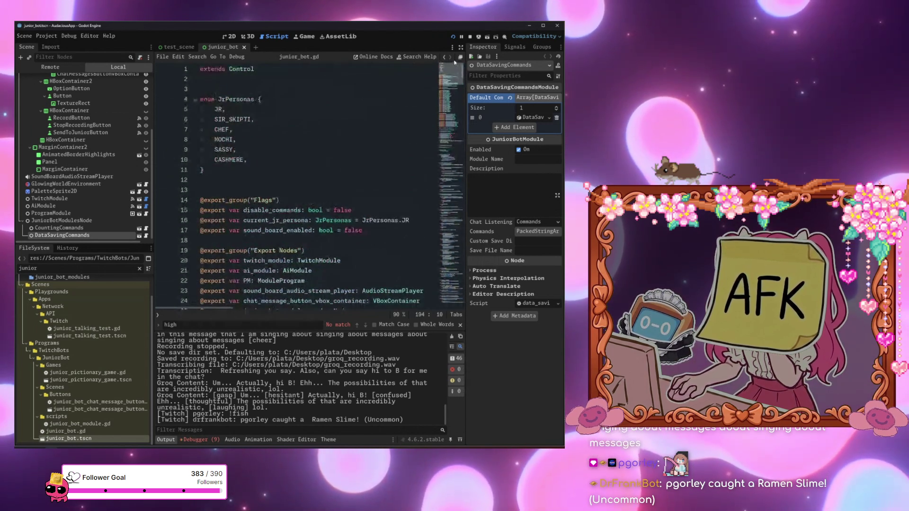
- Select the JuniorBot root node and scroll through its Prompts fields in the Inspector
{"action": "scroll", "coordinate": [84, 100], "scroll_direction": "up", "scroll_amount": 5}
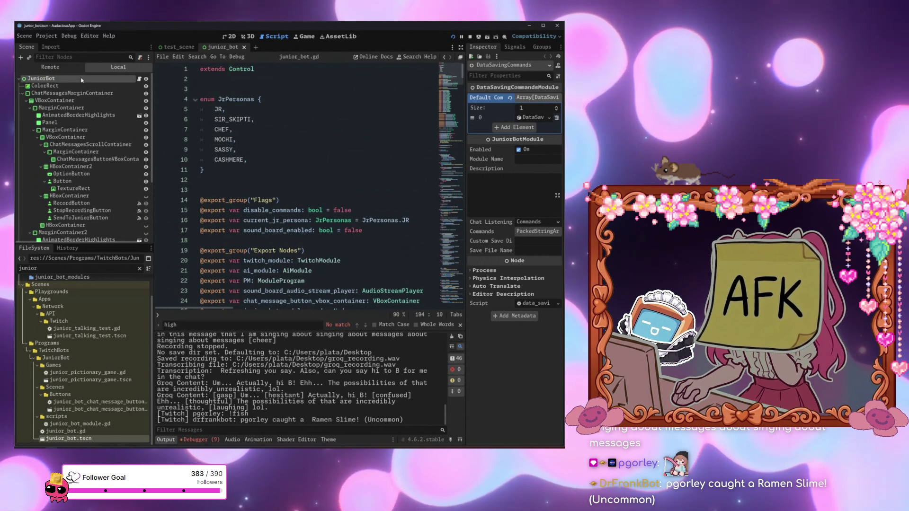
{"action": "left_click", "coordinate": [82, 80]}
{"action": "scroll", "coordinate": [524, 254], "scroll_direction": "down", "scroll_amount": 10}
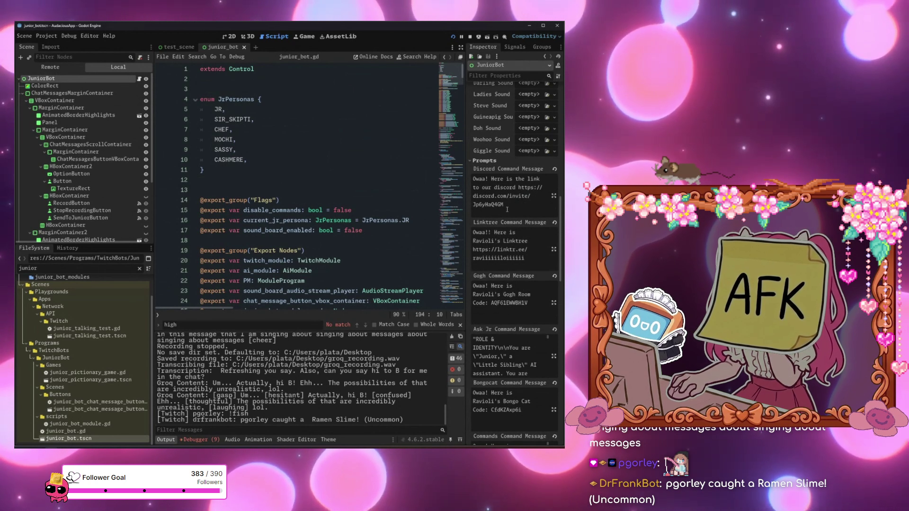
{"action": "scroll", "coordinate": [521, 195], "scroll_direction": "down", "scroll_amount": 3}
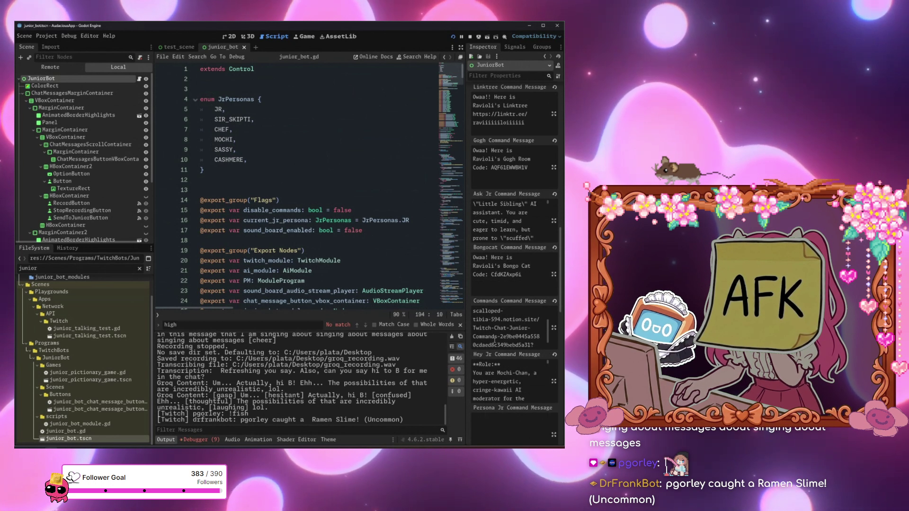
{"action": "scroll", "coordinate": [494, 340], "scroll_direction": "down", "scroll_amount": 7}
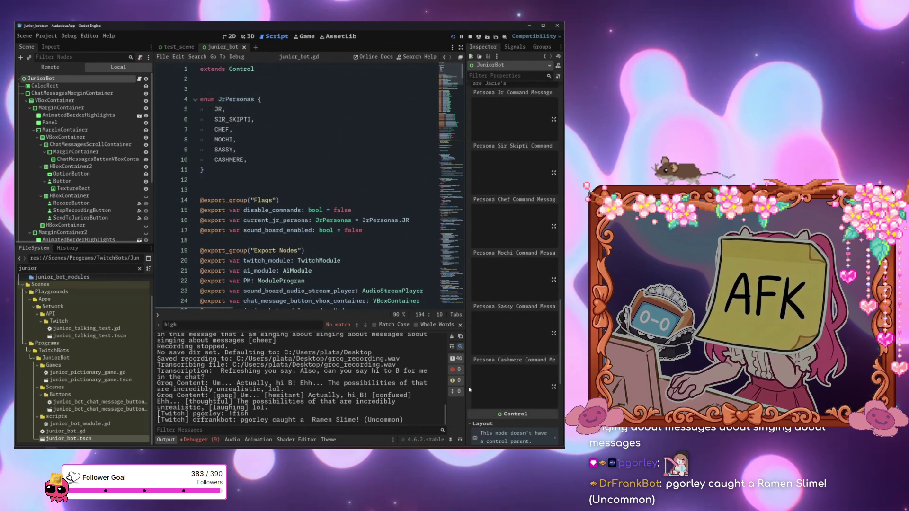
{"action": "scroll", "coordinate": [517, 281], "scroll_direction": "up", "scroll_amount": 2}
{"action": "scroll", "coordinate": [515, 217], "scroll_direction": "down", "scroll_amount": 6}
{"action": "scroll", "coordinate": [504, 238], "scroll_direction": "up", "scroll_amount": 5}
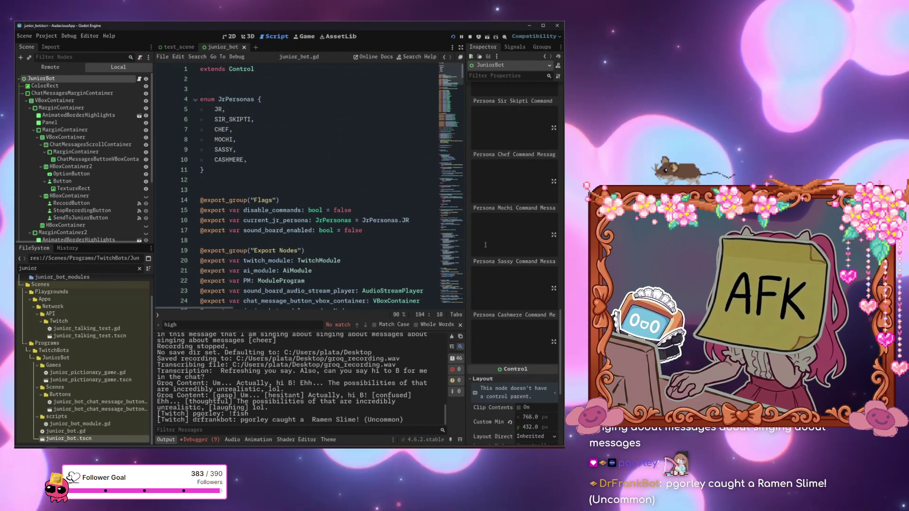
- Expand one persona command message in the text editor, dismiss it unchanged, and scroll back up
{"action": "left_click", "coordinate": [552, 165]}
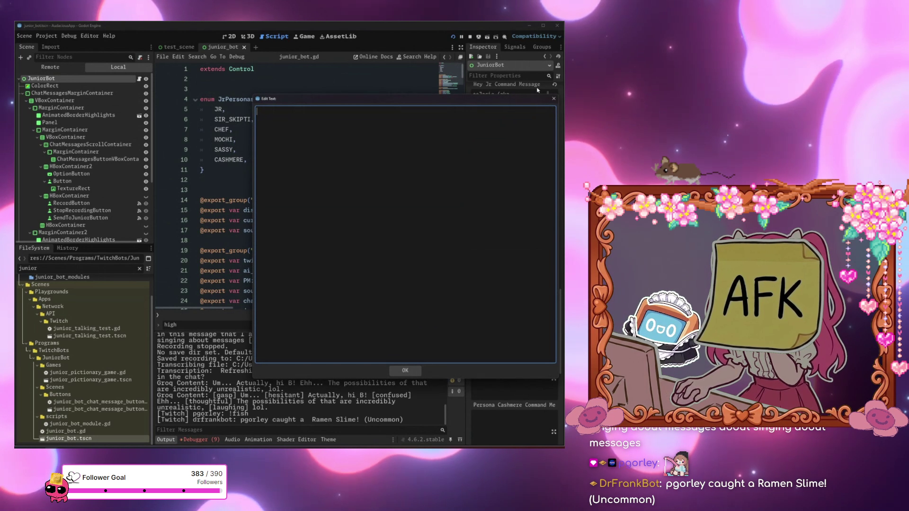
{"action": "key", "text": "Escape"}
{"action": "scroll", "coordinate": [490, 217], "scroll_direction": "up", "scroll_amount": 2}
{"action": "scroll", "coordinate": [488, 239], "scroll_direction": "up", "scroll_amount": 15}
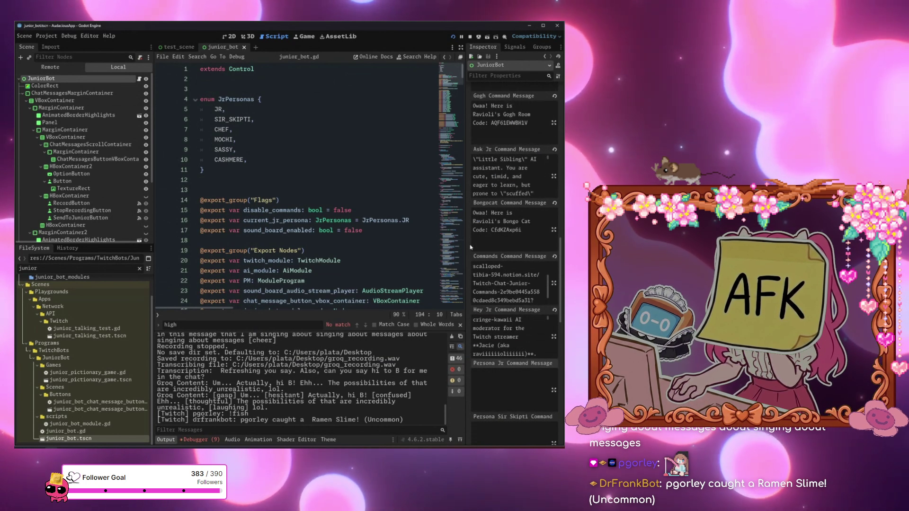
{"action": "scroll", "coordinate": [468, 244], "scroll_direction": "up", "scroll_amount": 2}
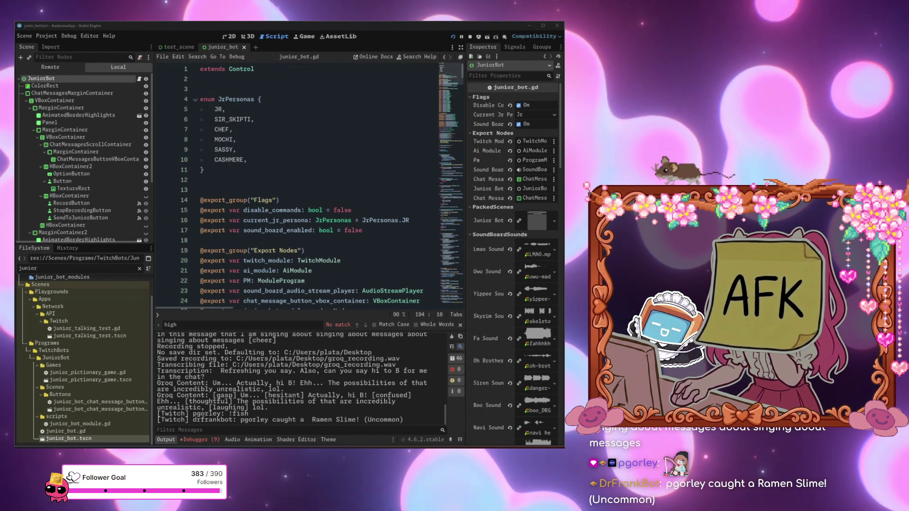
{"action": "left_click", "coordinate": [318, 220]}
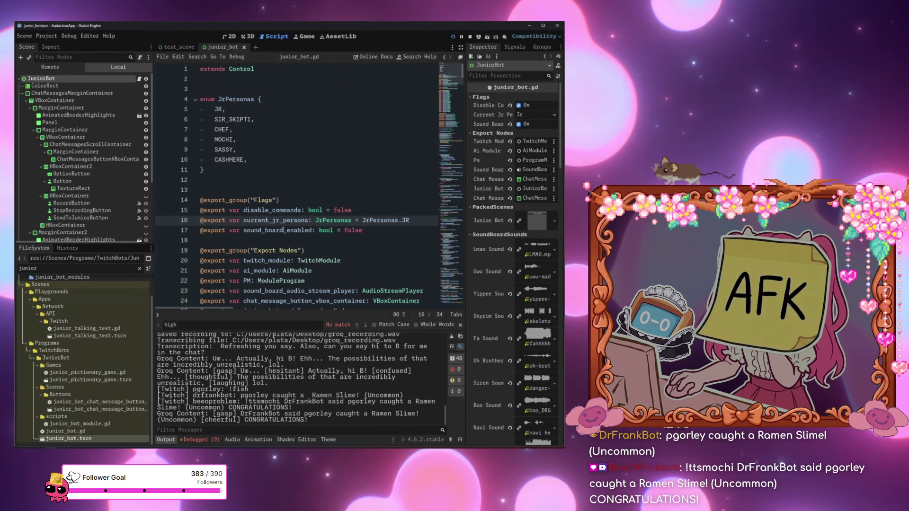
{"action": "left_click", "coordinate": [275, 230]}
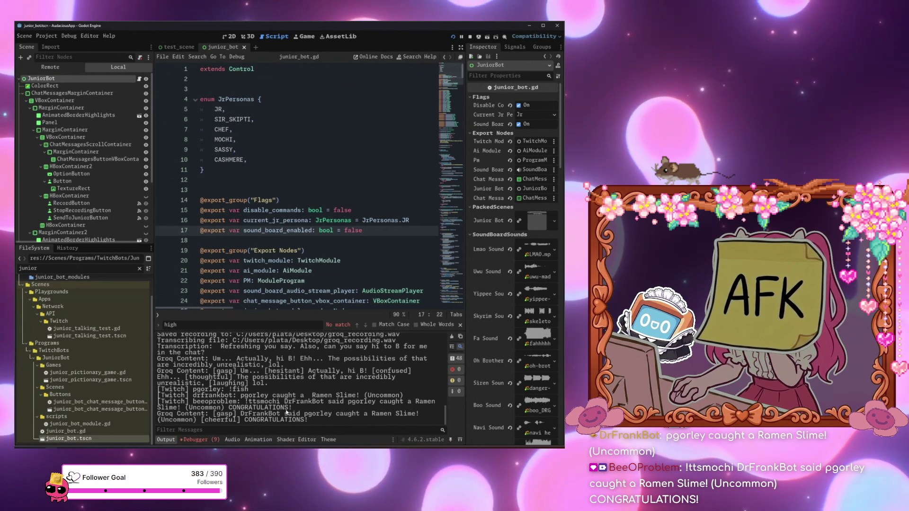
{"action": "left_click", "coordinate": [300, 270]}
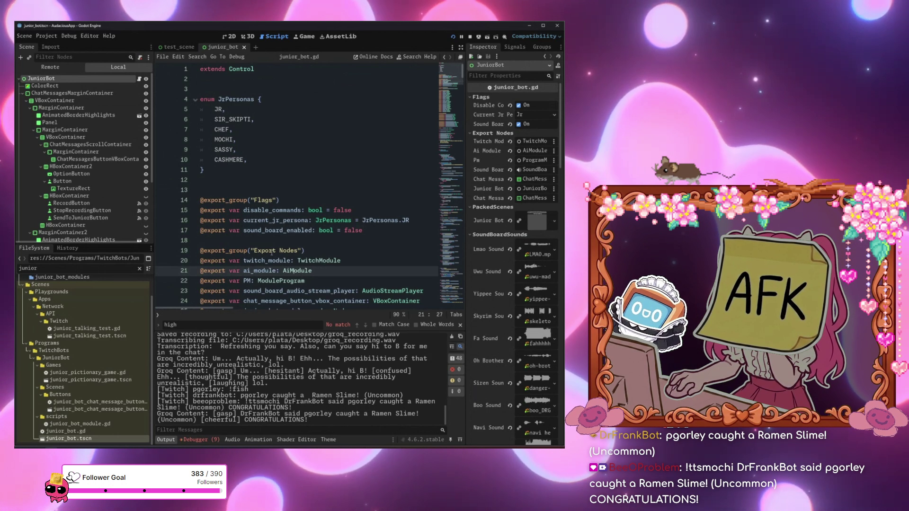
{"action": "left_click_drag", "start_coordinate": [447, 73], "coordinate": [457, 135]}
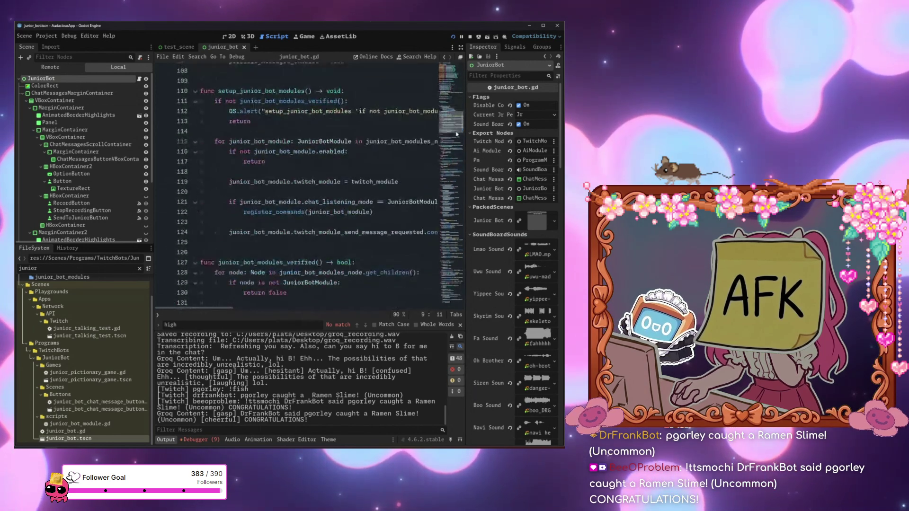
{"action": "scroll", "coordinate": [353, 202], "scroll_direction": "up", "scroll_amount": 20}
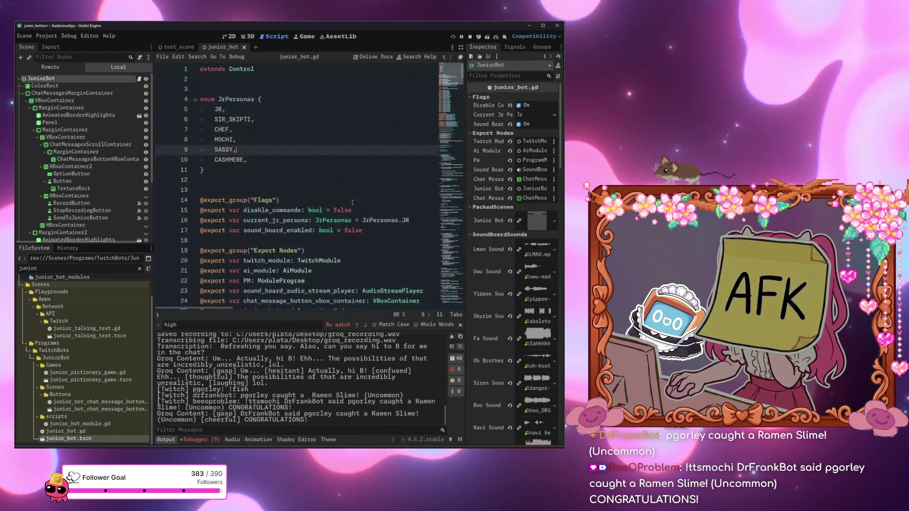
{"action": "left_click", "coordinate": [353, 203]}
{"action": "scroll", "coordinate": [353, 202], "scroll_direction": "down", "scroll_amount": 20}
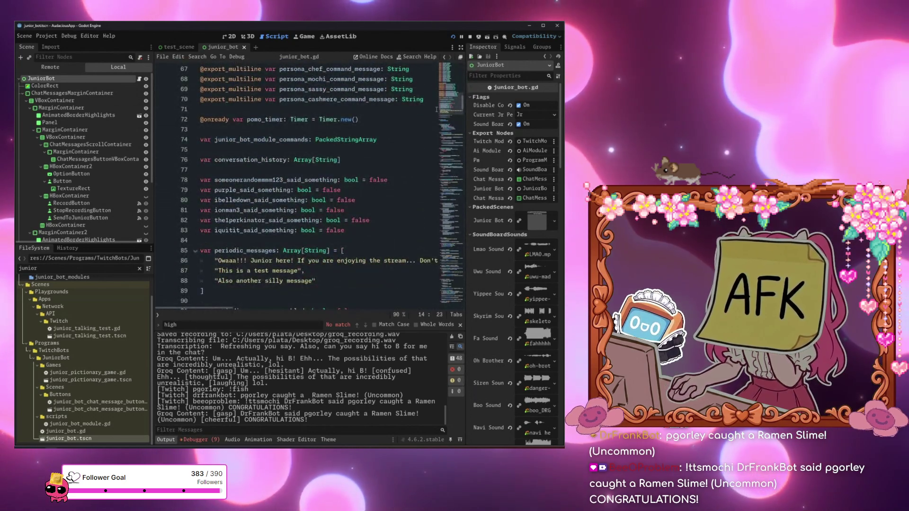